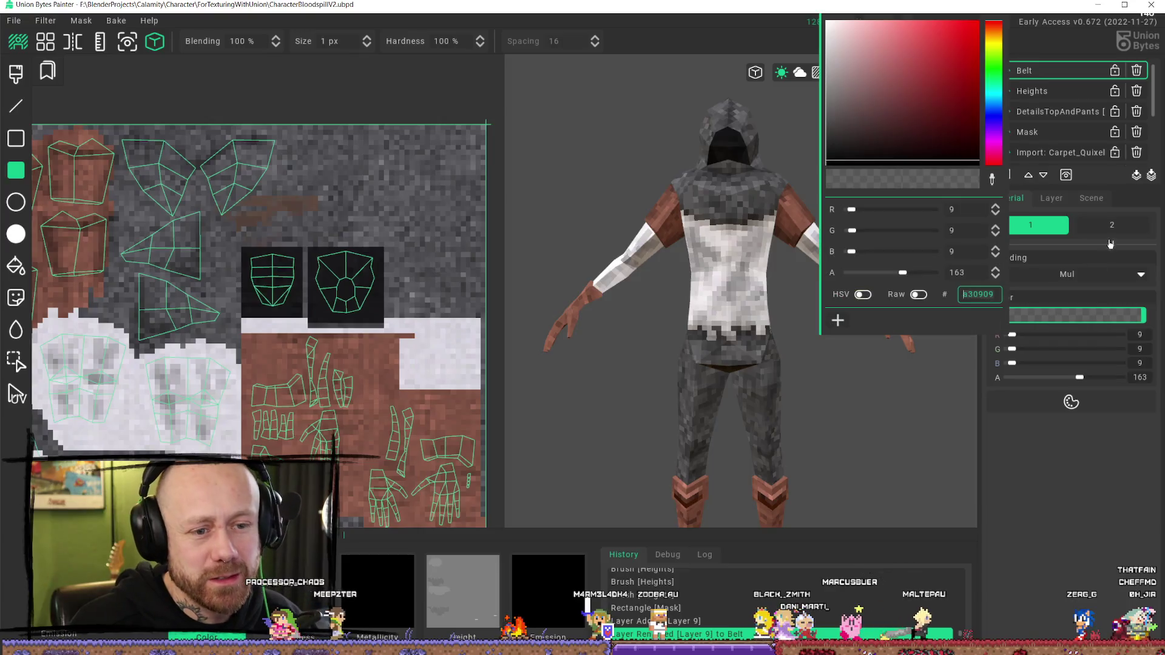
Step: Pick a muted reddish brown (R148 G82 B67, alpha 163) as the Belt layer's colour
click(928, 75)
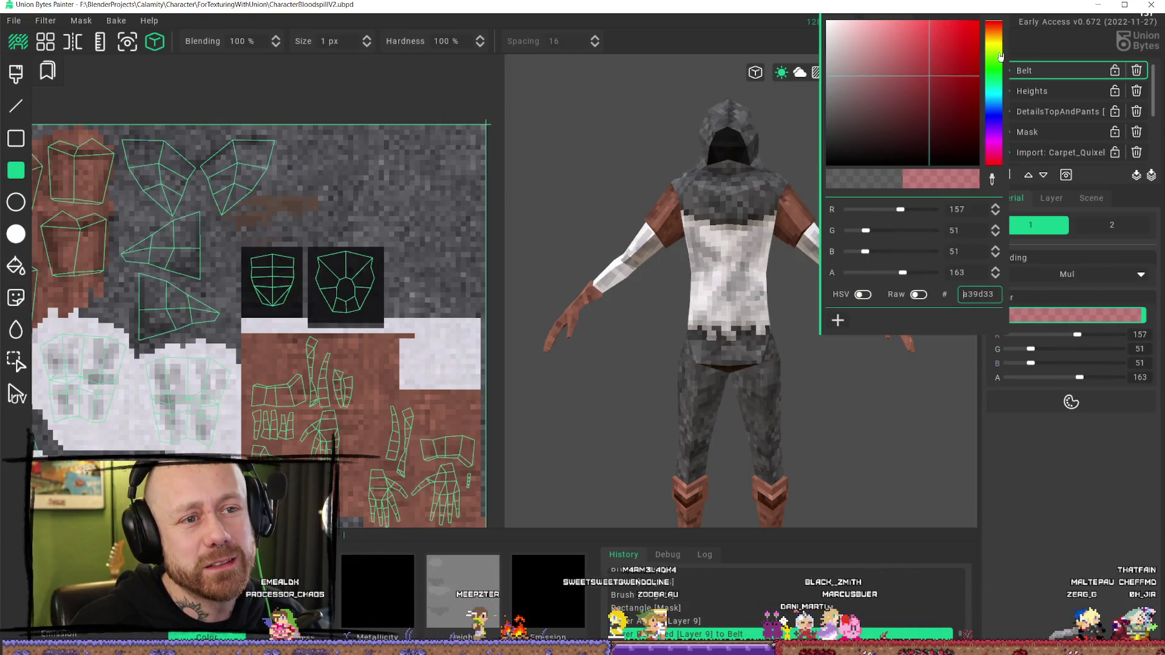
click(989, 44)
drag(989, 43, 990, 38)
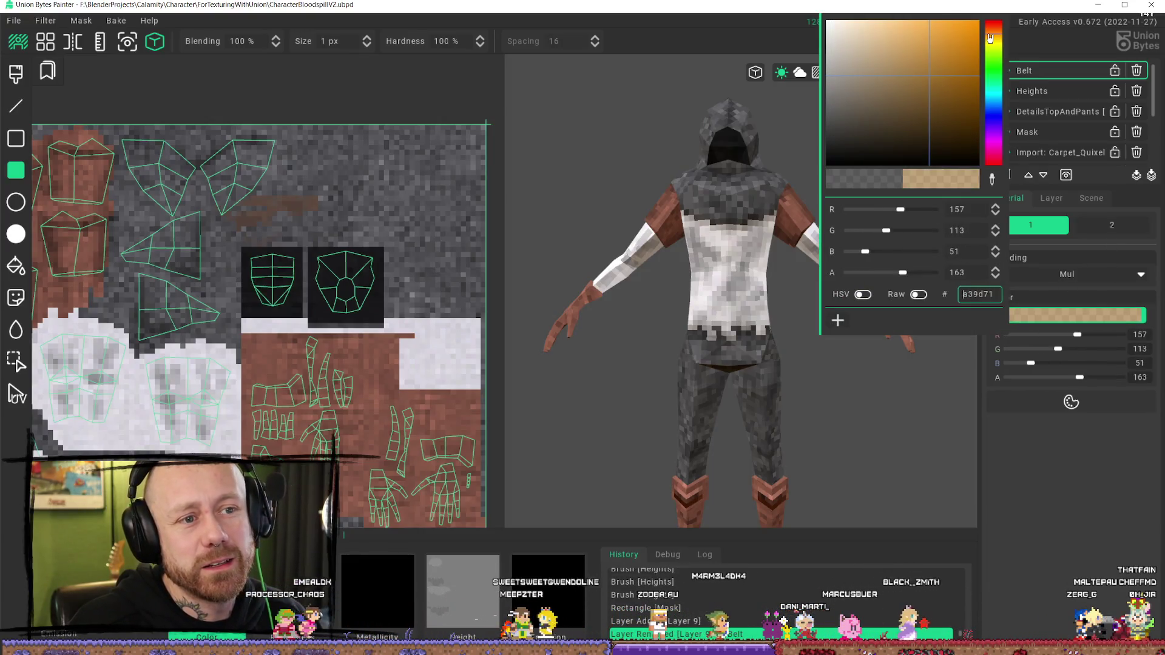
click(910, 81)
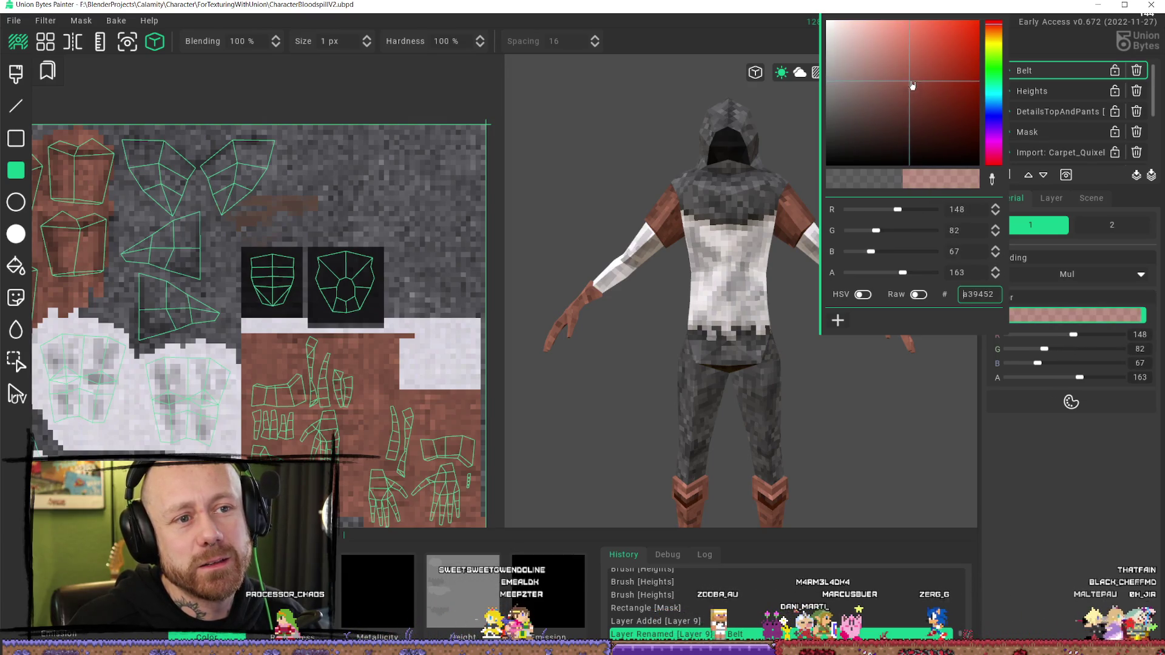
click(1049, 560)
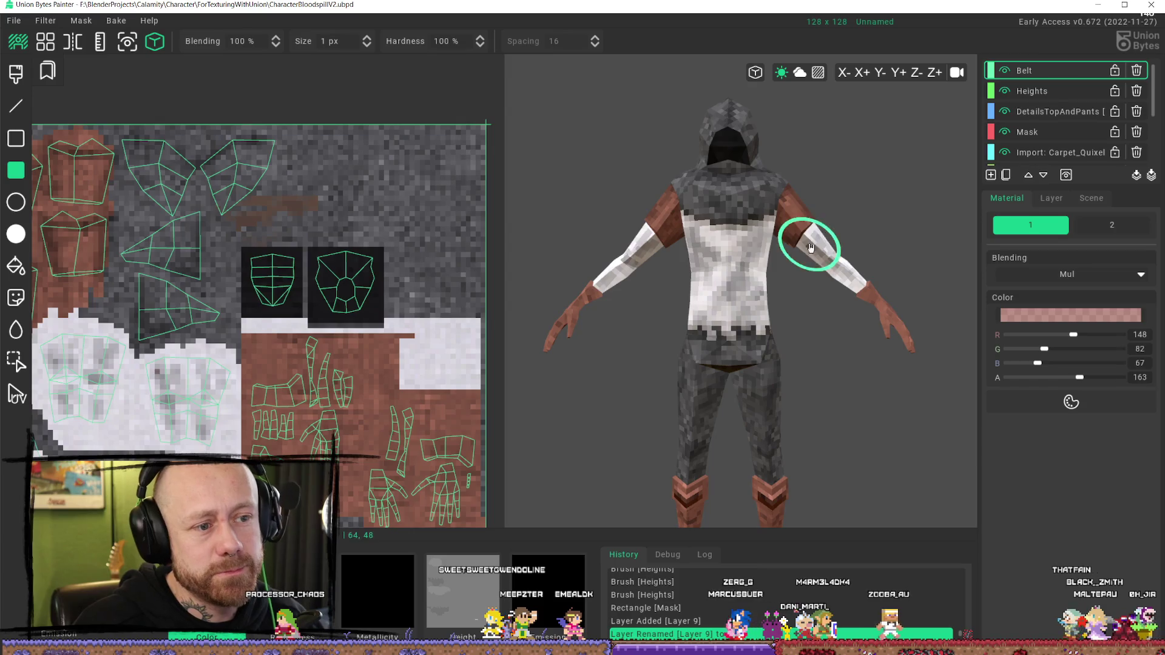
Step: Clear the material colour, then toggle the DetailsTopAndPants and carpet texture layers to compare
ctrl+click(812, 203)
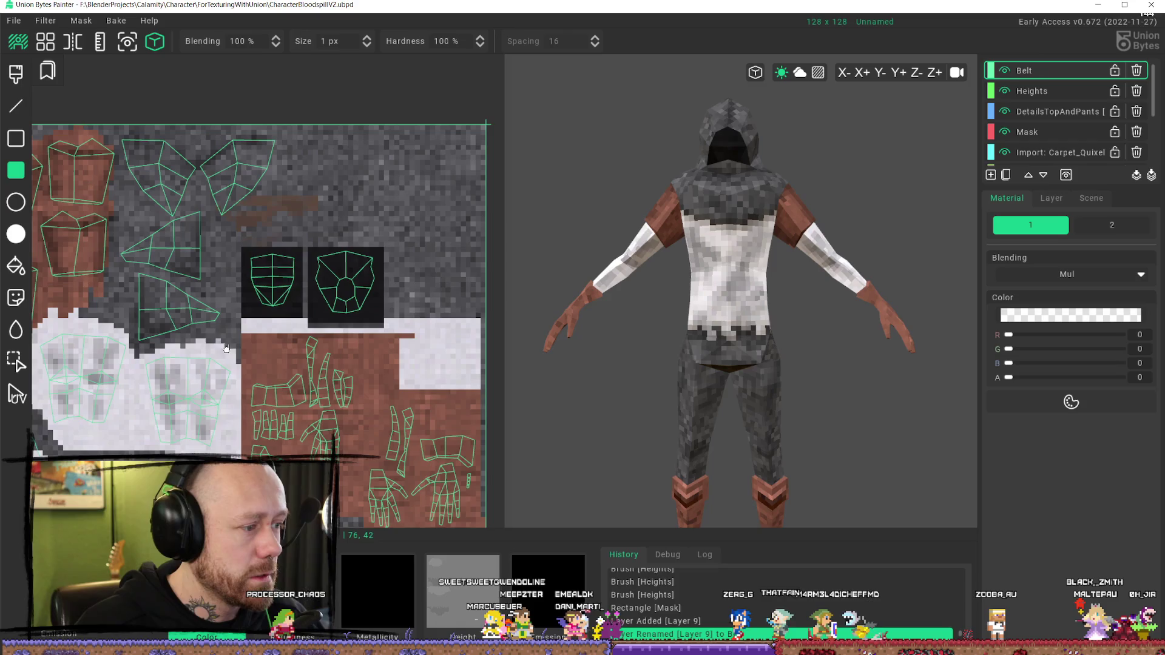
click(1005, 111)
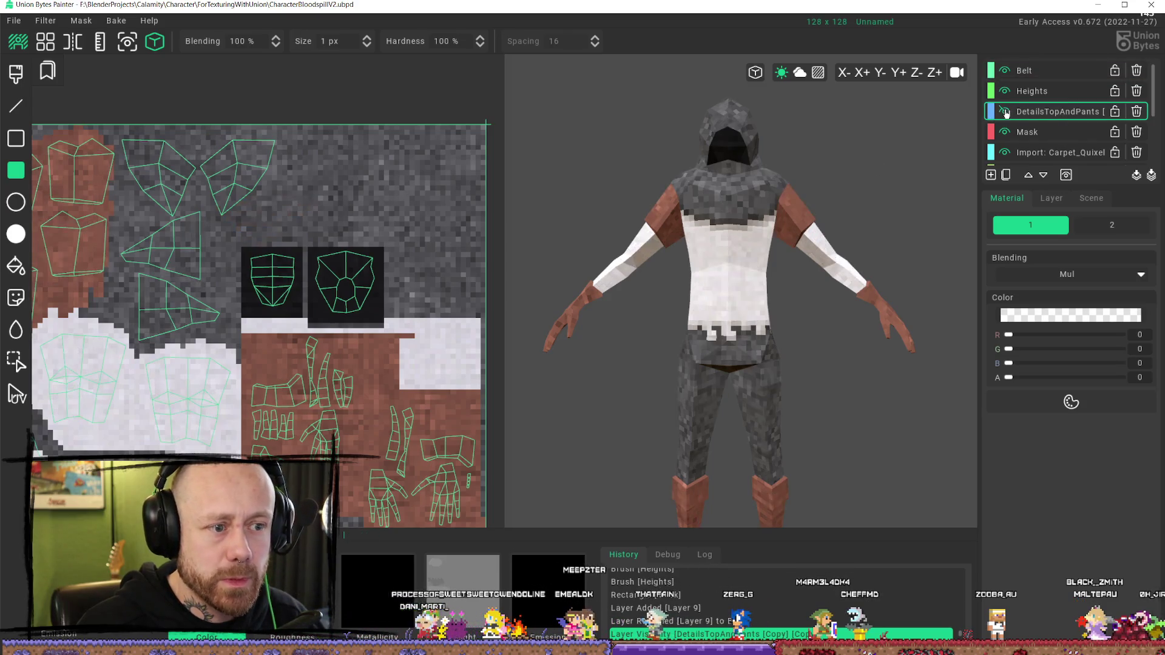
click(1005, 111)
scroll(1025, 142, down, 1)
click(1024, 142)
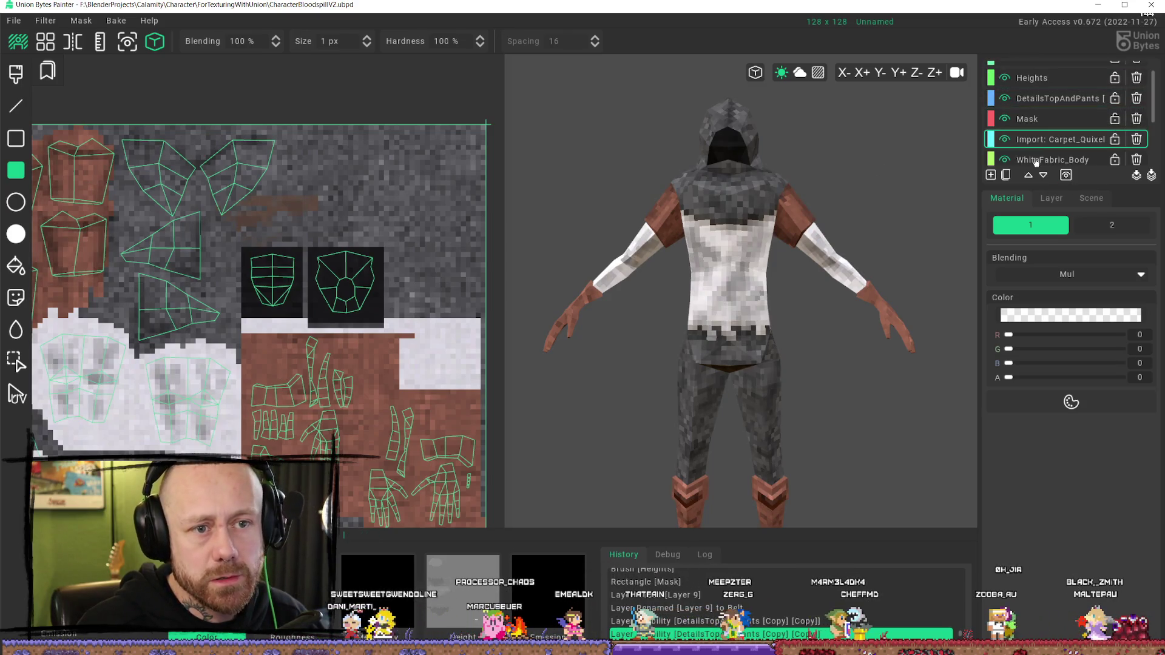
click(1005, 139)
click(1005, 139)
scroll(1024, 151, down, 1)
Step: Check the WhiteFabric_Body layer's contribution, then select the Belt layer to paint brown (103, 67, 52)
click(1043, 146)
click(1006, 146)
click(1005, 146)
scroll(1045, 151, down, 3)
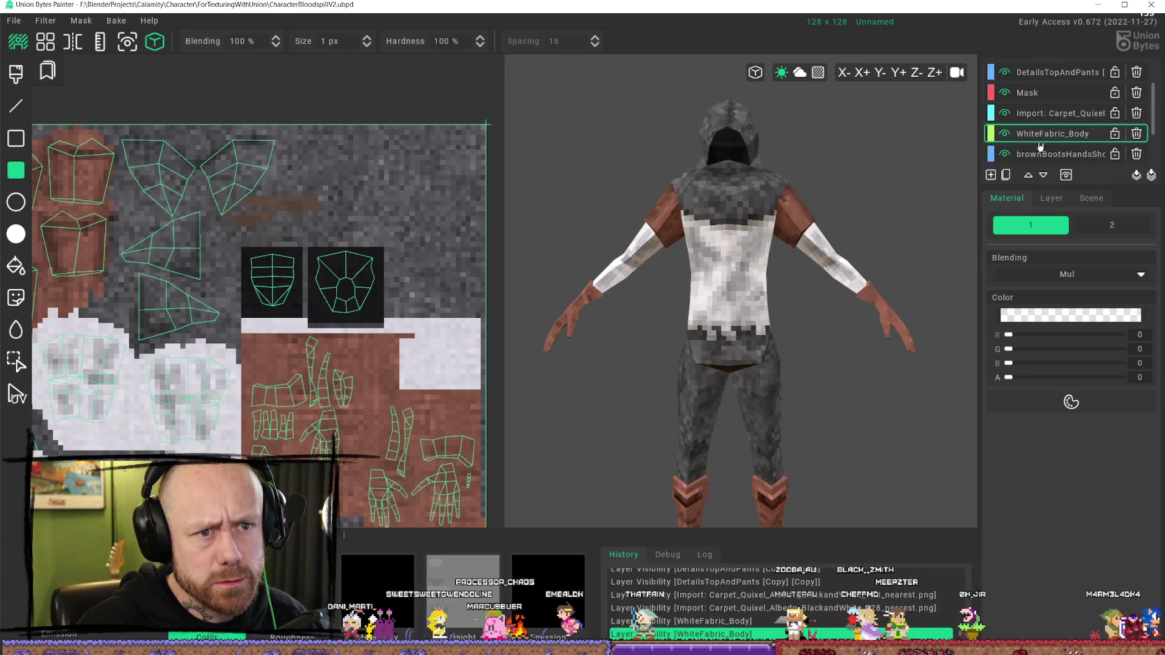
scroll(585, 333, down, 2)
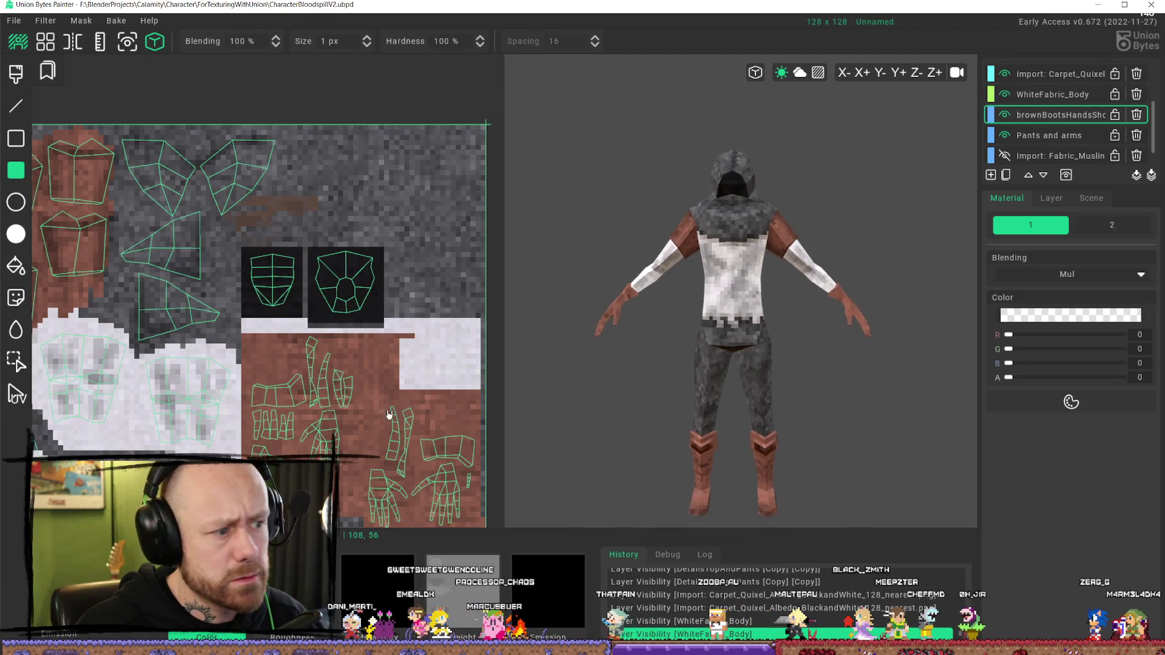
scroll(825, 156, up, 3)
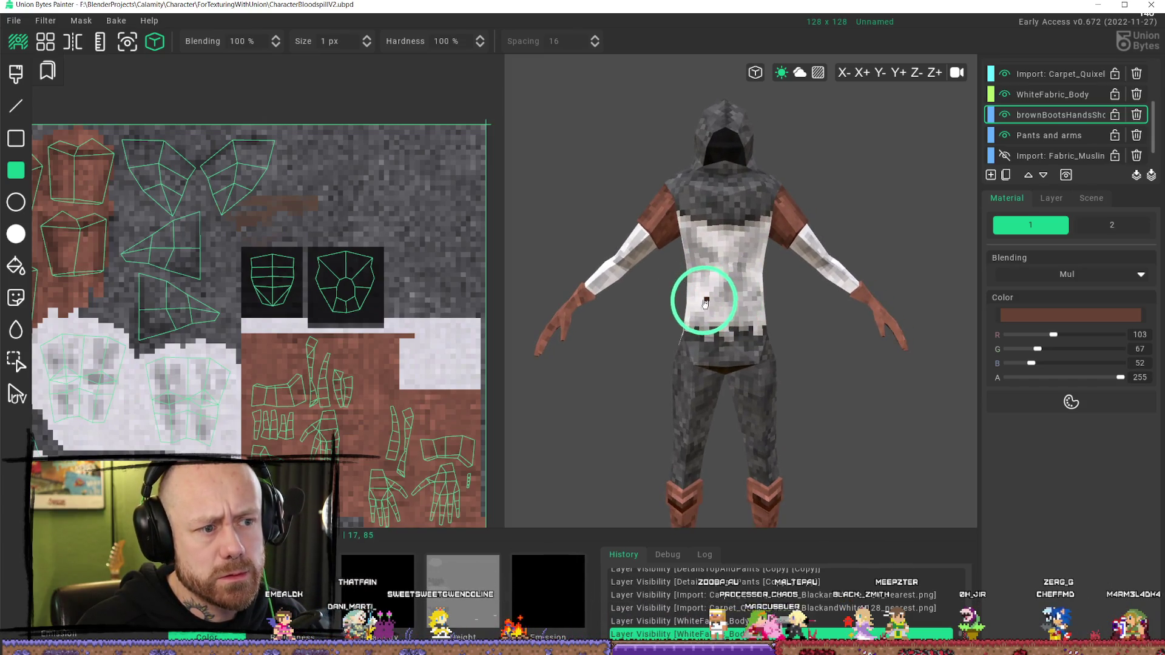
scroll(1037, 89, up, 2)
scroll(1036, 88, up, 1)
click(1031, 70)
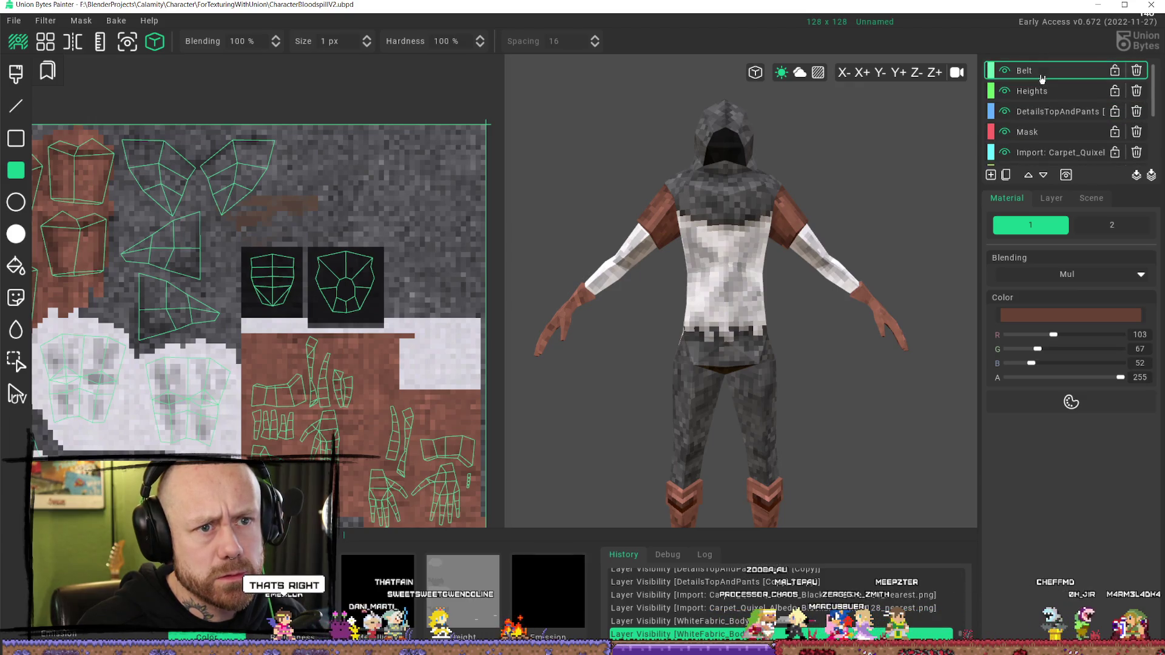
Step: Change the Belt layer blending from Mul to Normal, trying a waist stripe and undoing it
drag(695, 303, 754, 299)
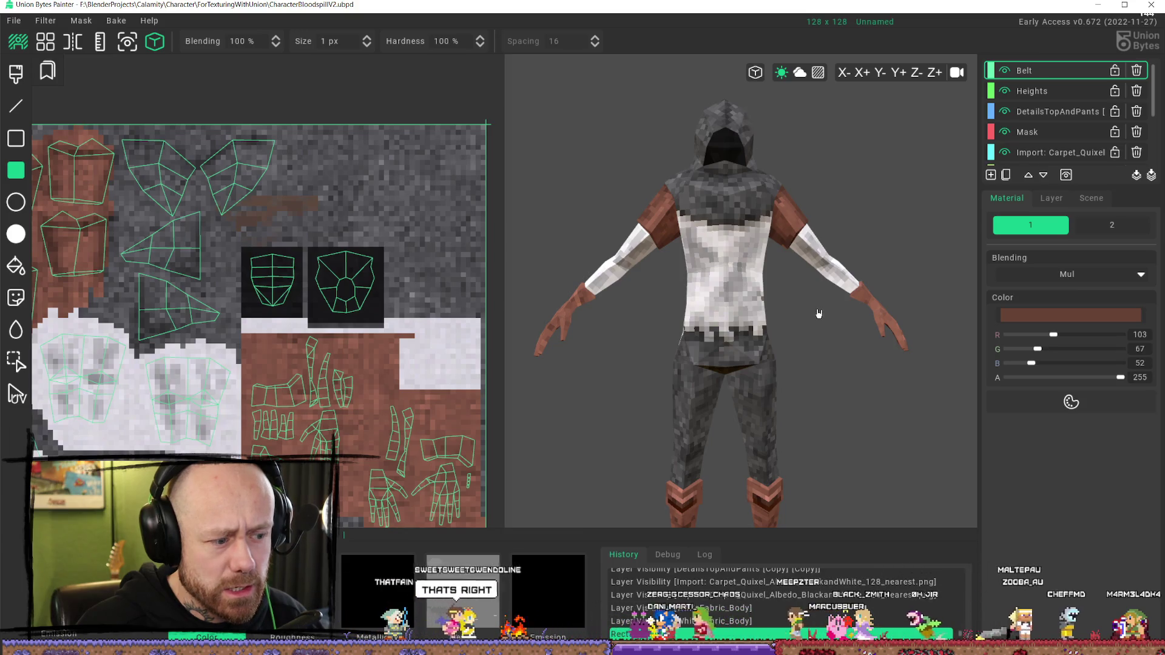
click(1053, 274)
click(1045, 296)
drag(690, 296, 764, 299)
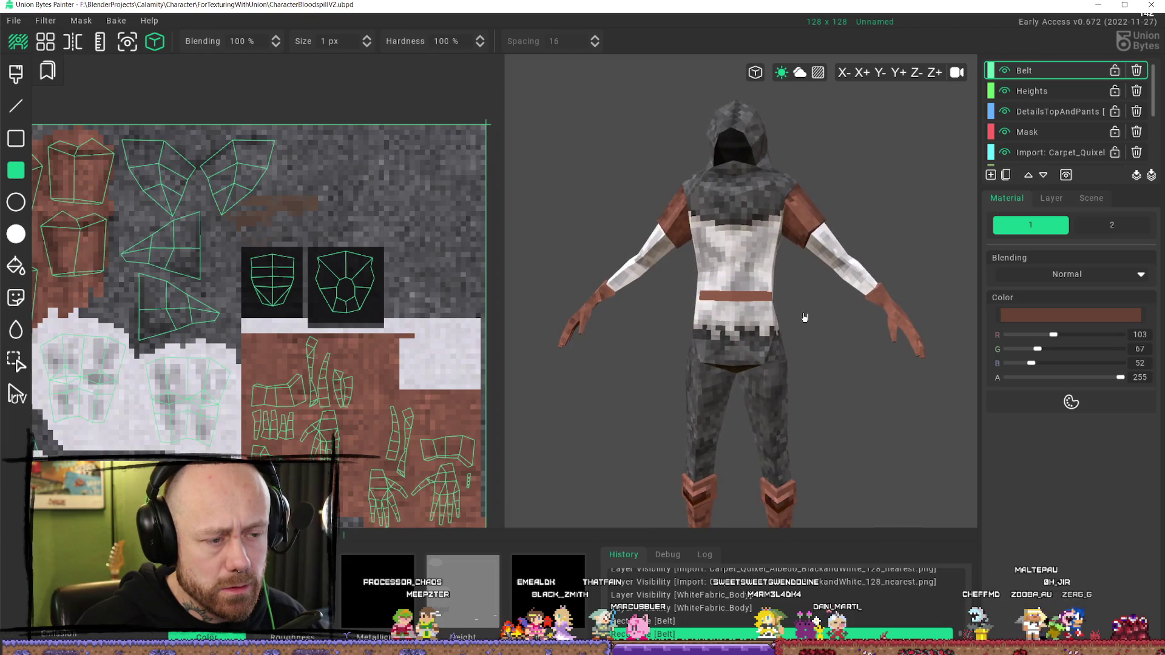
key(ctrl+z)
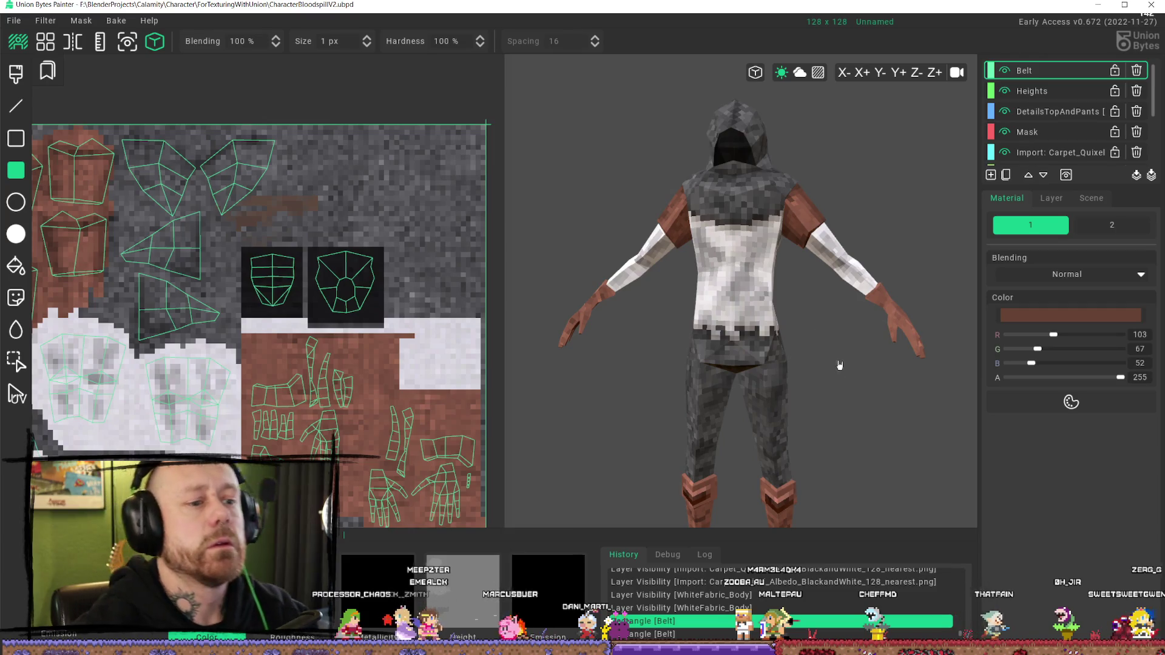
scroll(762, 299, down, 3)
mouse_move(734, 283)
mouse_down()
mouse_move(697, 351)
mouse_move(746, 143)
mouse_move(730, 312)
mouse_move(753, 333)
mouse_move(898, 281)
mouse_move(845, 273)
mouse_move(843, 243)
mouse_move(707, 372)
mouse_move(702, 285)
mouse_move(724, 321)
mouse_move(758, 293)
mouse_move(781, 293)
mouse_move(748, 325)
mouse_move(710, 299)
mouse_up()
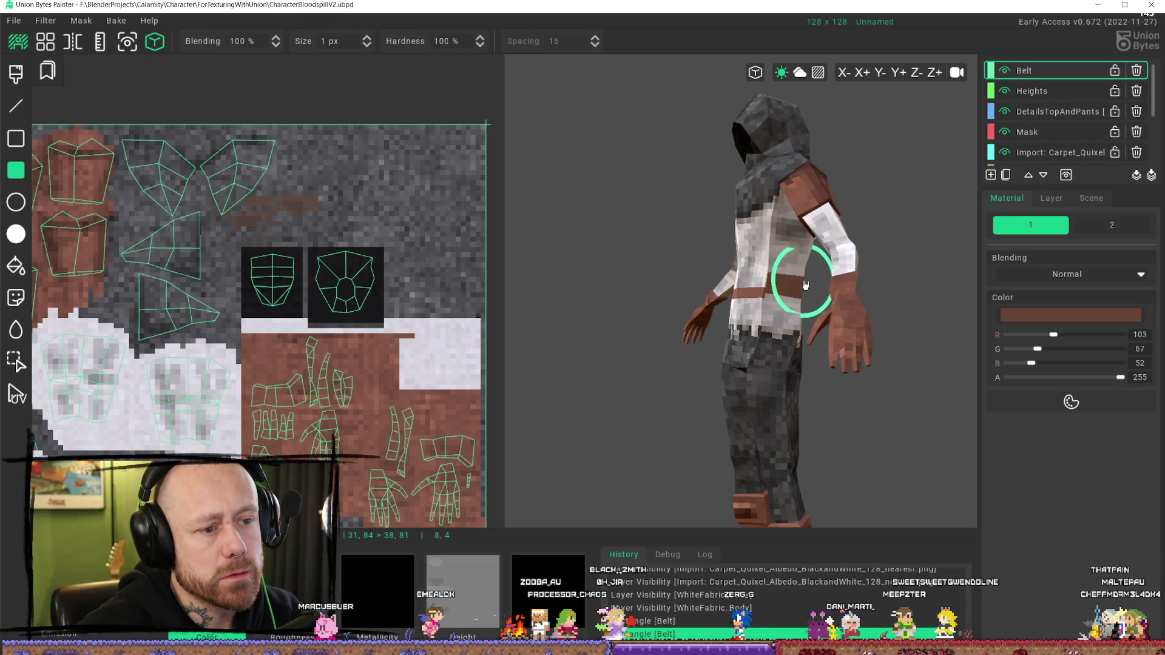
Step: Inspect the model from front and back, painting a small brown spot on the chest
mouse_move(804, 289)
mouse_down()
mouse_move(858, 345)
mouse_move(1134, 348)
mouse_move(1032, 340)
mouse_up()
drag(845, 325, 750, 287)
scroll(151, 383, down, 2)
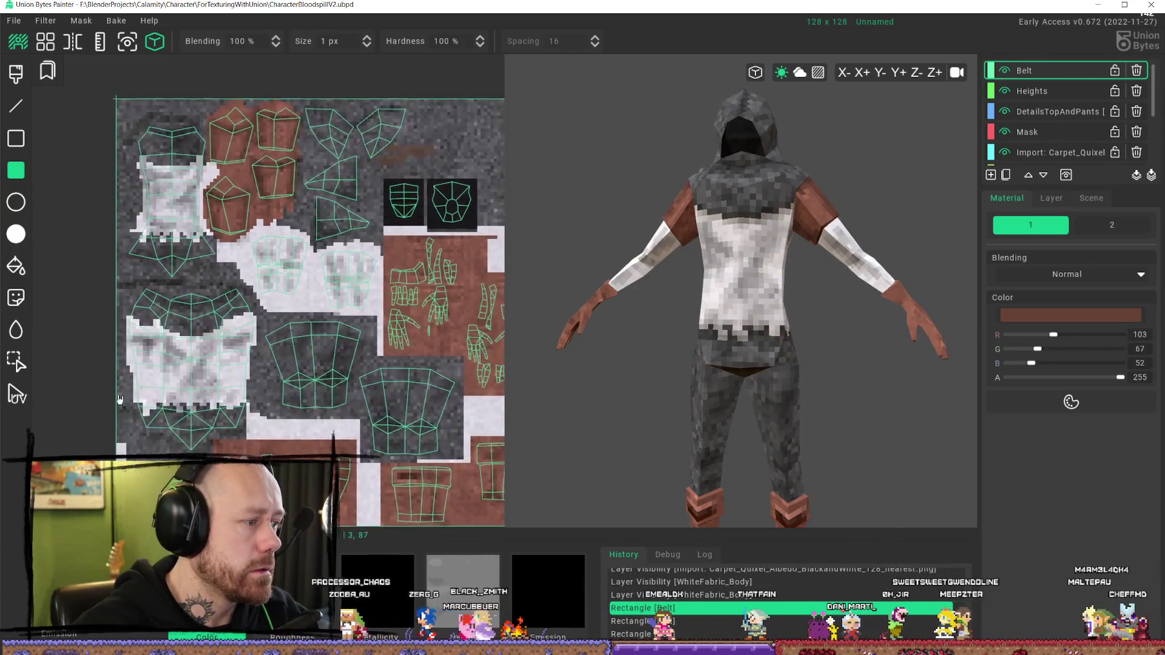
click(210, 387)
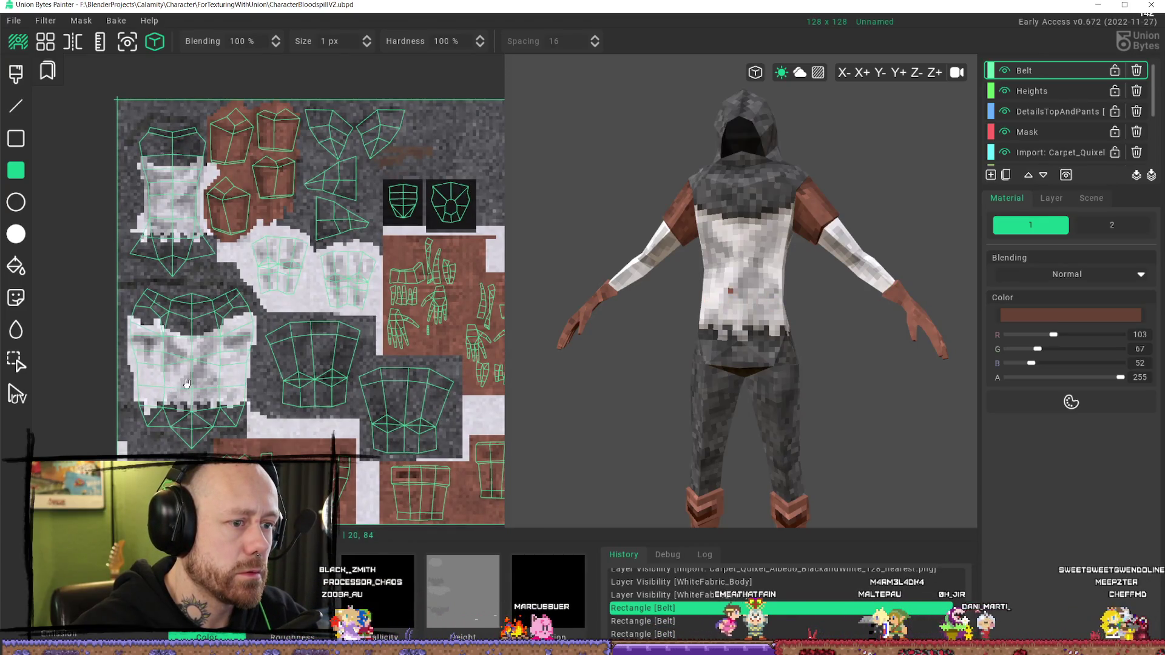
scroll(793, 332, down, 2)
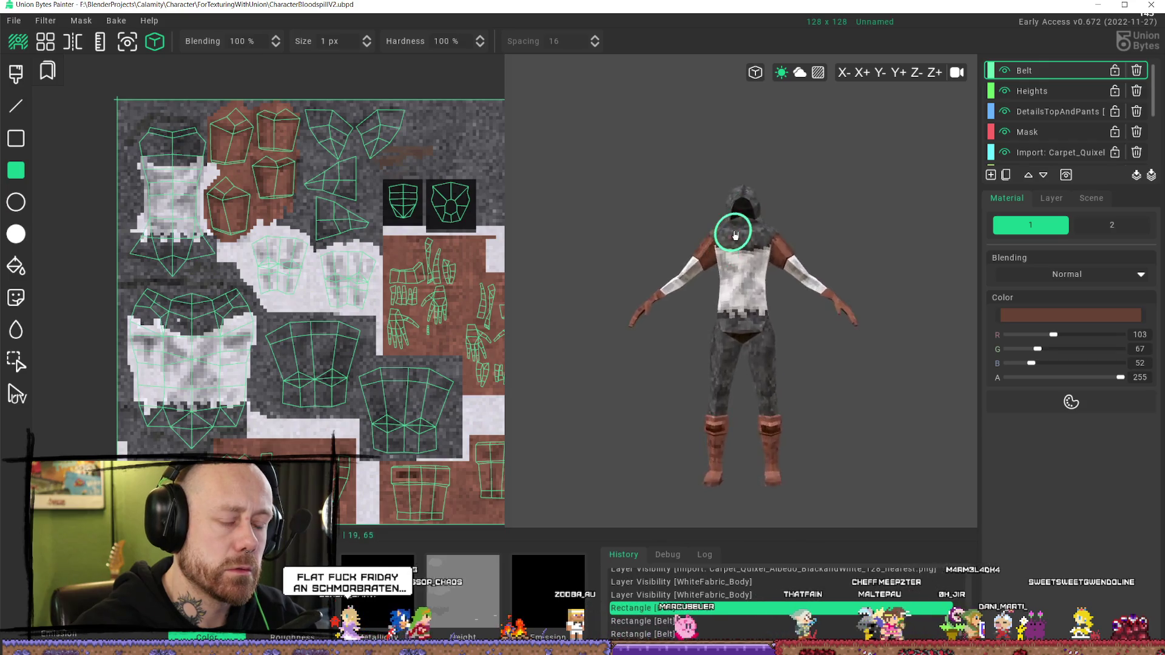
Step: Turn the model through side views back to the front and bring up the File menu
mouse_move(736, 236)
mouse_down()
mouse_move(757, 208)
mouse_move(752, 239)
mouse_up()
scroll(813, 258, down, 1)
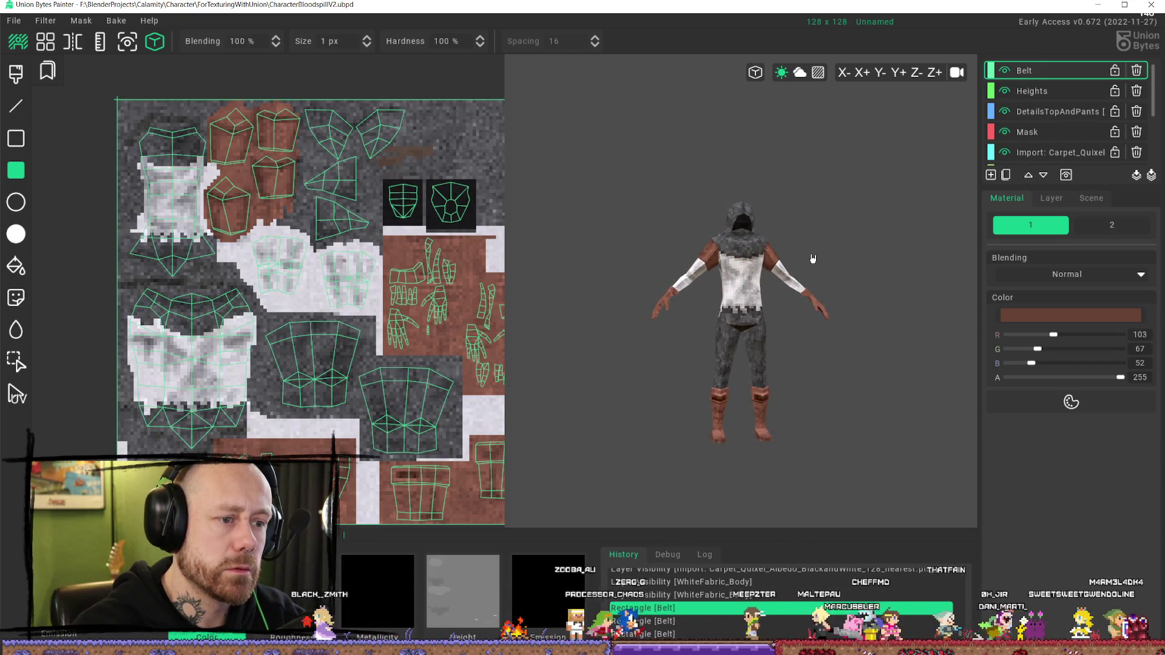
mouse_move(651, 239)
mouse_down()
mouse_move(582, 273)
mouse_move(533, 276)
mouse_up()
mouse_move(818, 275)
mouse_down()
mouse_move(905, 247)
mouse_move(803, 245)
mouse_up()
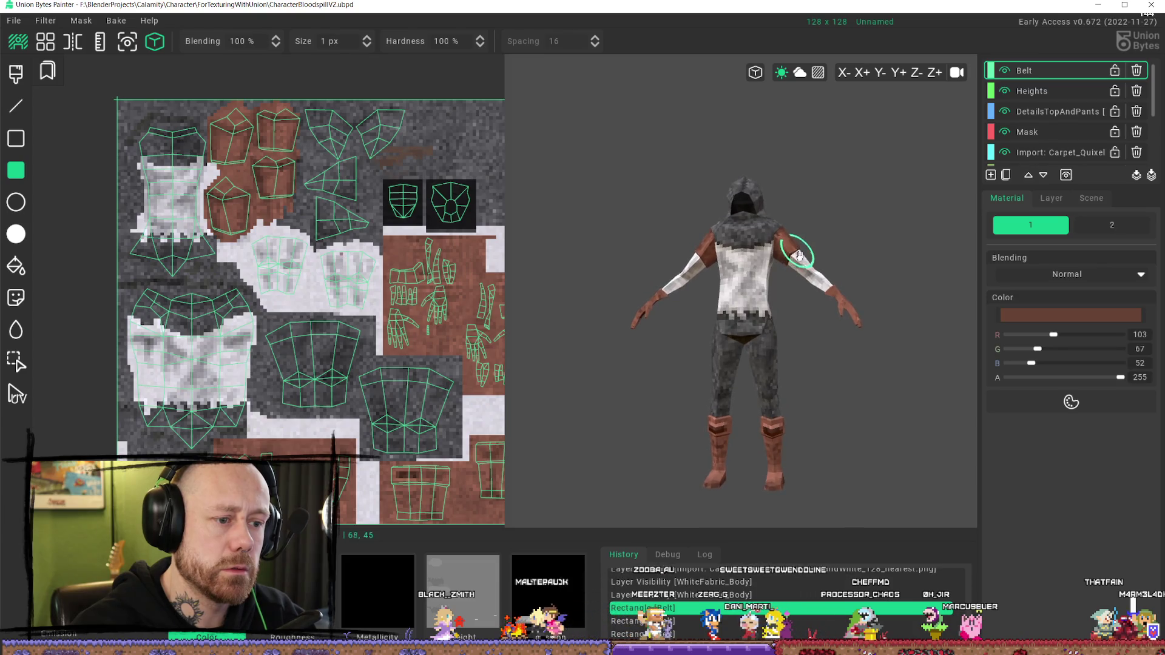
drag(716, 347, 673, 346)
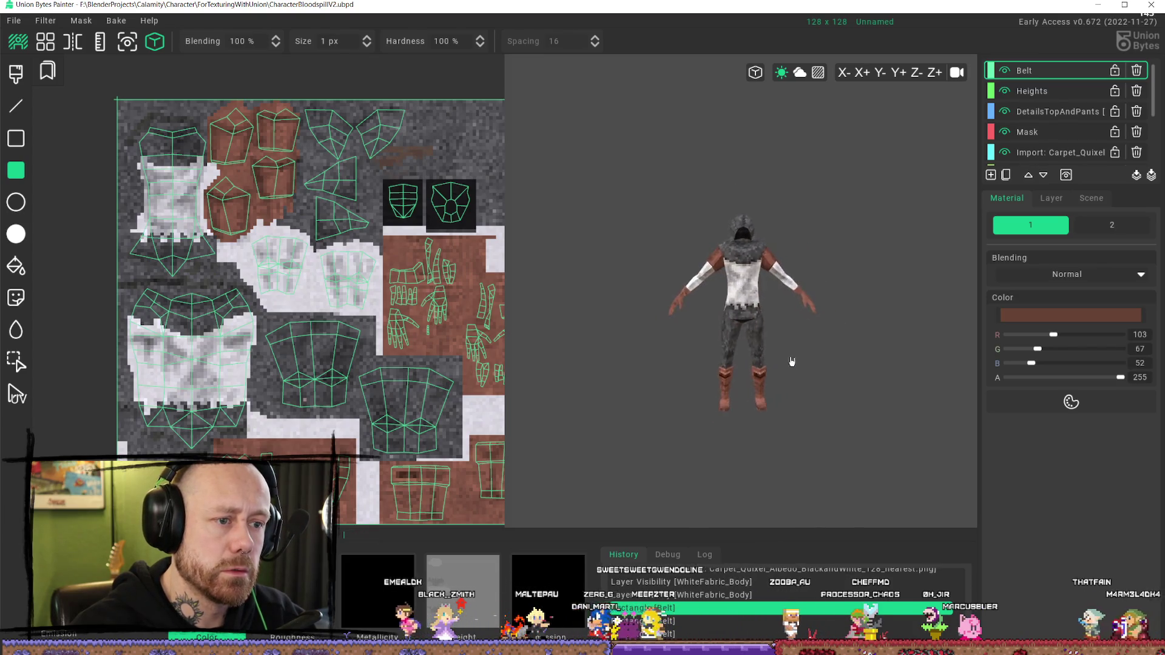
click(14, 20)
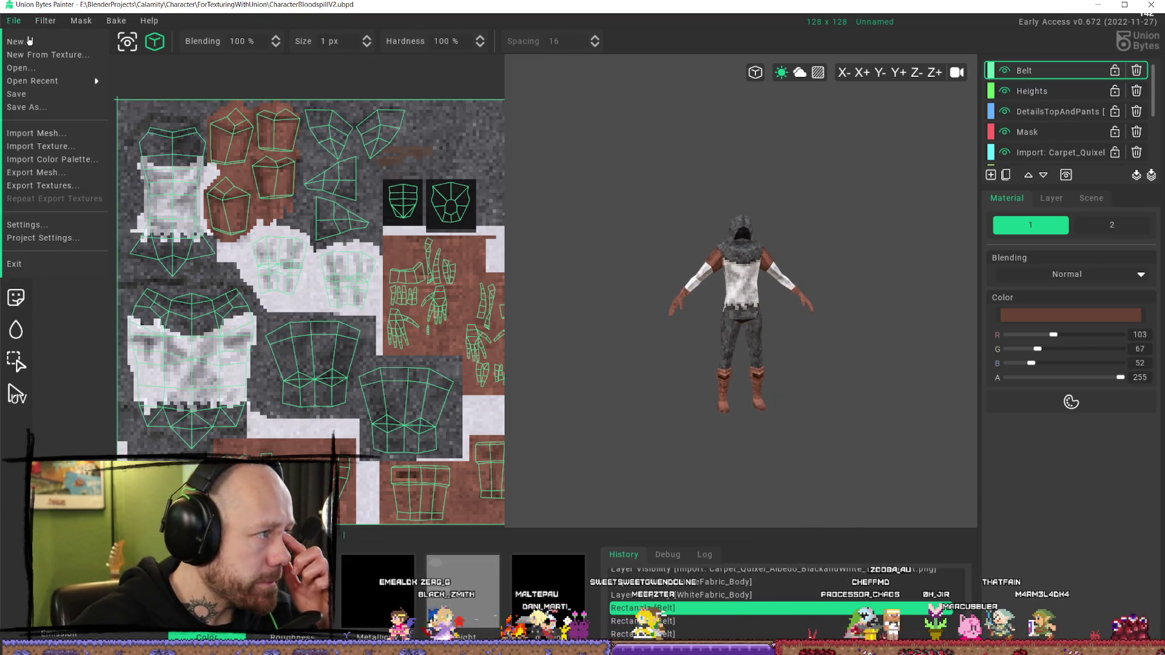
click(42, 185)
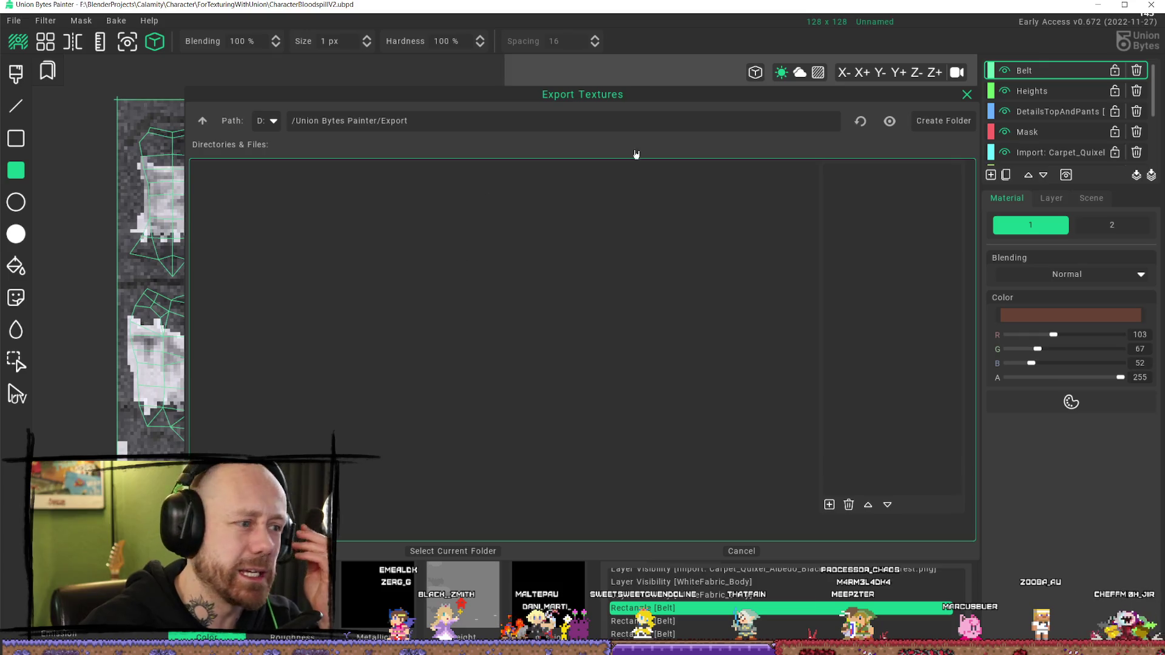
click(273, 122)
click(275, 183)
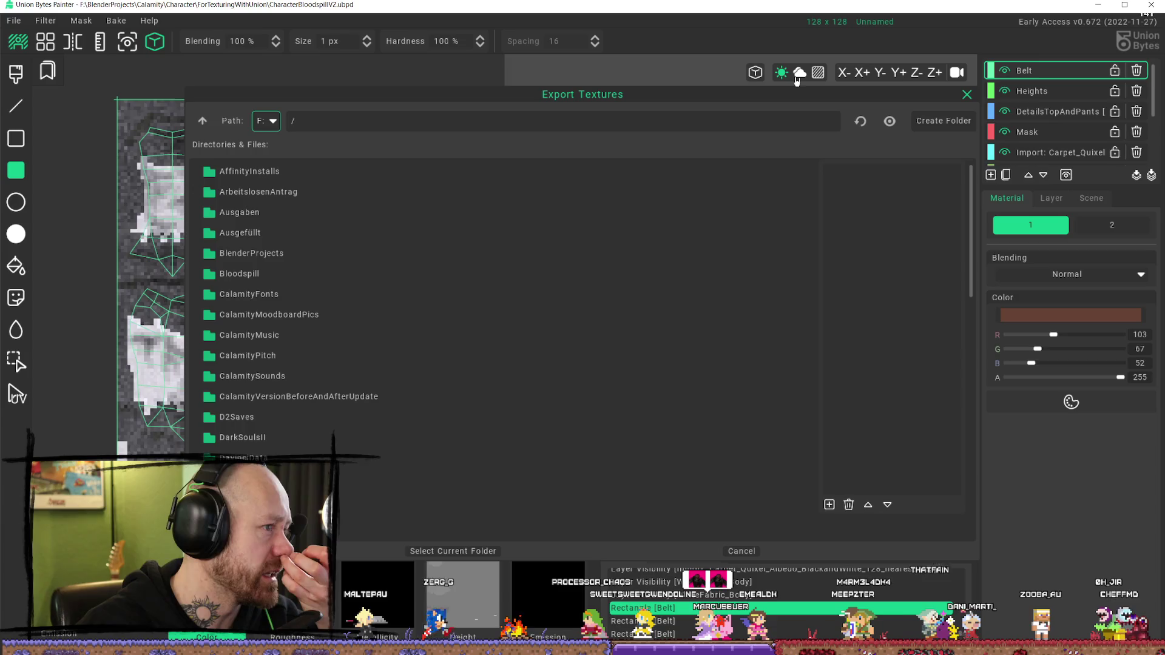
click(281, 280)
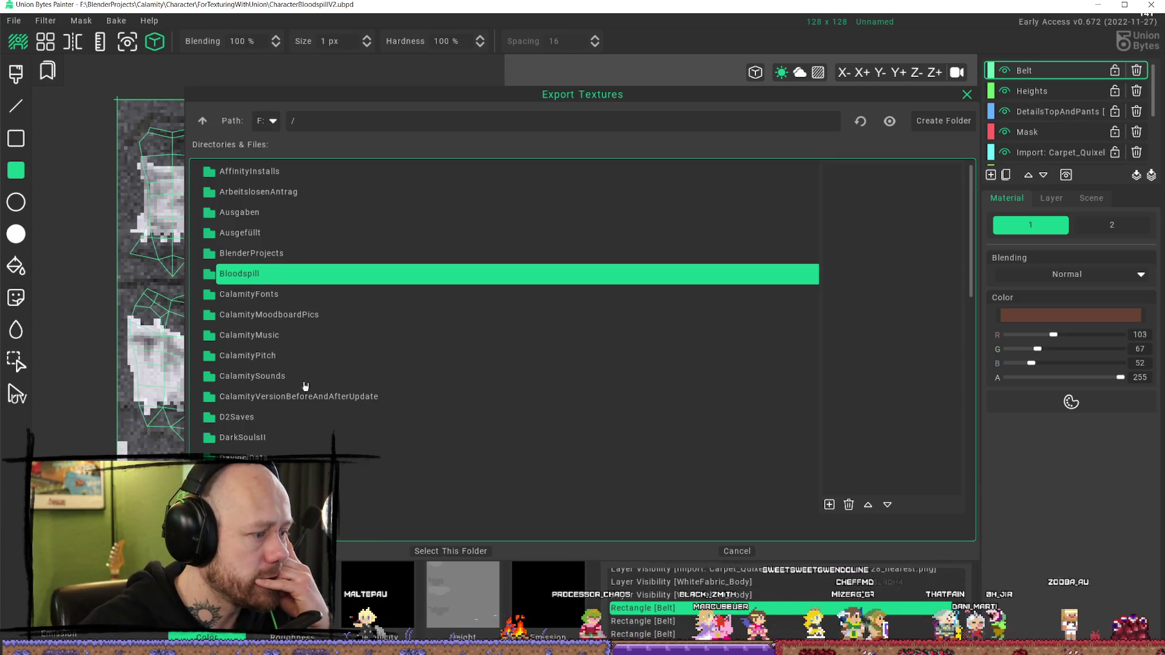
click(966, 94)
click(14, 23)
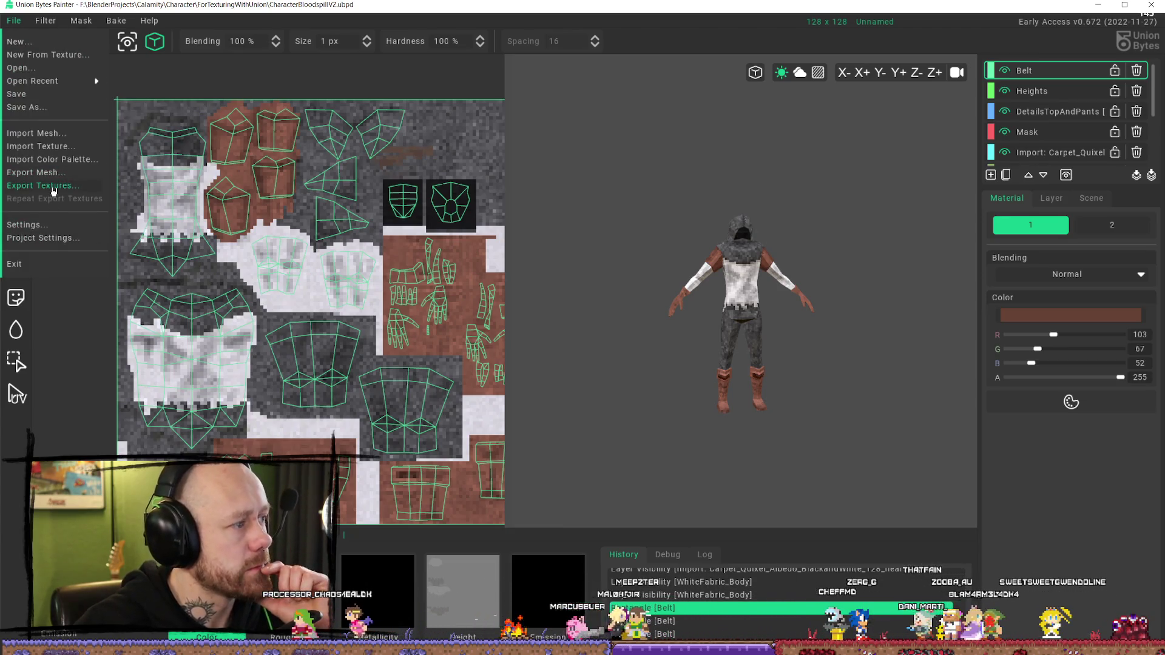
Step: In the texture export dialog, switch to drive F: and browse the BlenderProjects/Calamity subfolders
click(20, 187)
click(266, 121)
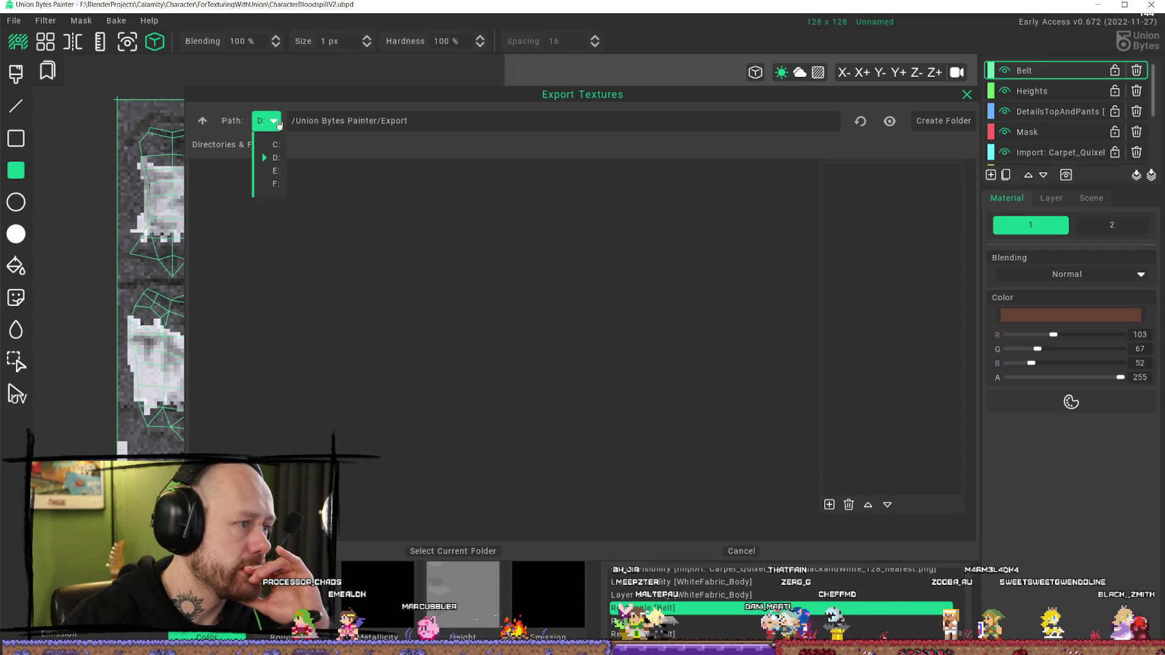
click(262, 163)
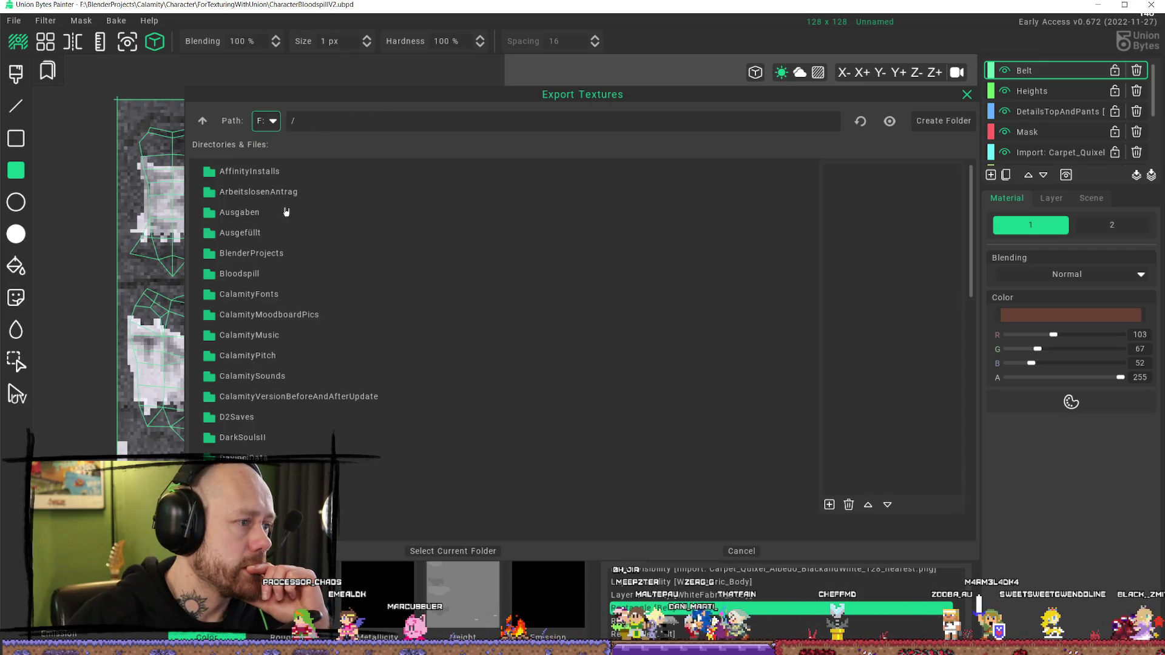
double_click(271, 253)
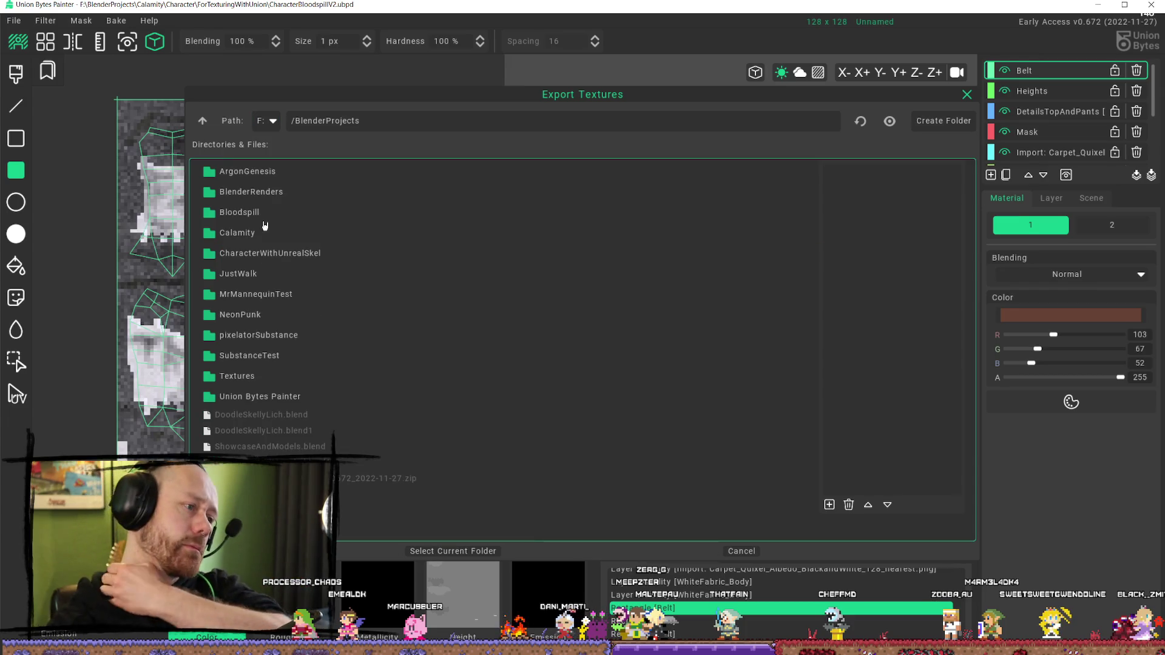
double_click(267, 235)
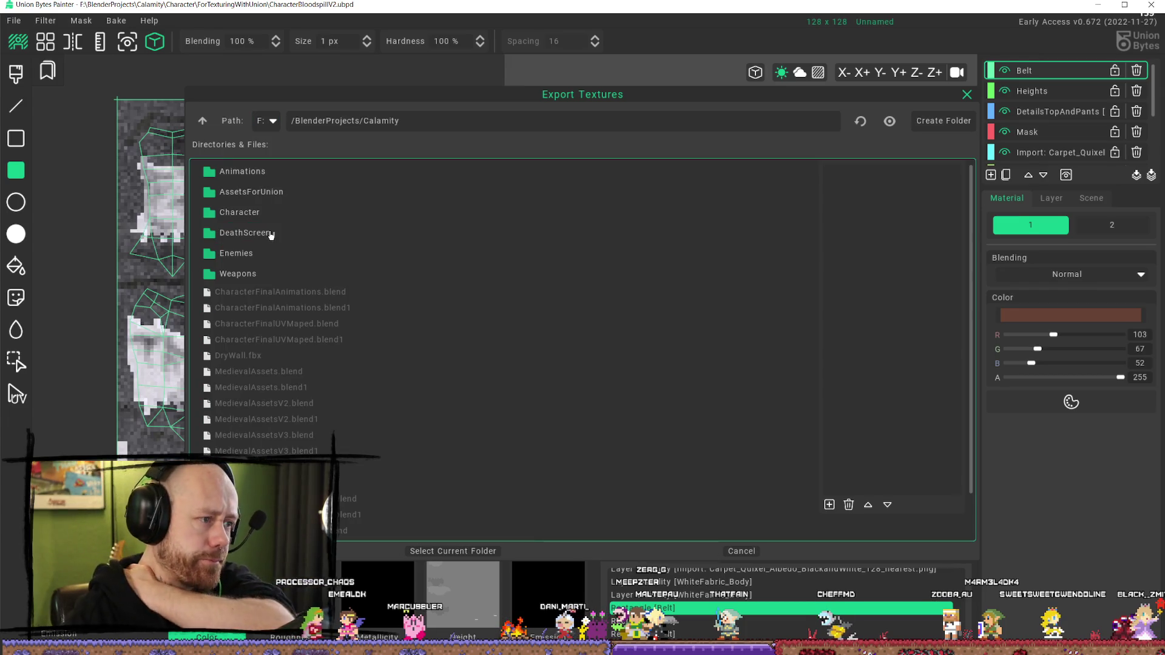
double_click(254, 275)
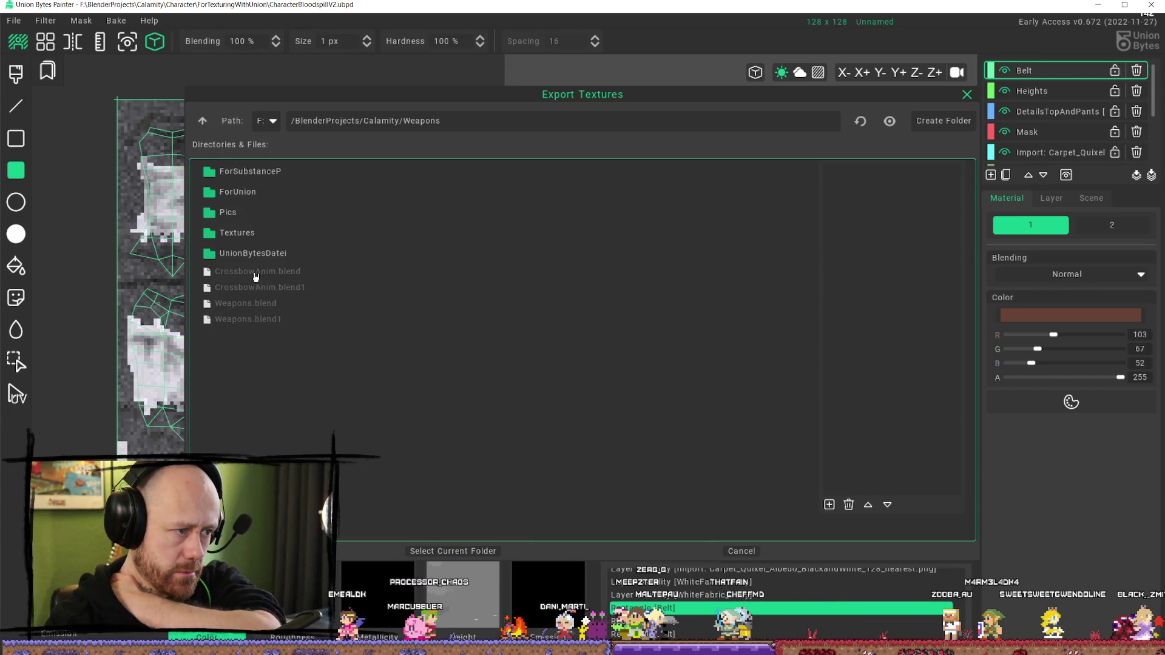
click(203, 121)
double_click(253, 219)
click(202, 120)
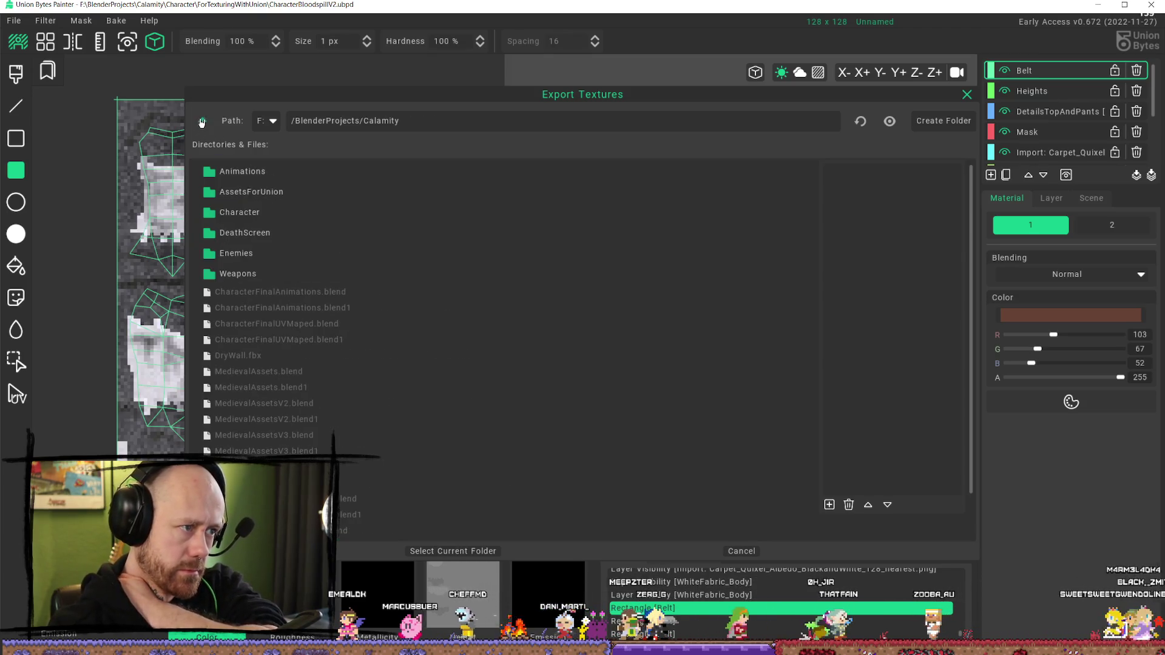
double_click(309, 192)
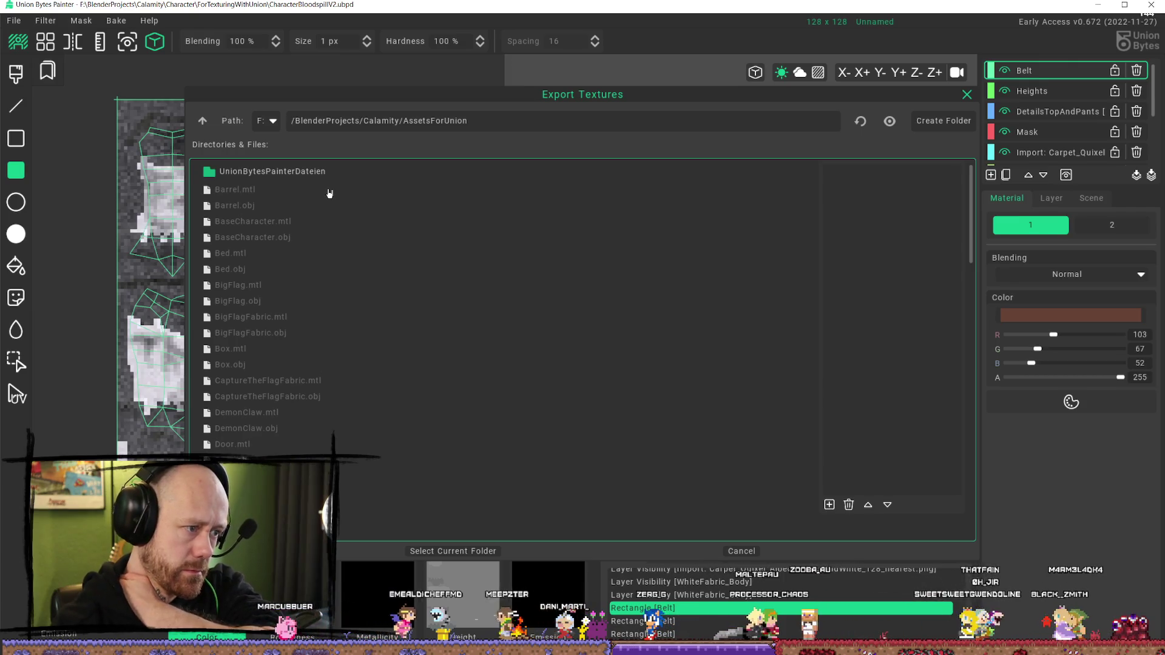
scroll(361, 252, down, 15)
click(202, 120)
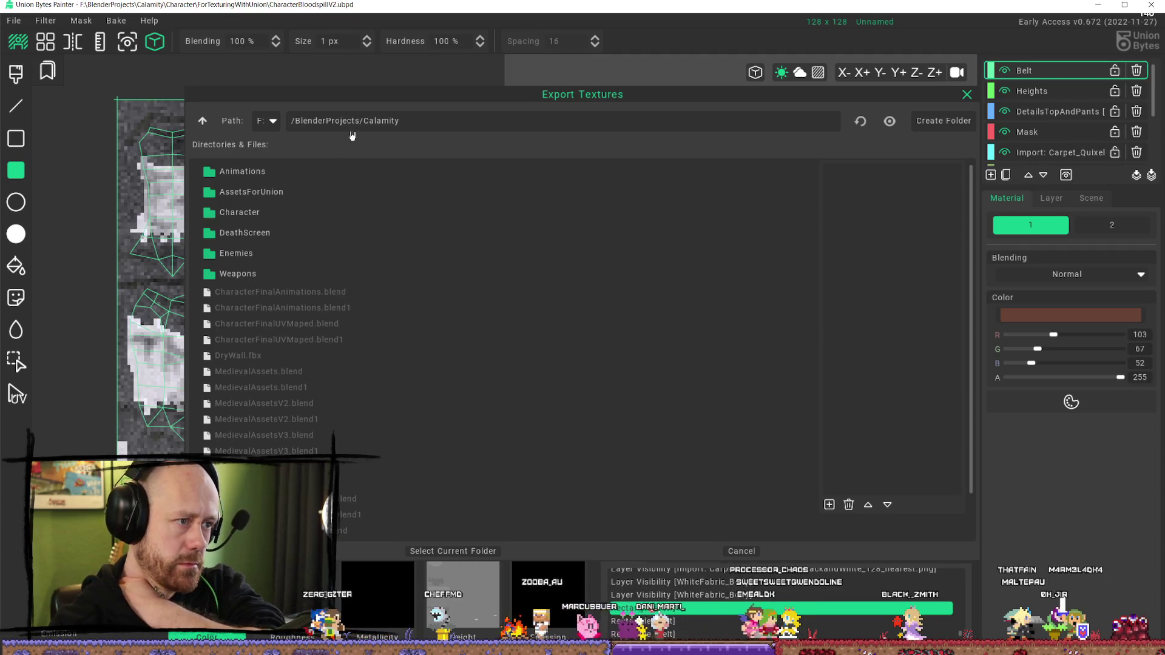
click(202, 123)
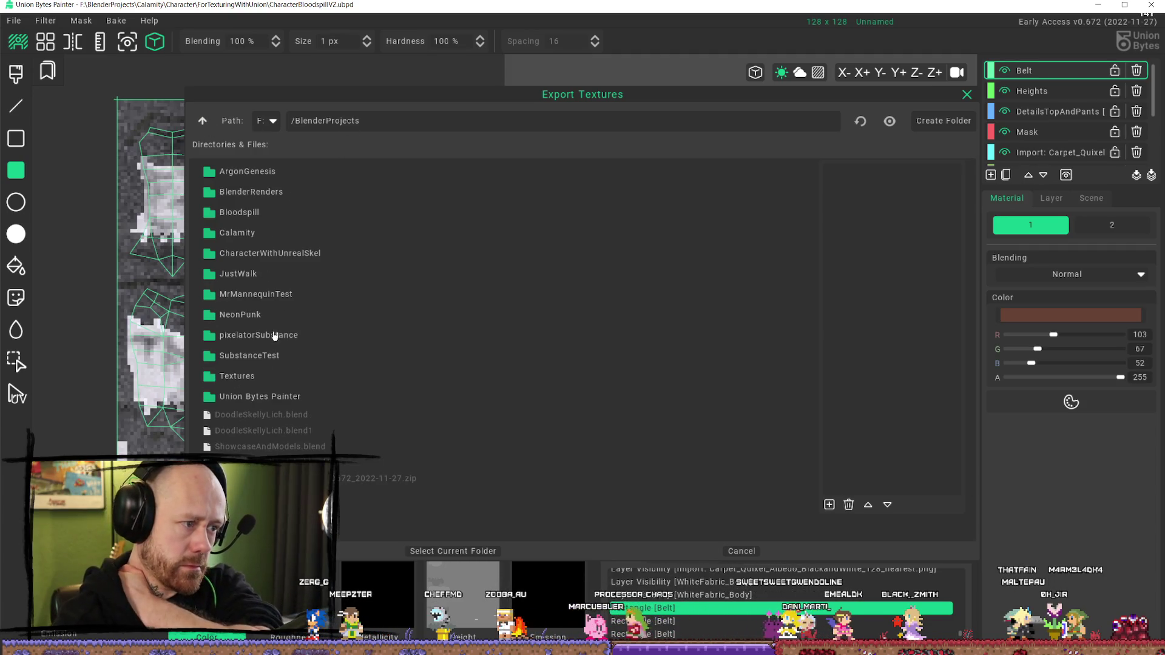
Step: Choose Textures/Pixelated/TexturedForSpecificAsset/Character as the export destination folder
double_click(255, 376)
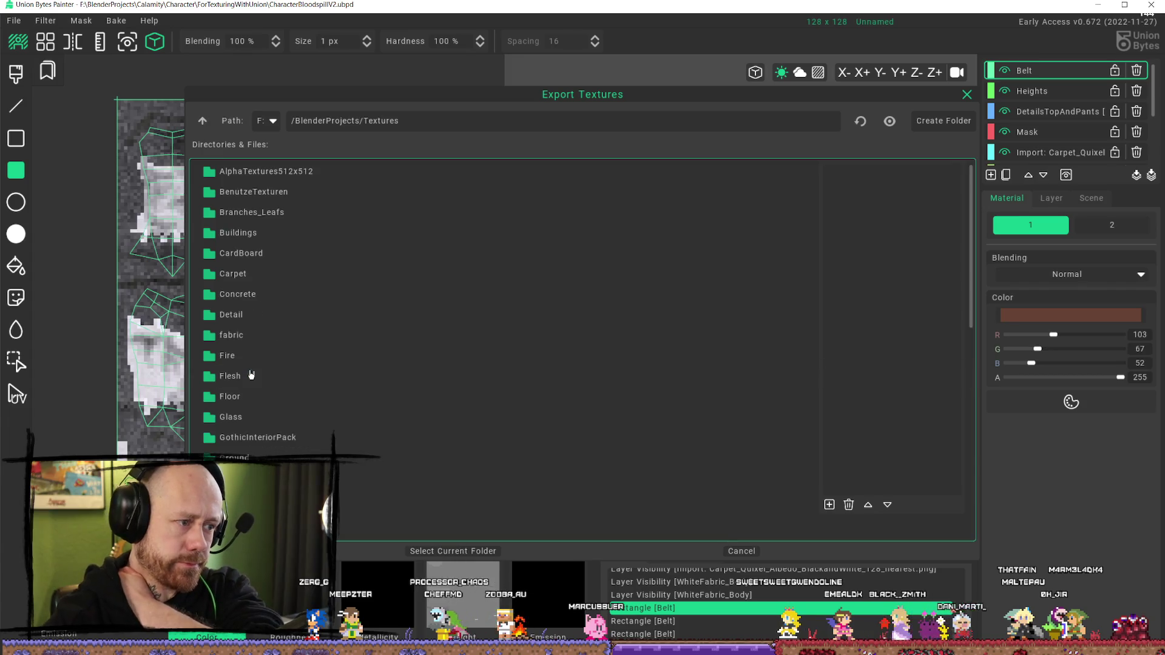
scroll(301, 375, down, 5)
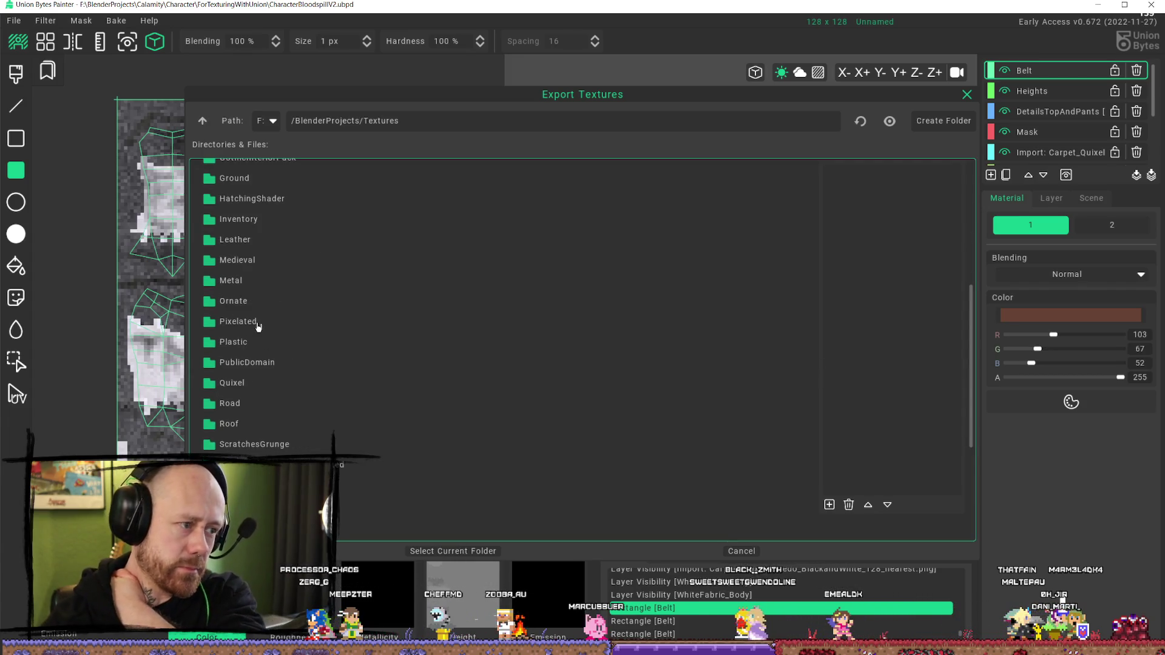
double_click(258, 325)
scroll(282, 368, down, 4)
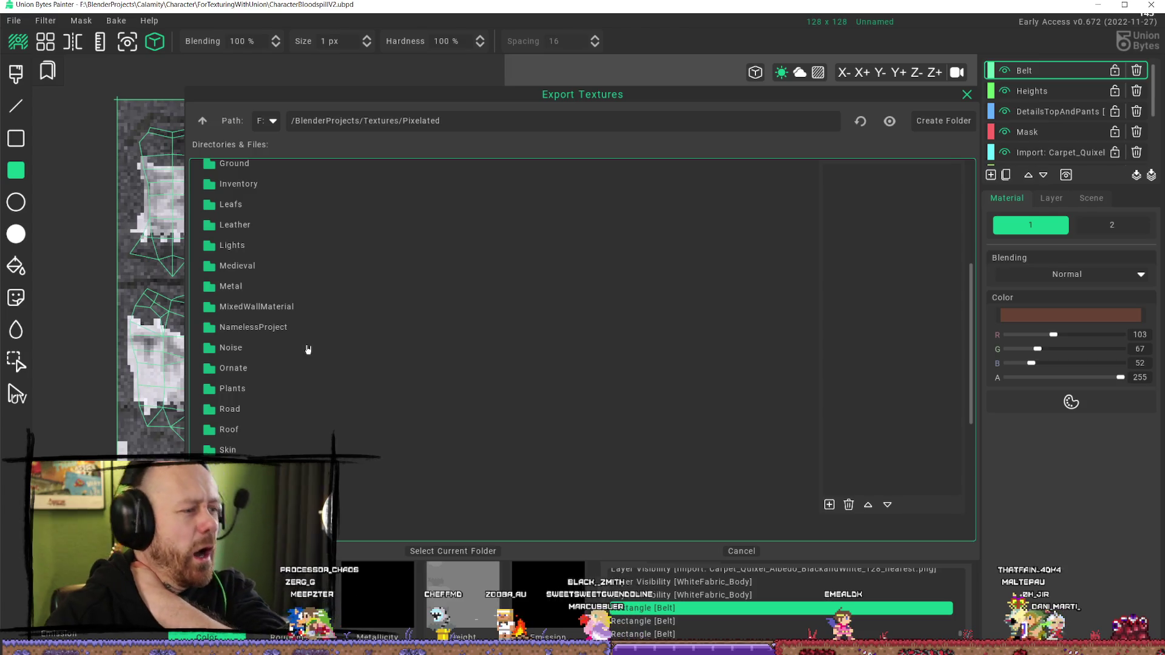
scroll(316, 339, up, 4)
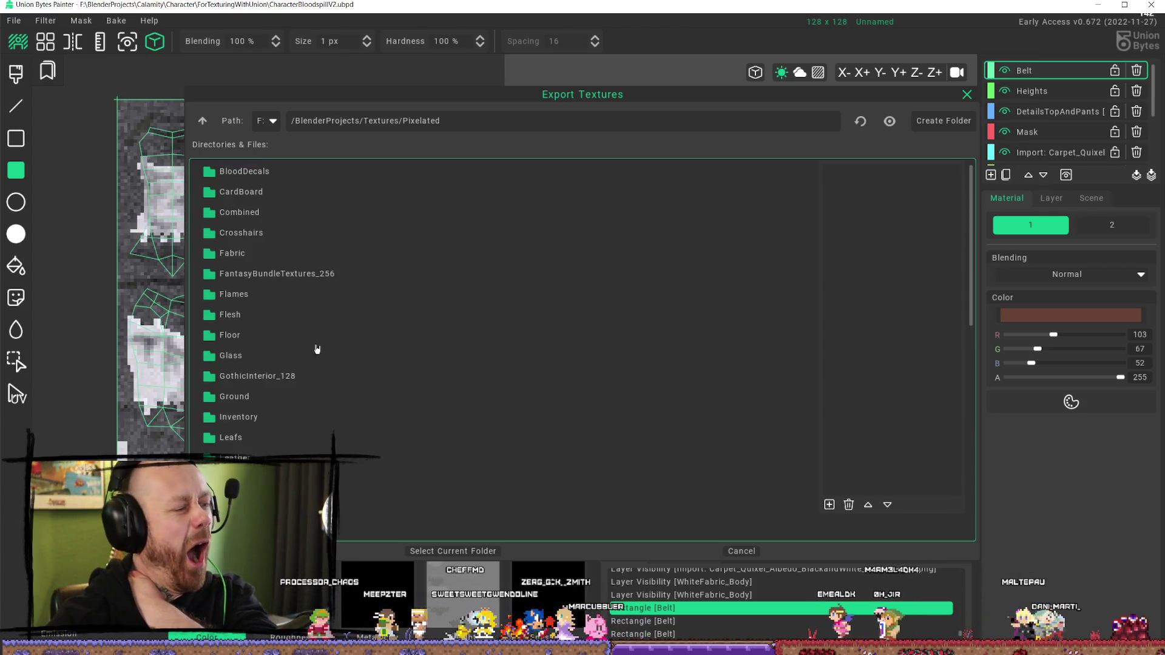
scroll(364, 327, down, 3)
scroll(364, 331, down, 5)
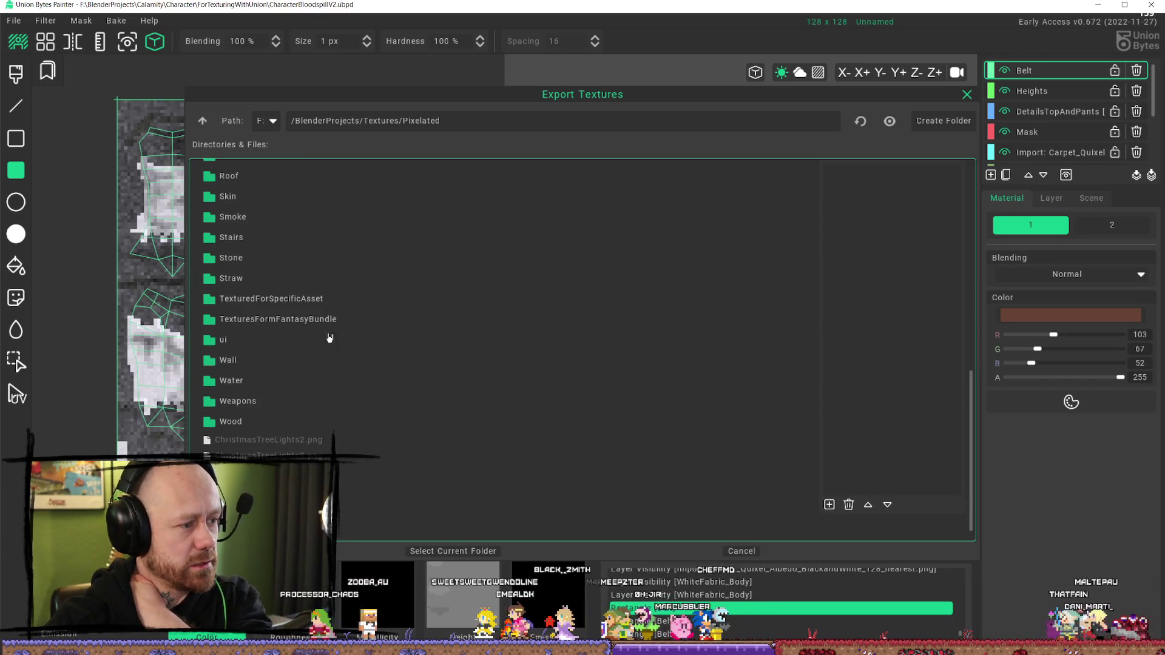
click(287, 301)
double_click(287, 302)
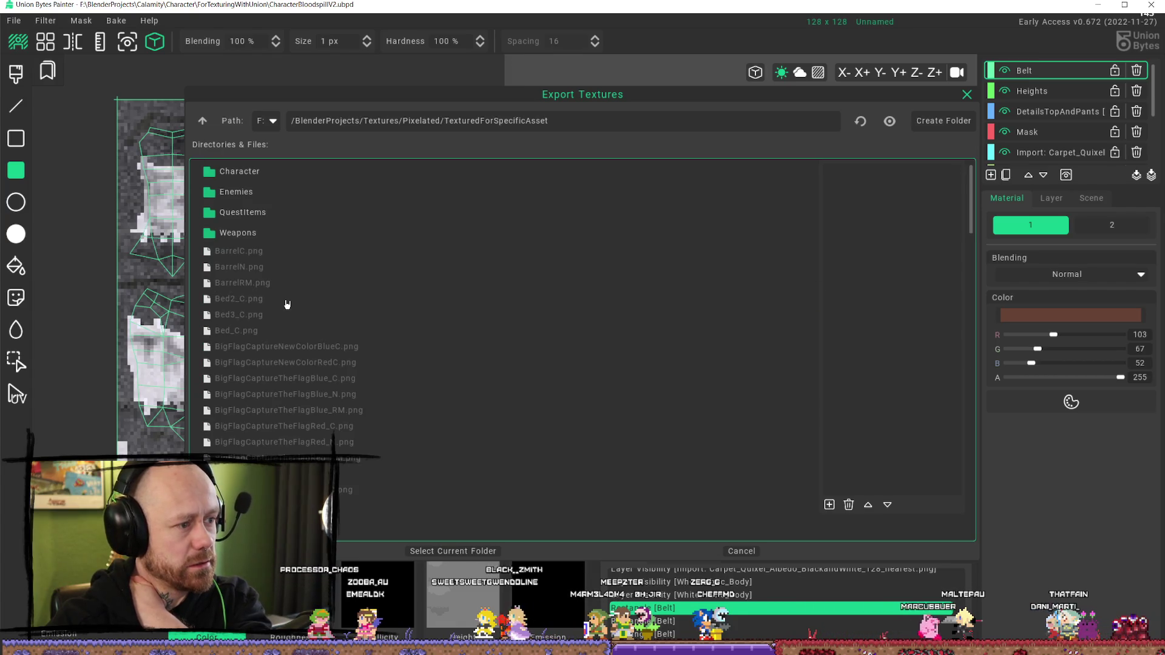
double_click(265, 172)
click(460, 552)
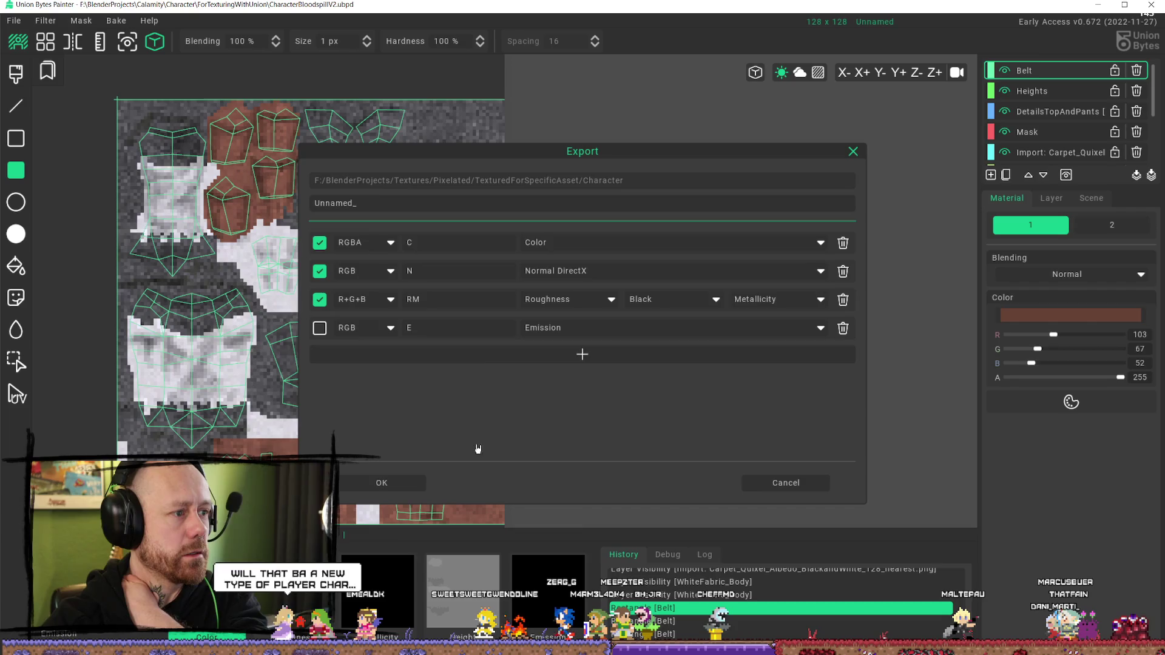
Step: Export the Color, Normal and RM maps named BloodspilCharacter and go back to Unreal Editor
click(353, 203)
text(BloodspilCharacter)
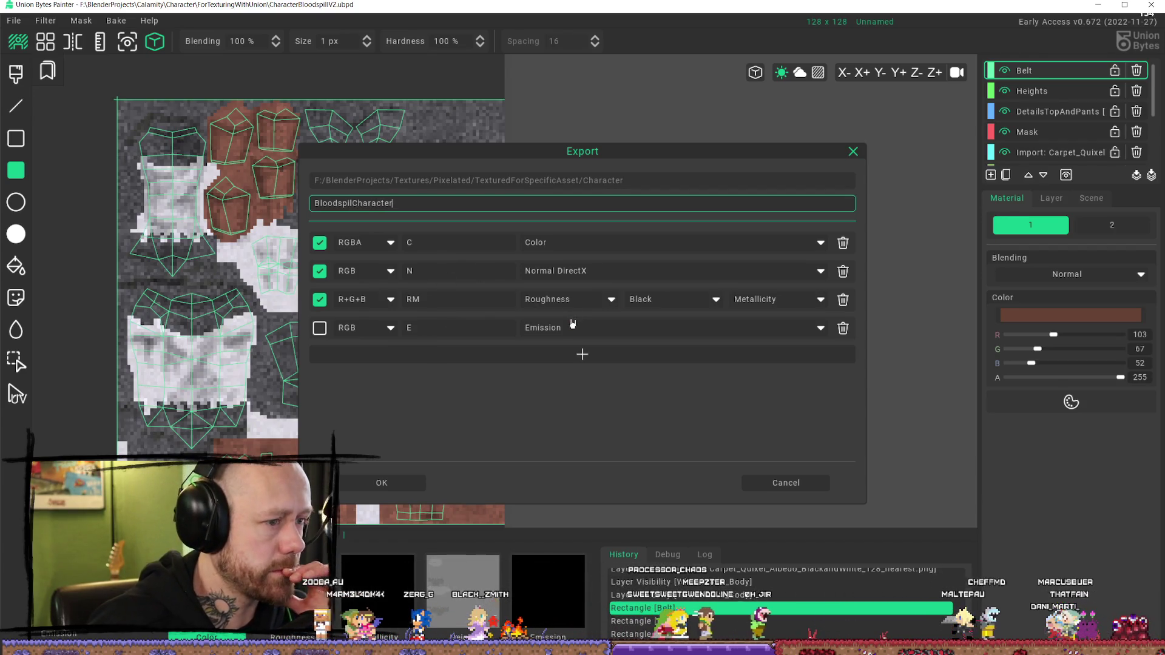
click(397, 483)
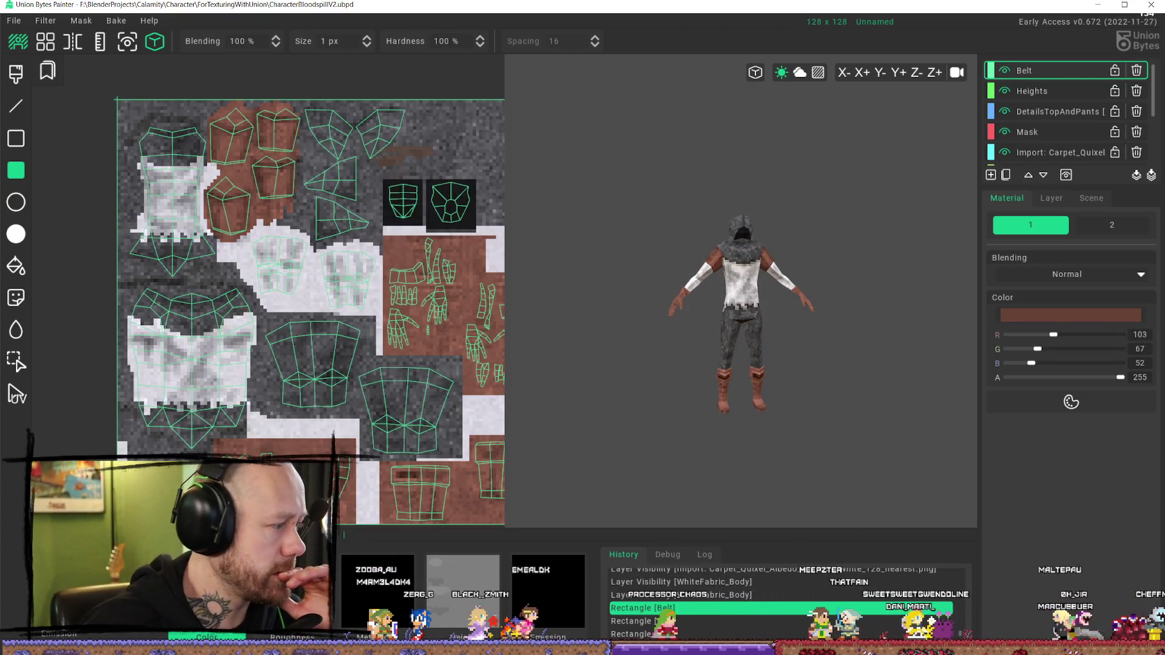
key(alt+Tab)
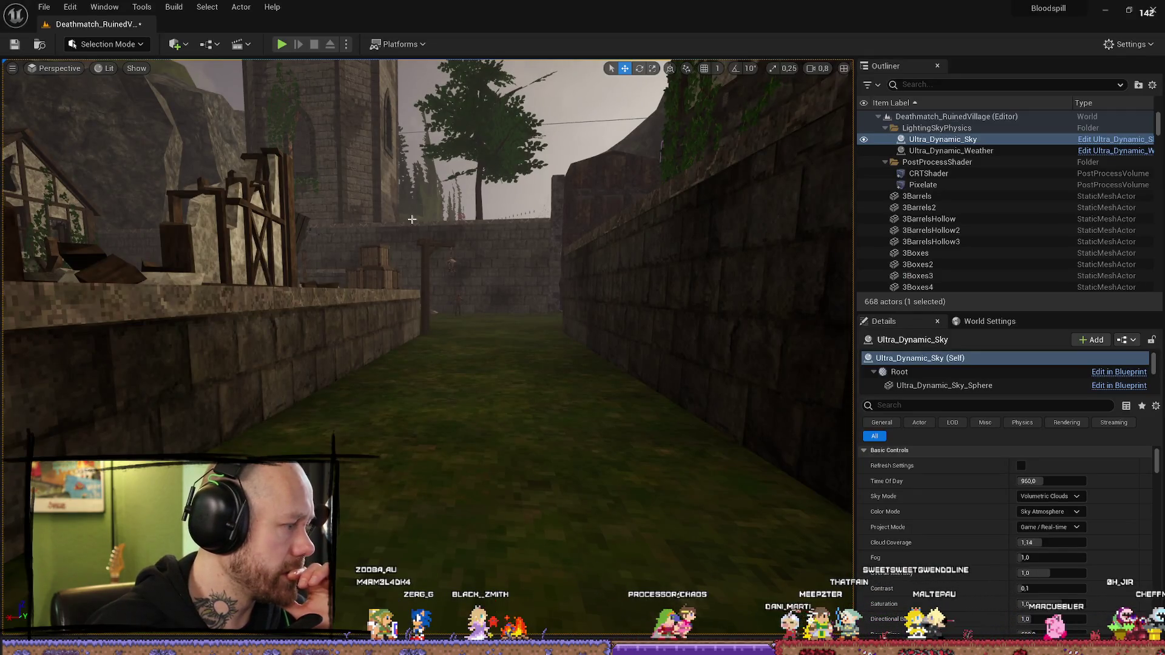
Step: Fly down the alley in a full-screen viewport and select the figure at its far end
drag(502, 217, 494, 182)
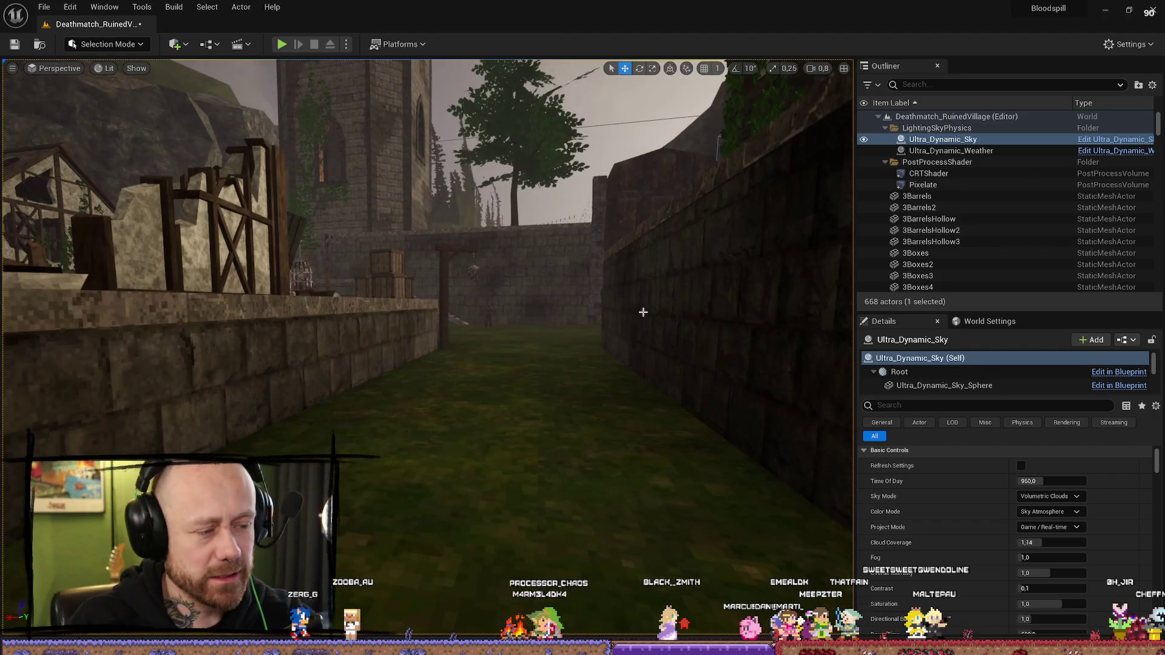
key(F11)
mouse_move(794, 306)
mouse_down()
mouse_move(784, 306)
mouse_move(794, 306)
mouse_up()
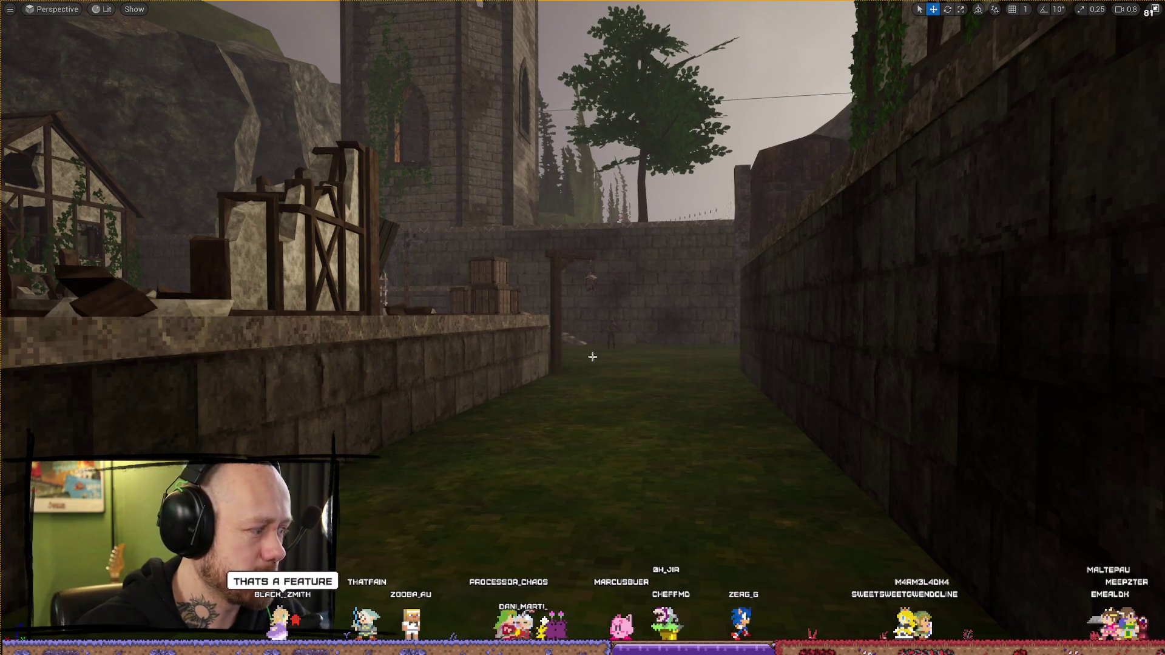
click(608, 328)
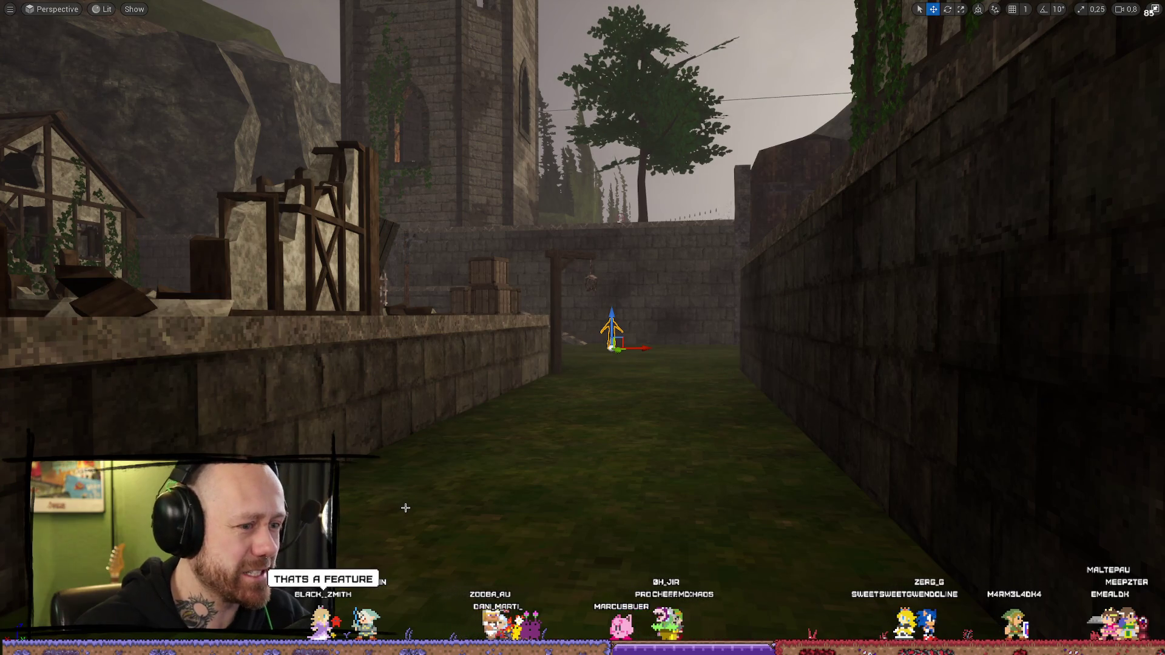
Step: Restore the full editor layout, then frame the camera on the hooded Test_007 character
click(666, 345)
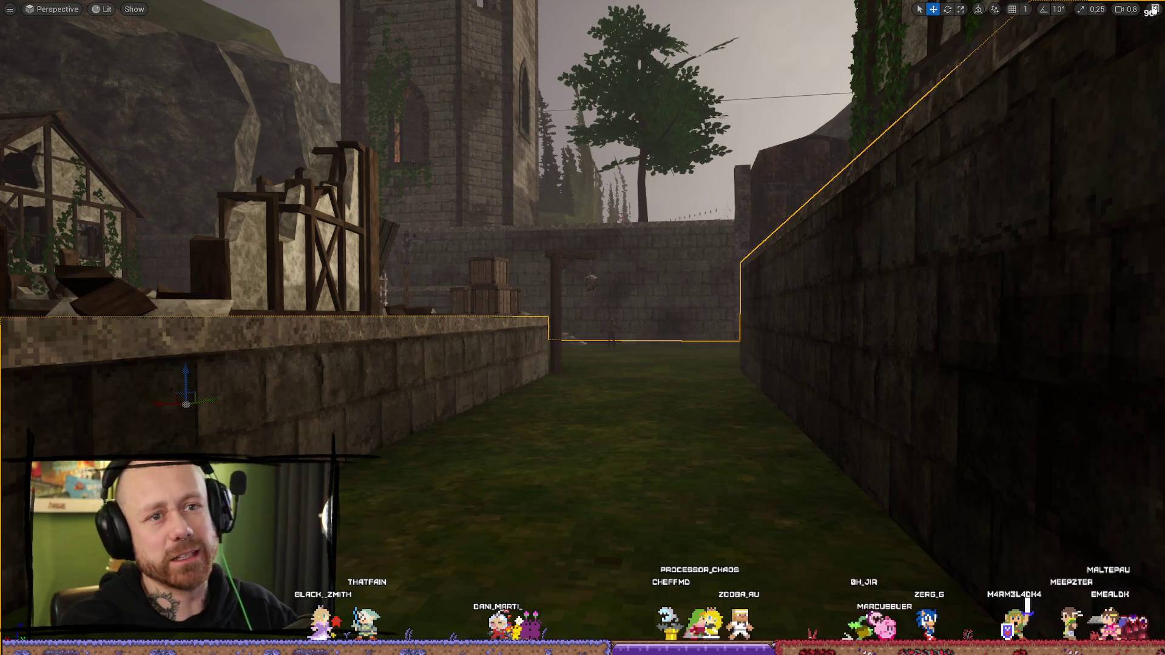
click(1154, 8)
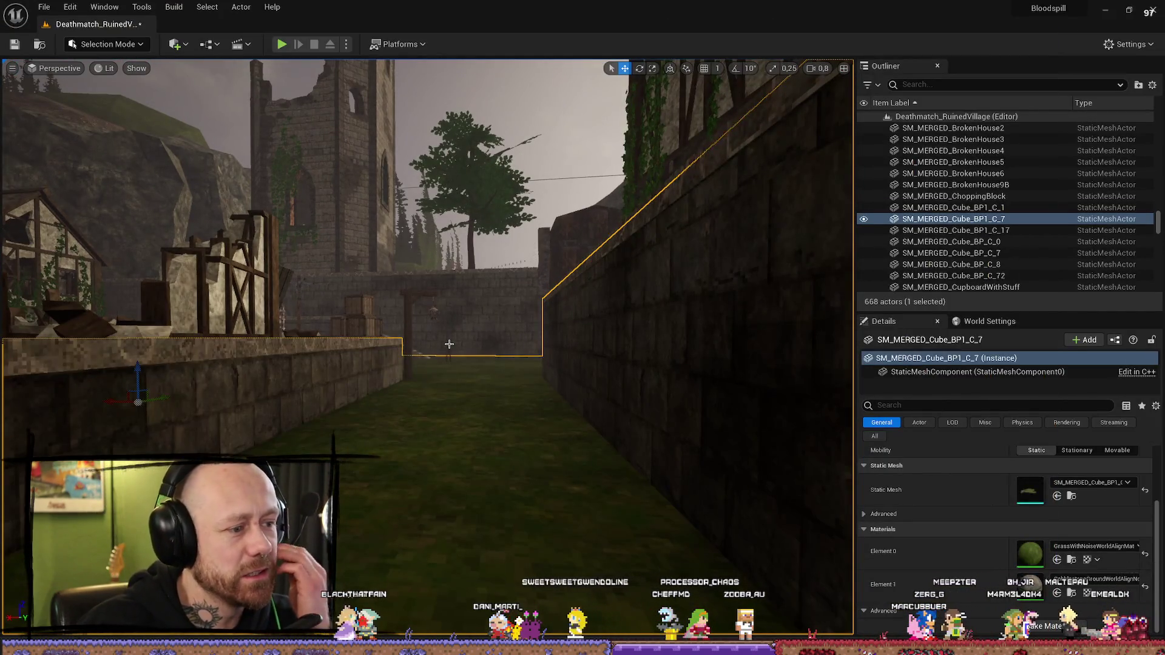
click(449, 344)
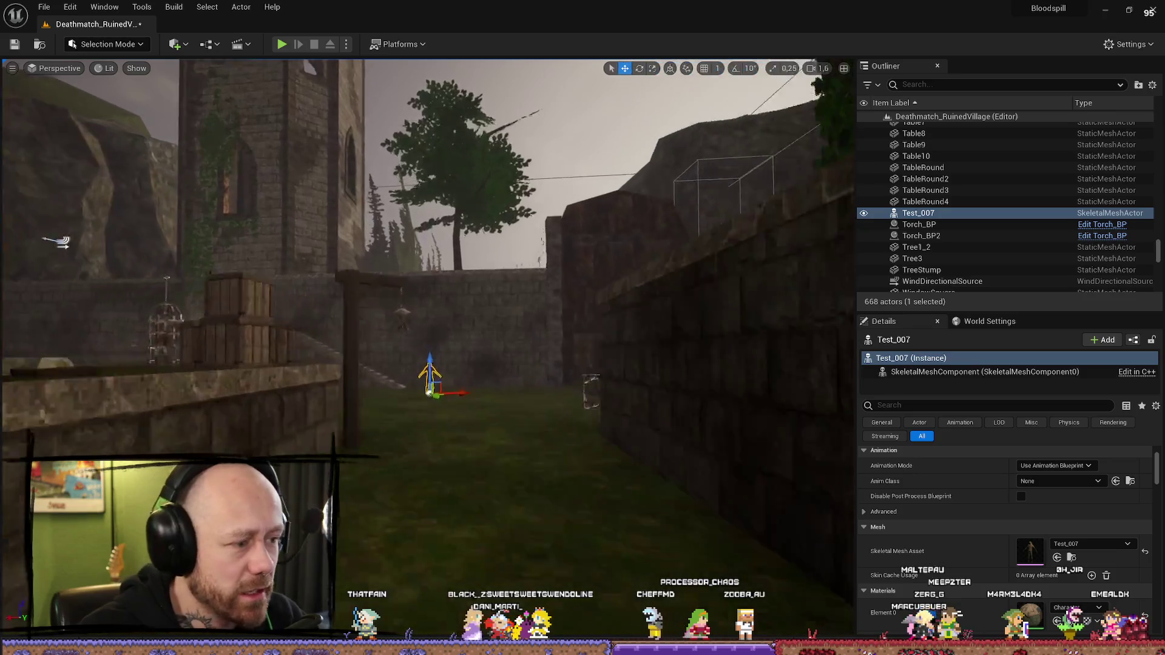
key(f)
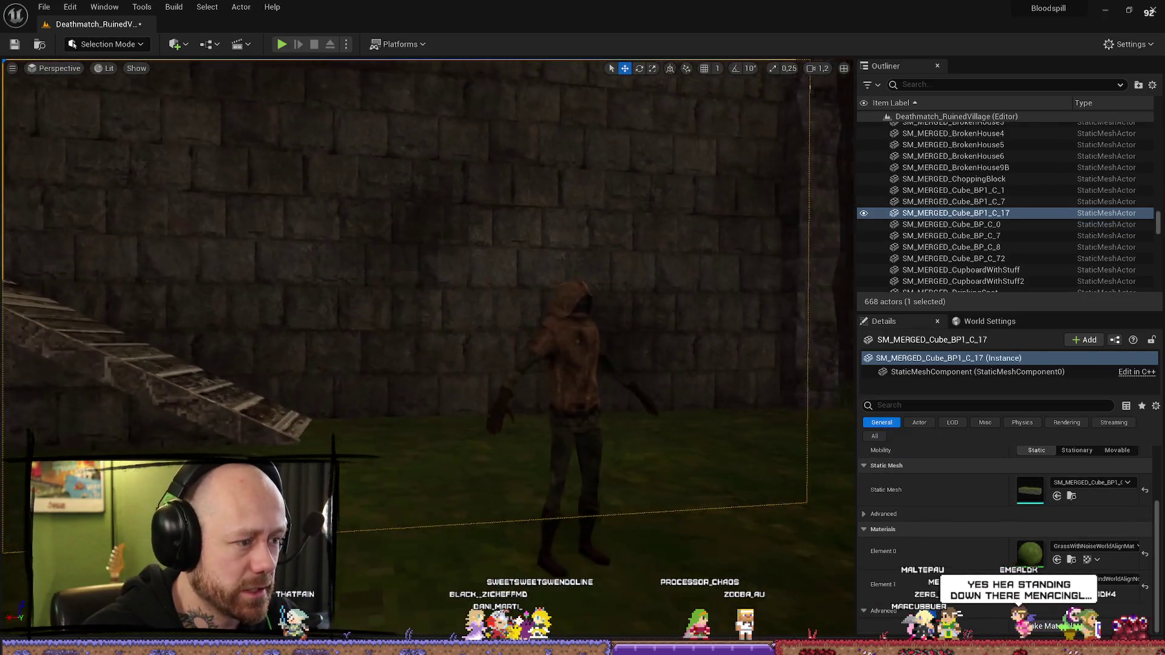
scroll(425, 291, down, 1)
key(w)
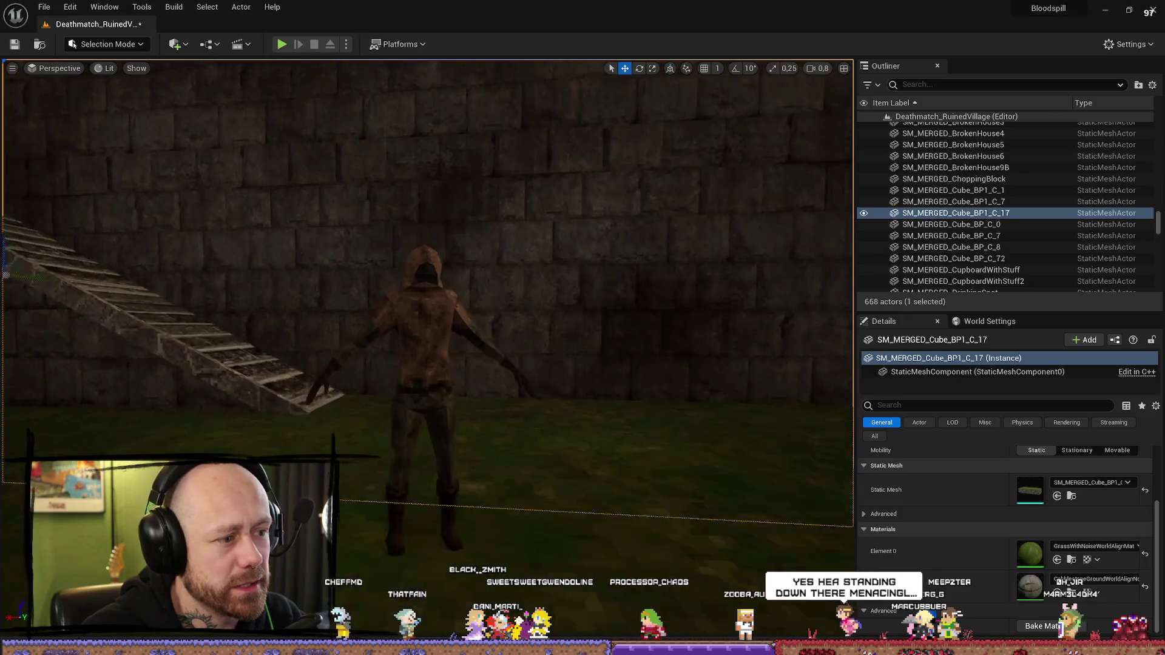
key(s)
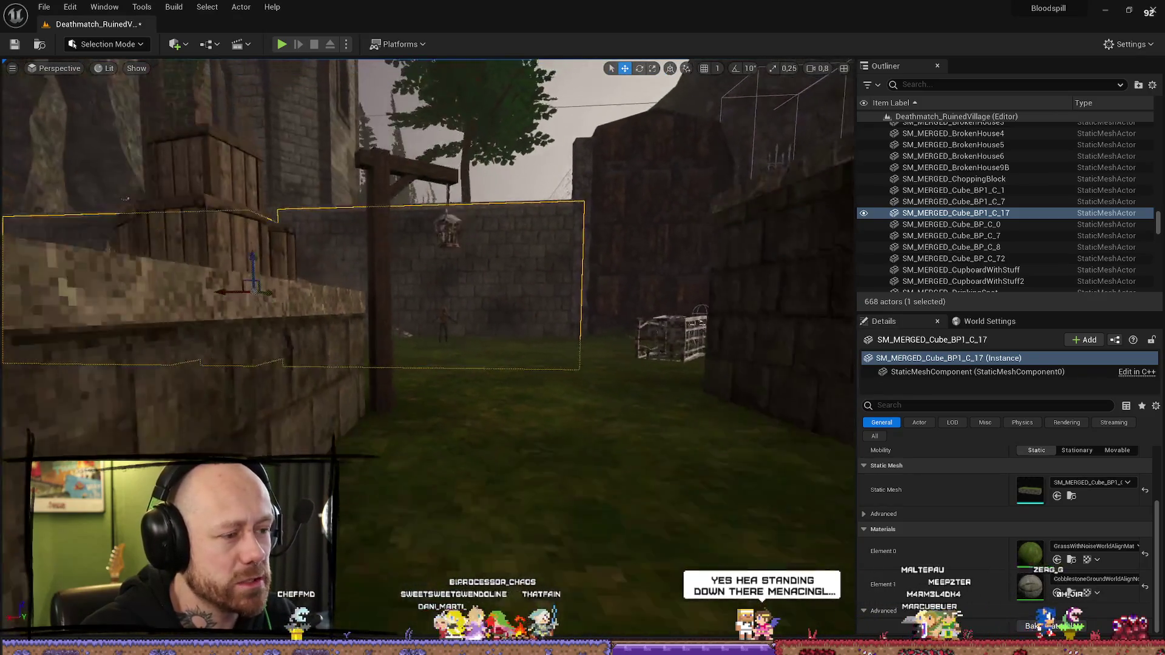
key(s)
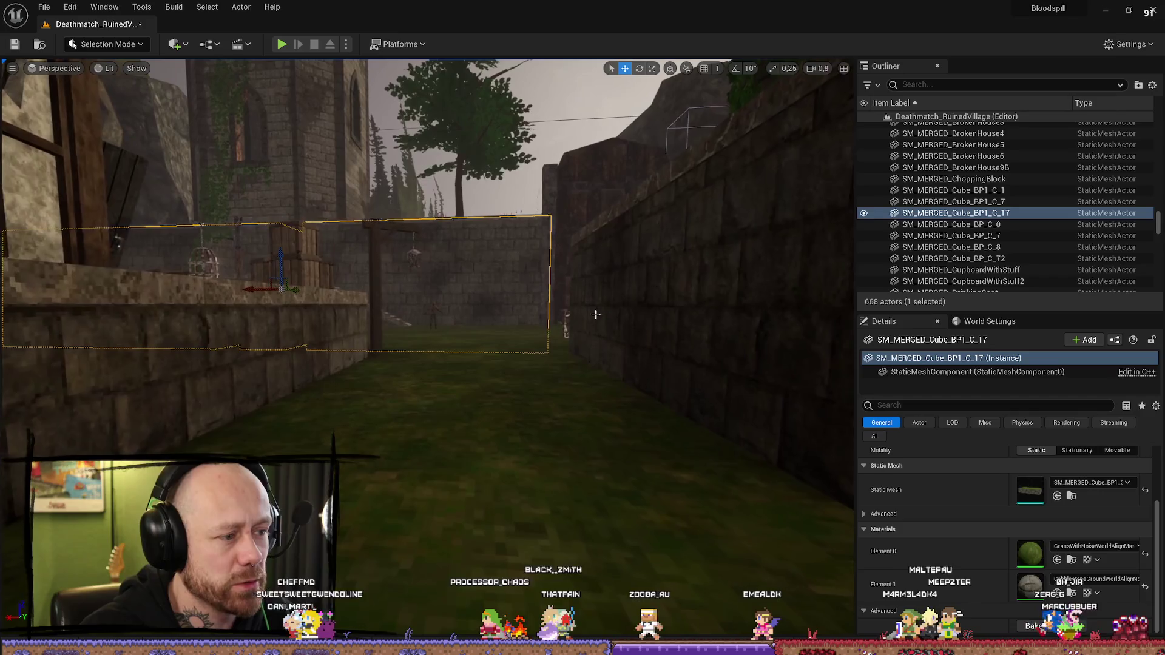
drag(488, 329, 467, 336)
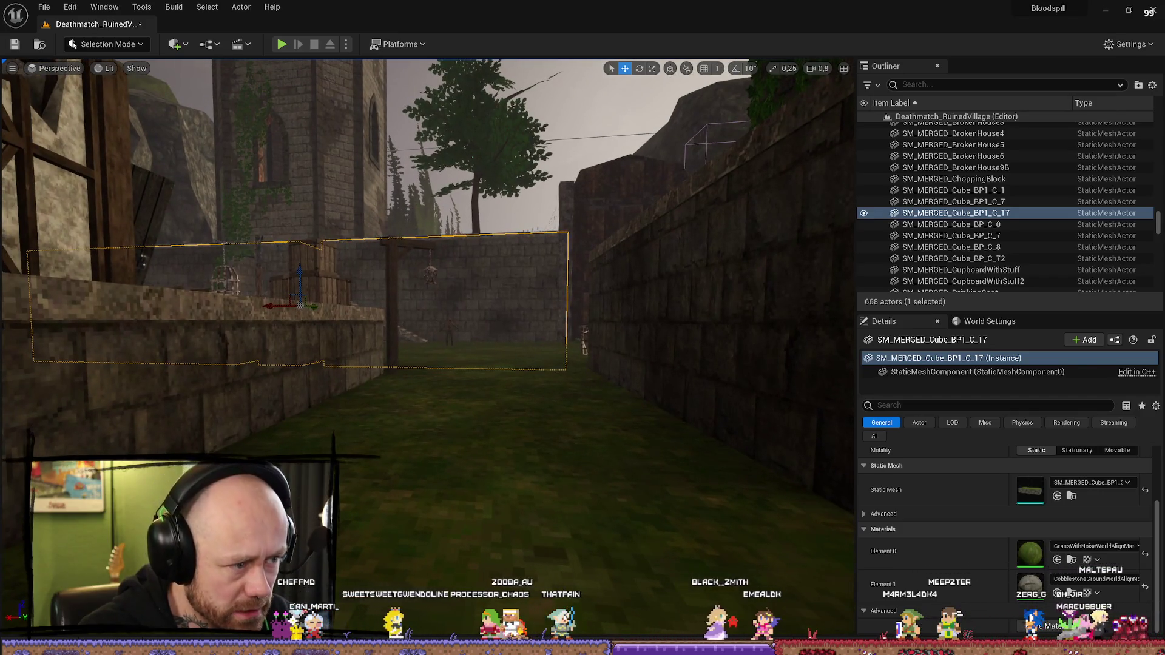
Step: Check Test_007 and nearby merged walls, then select Ultra_Dynamic_Weather (Partly_Cloudy, cloud coverage 7.5, rain 6.0)
click(450, 331)
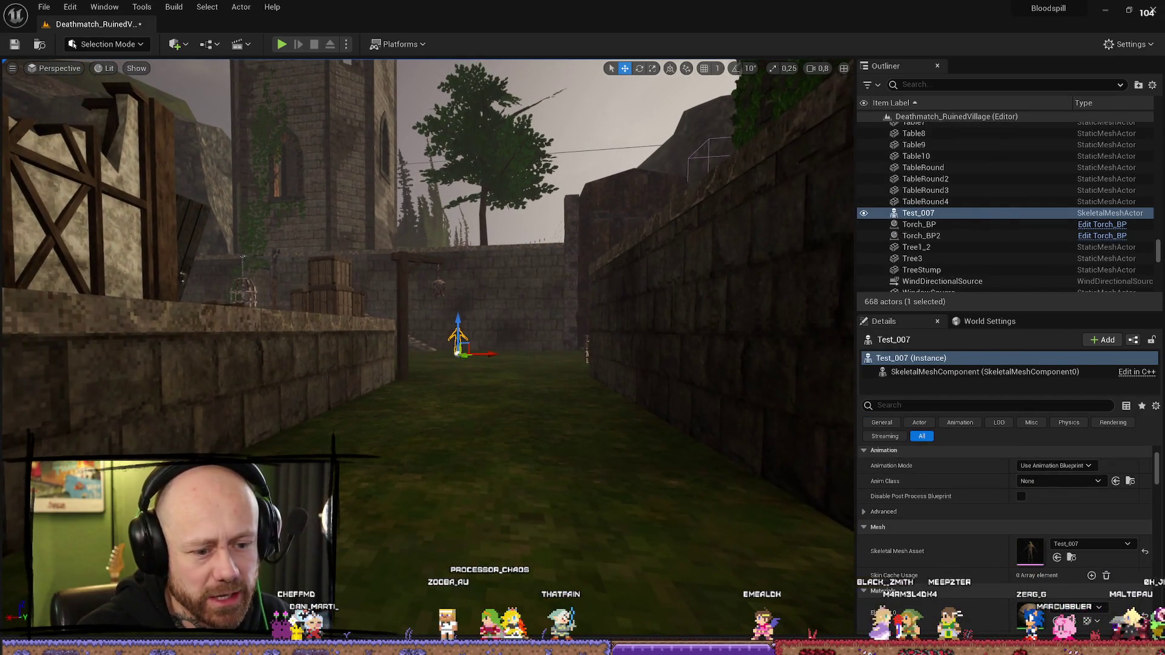
click(520, 325)
click(455, 336)
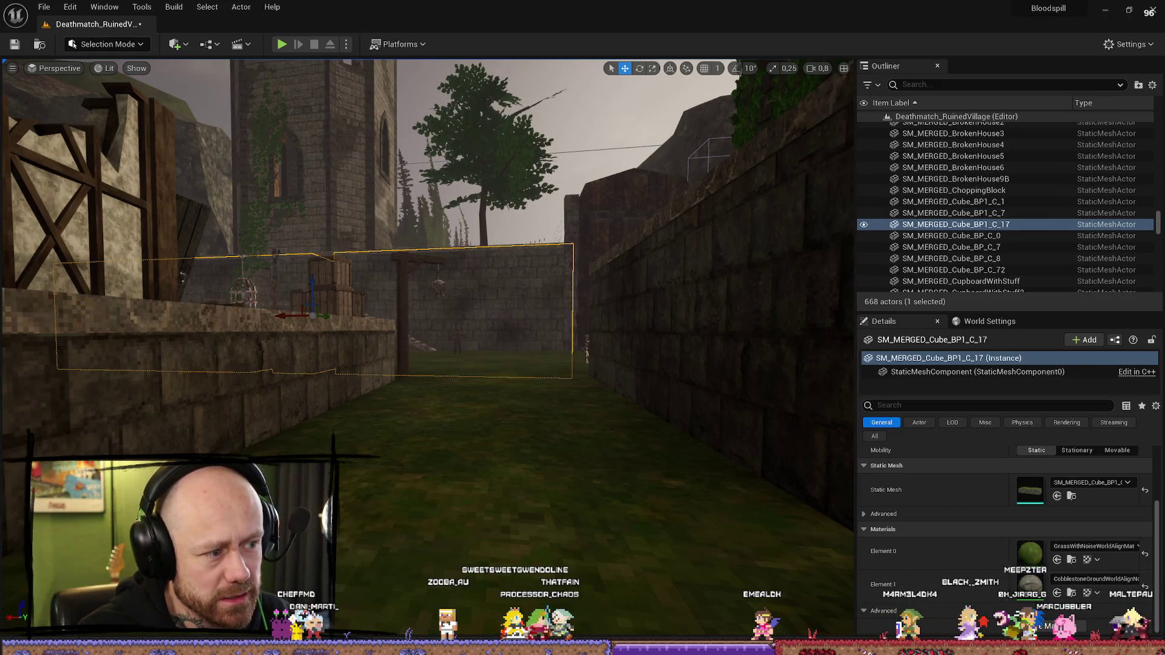
click(457, 336)
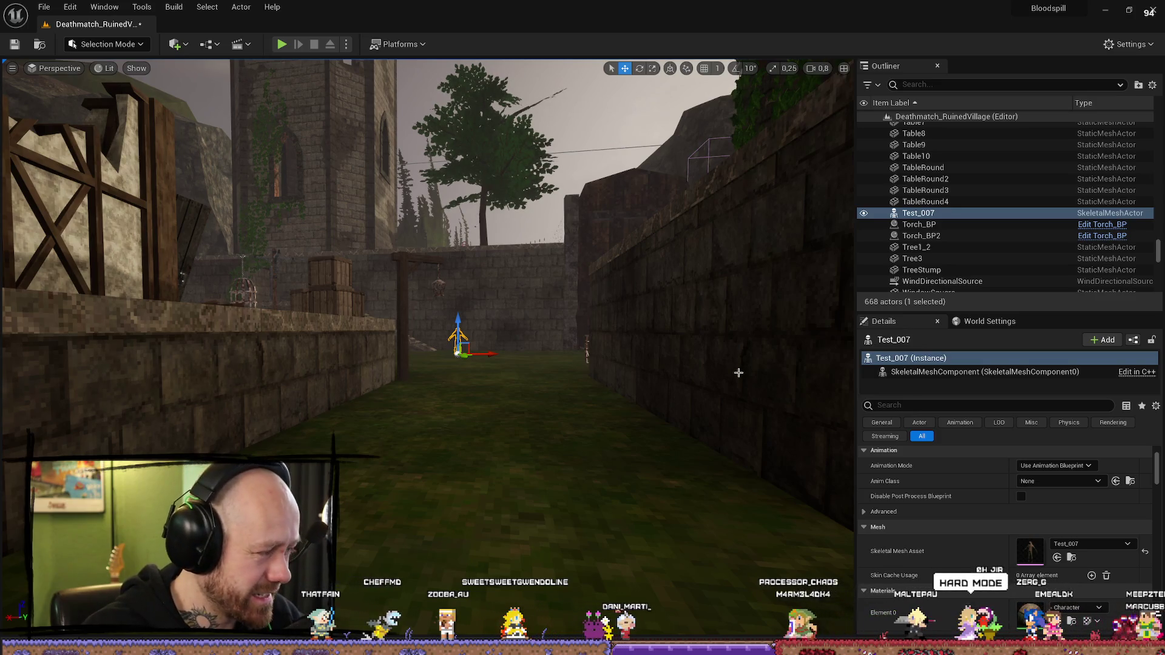
click(527, 342)
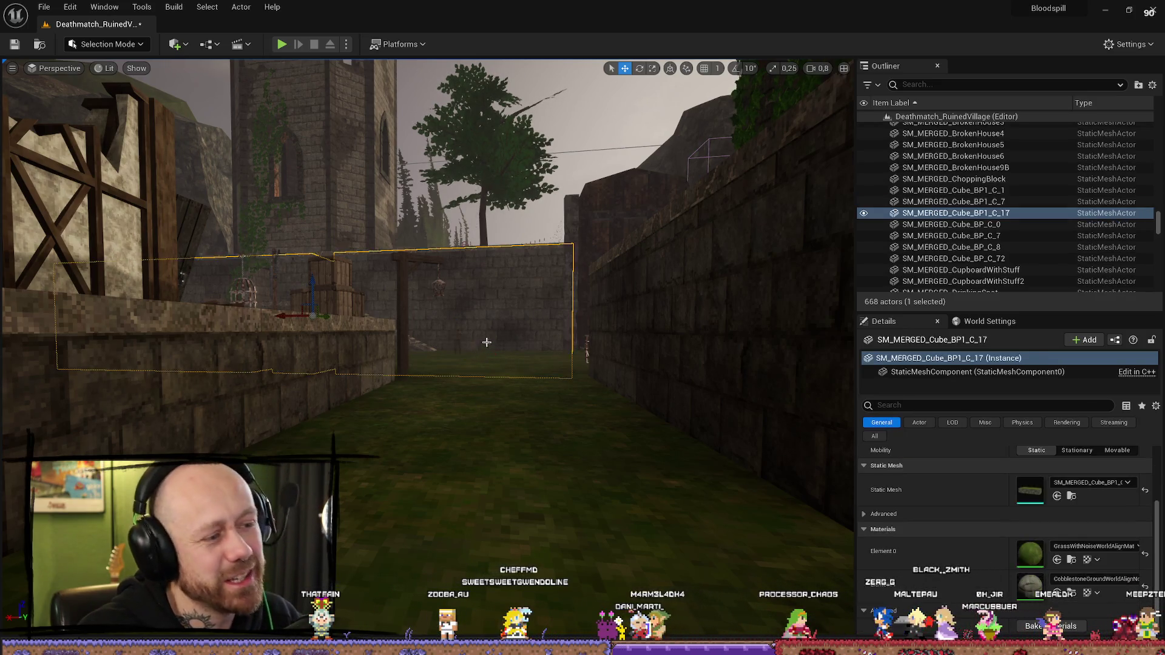
scroll(965, 170, up, 15)
click(971, 152)
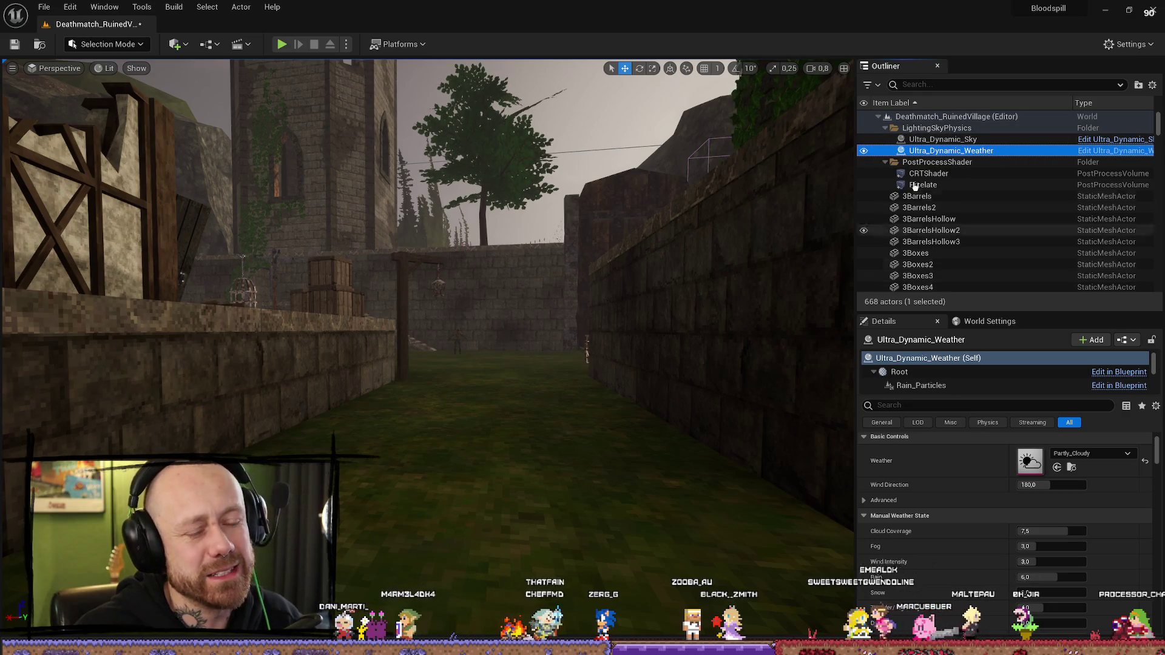
Step: Select Ultra_Dynamic_Sky, toggle its visibility, and filter its Details by 'fog'
click(876, 140)
click(863, 140)
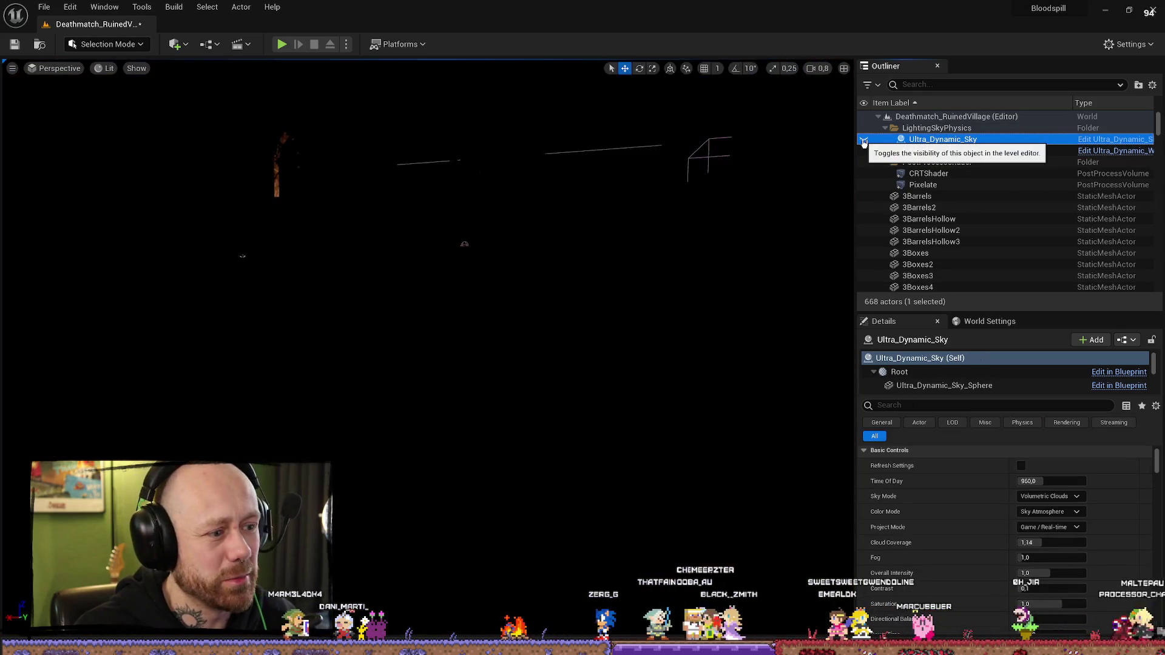
click(863, 139)
click(863, 139)
click(863, 140)
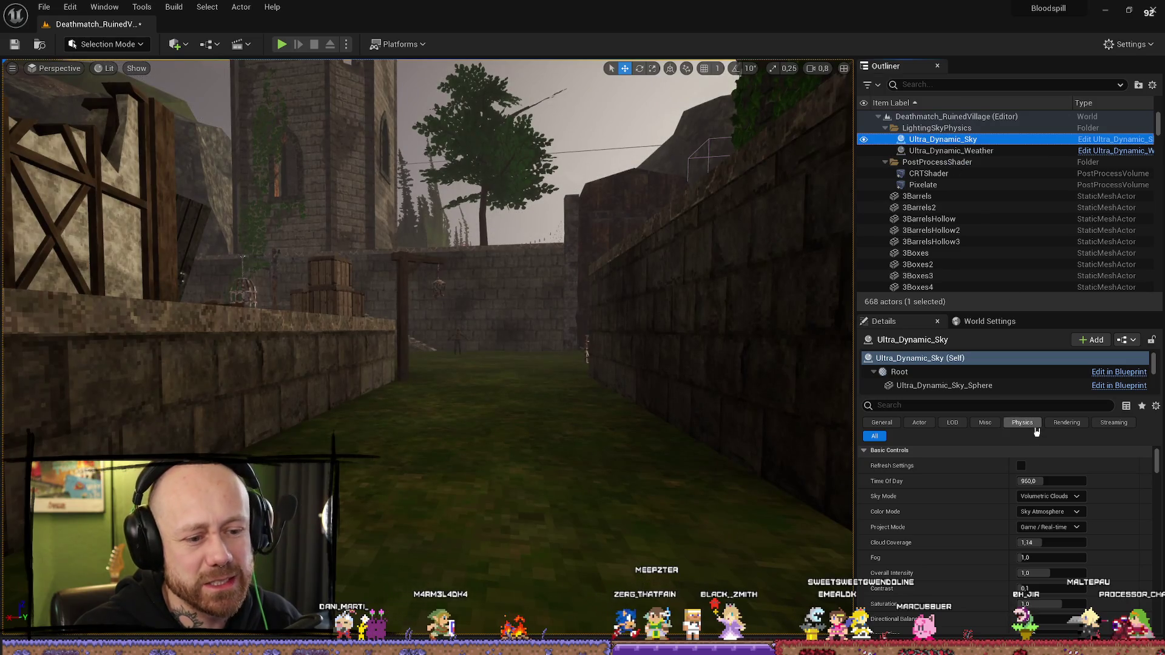
click(931, 404)
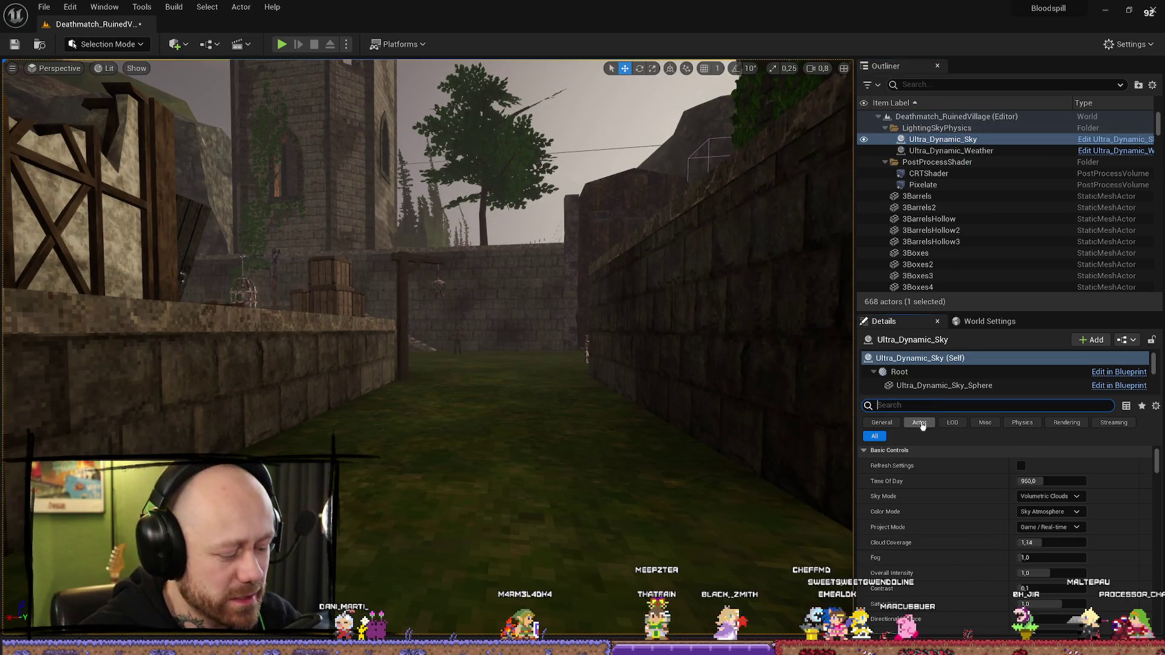
text(fog)
Step: Trial Fog Color Intensity Scale at 0,0, undo back to 1,0, then view Ultra_Dynamic_Weather's fog settings
scroll(1017, 494, up, 2)
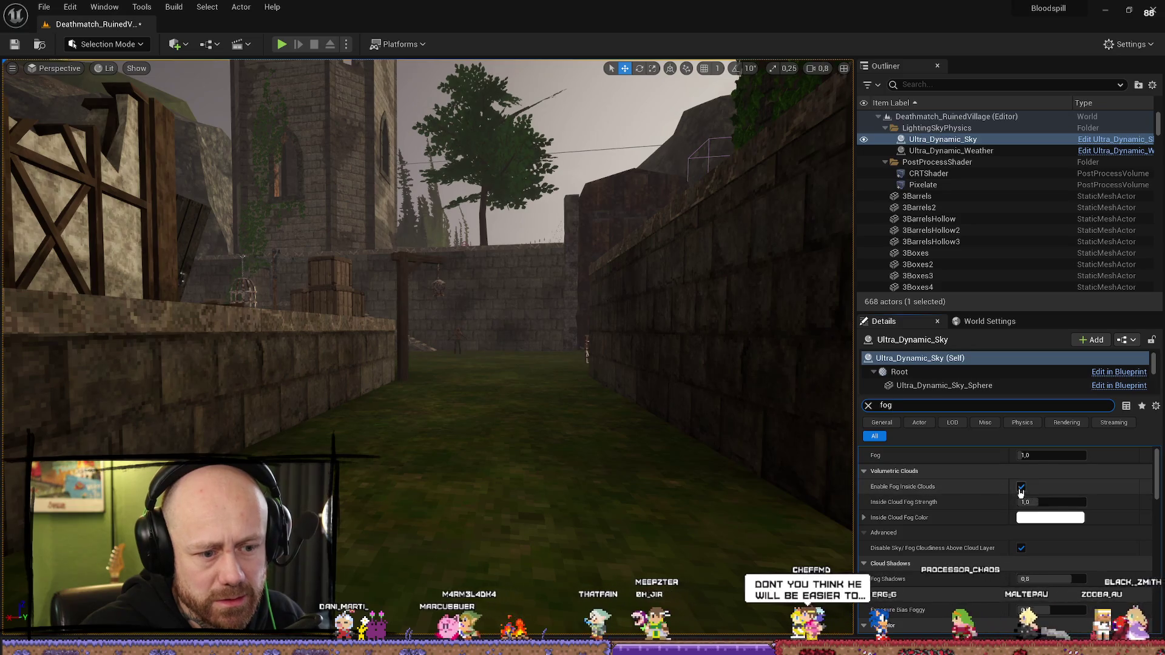
scroll(1039, 482, up, 1)
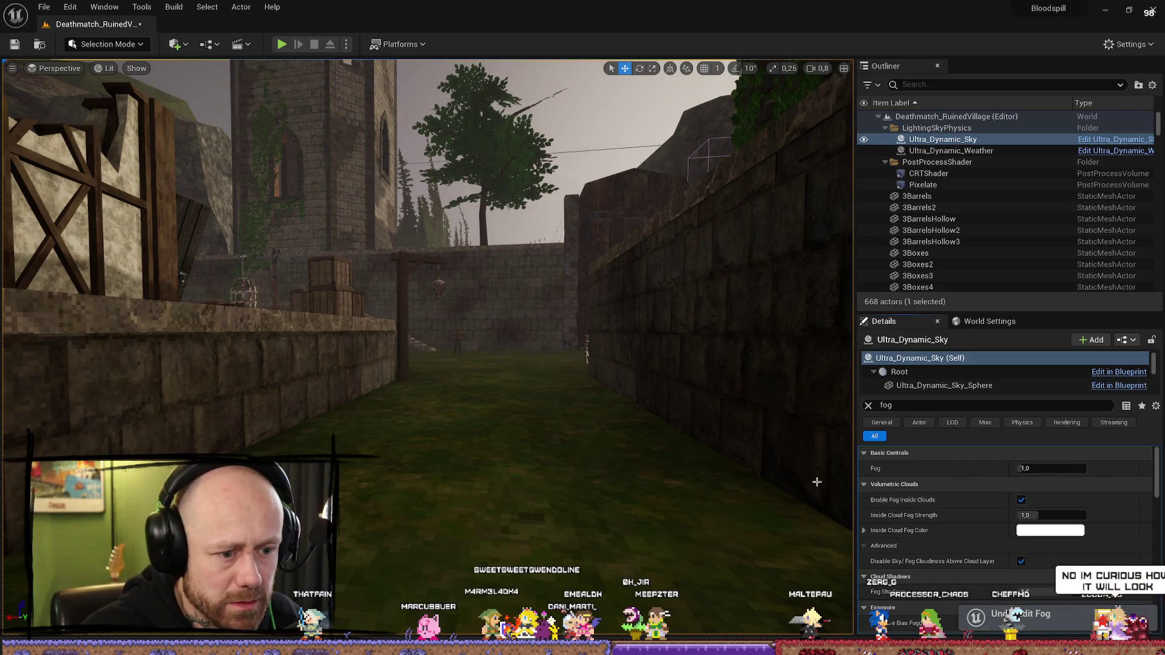
scroll(940, 522, down, 3)
scroll(941, 522, down, 2)
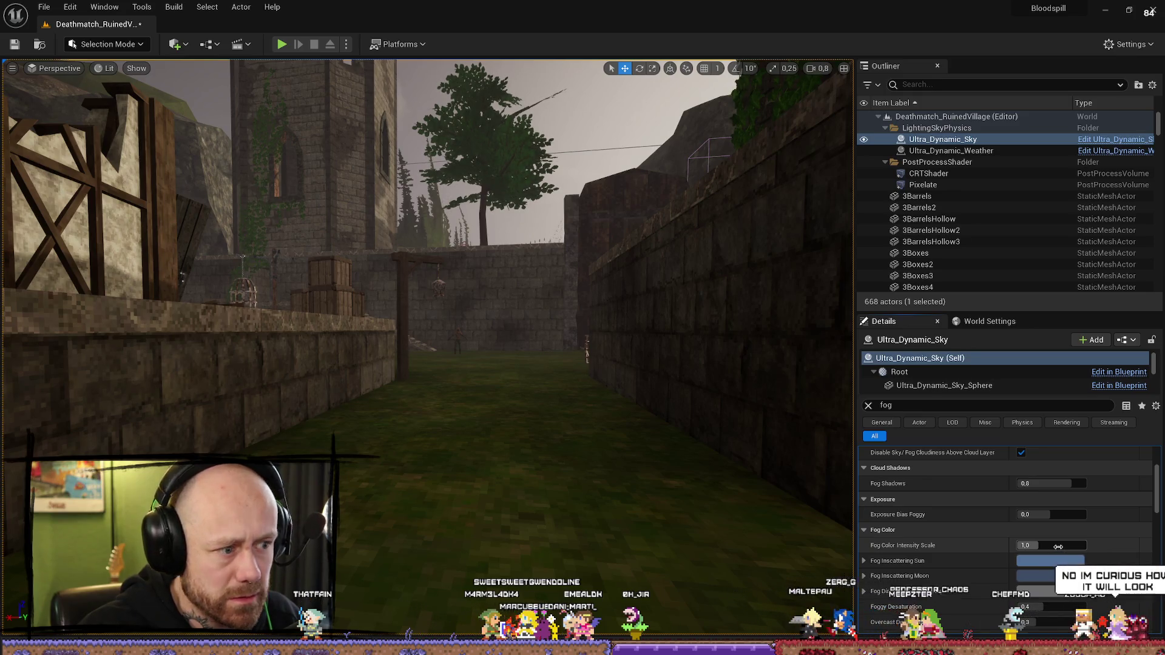
mouse_move(797, 549)
mouse_down()
mouse_move(698, 549)
mouse_move(1117, 546)
mouse_up()
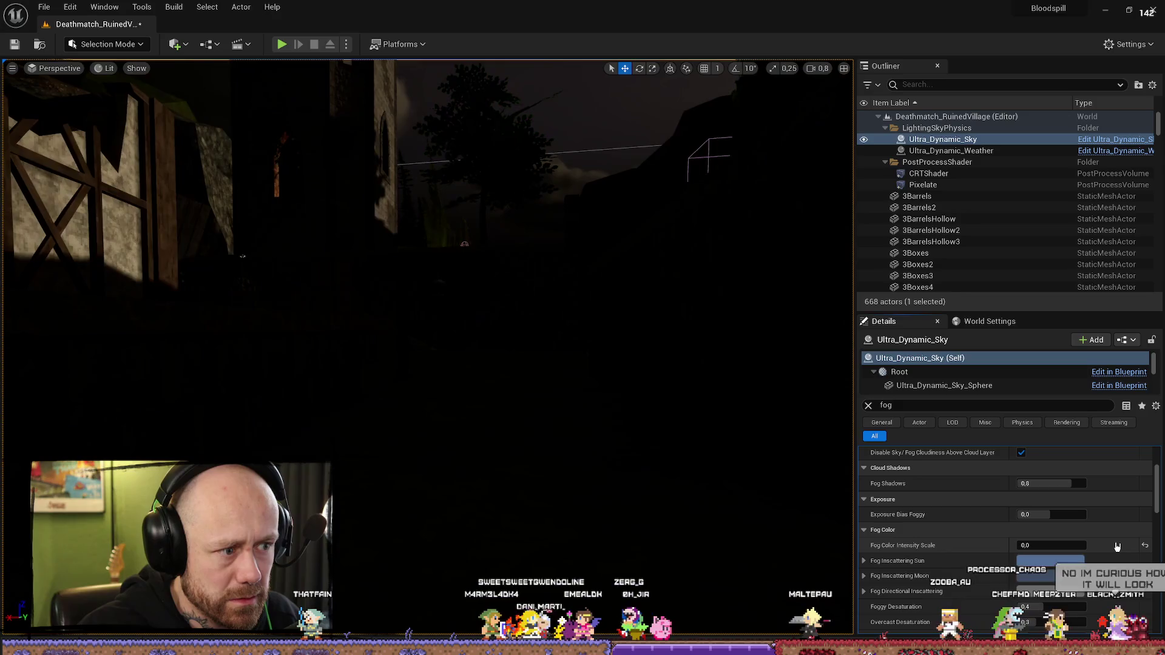
key(ctrl+z)
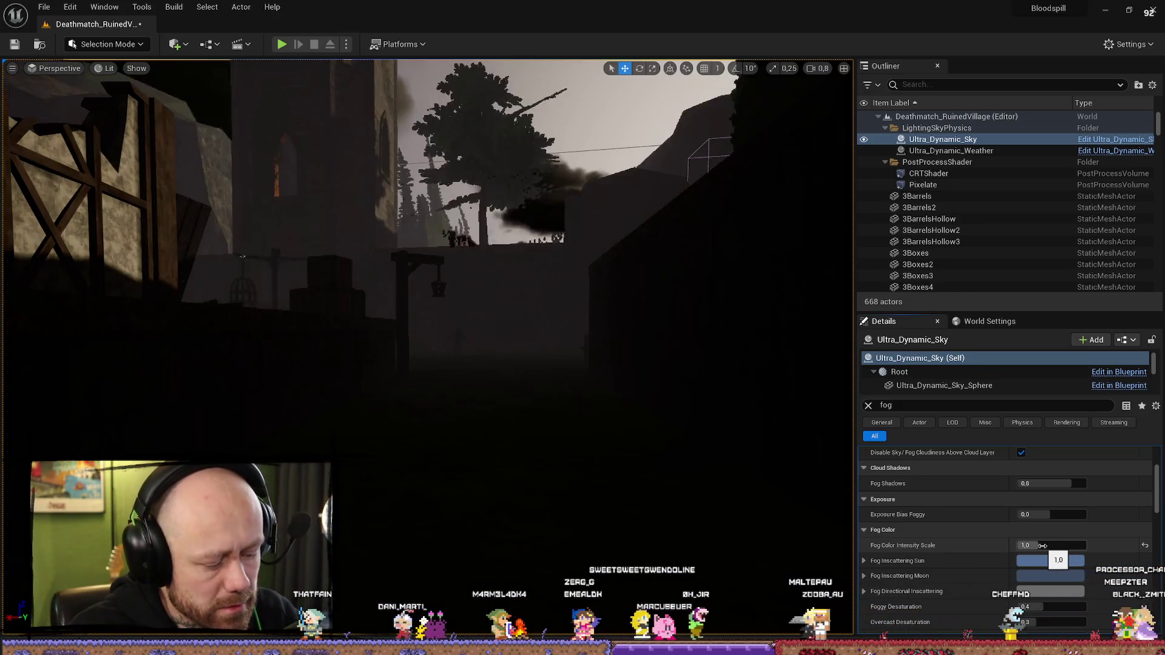
scroll(958, 513, down, 6)
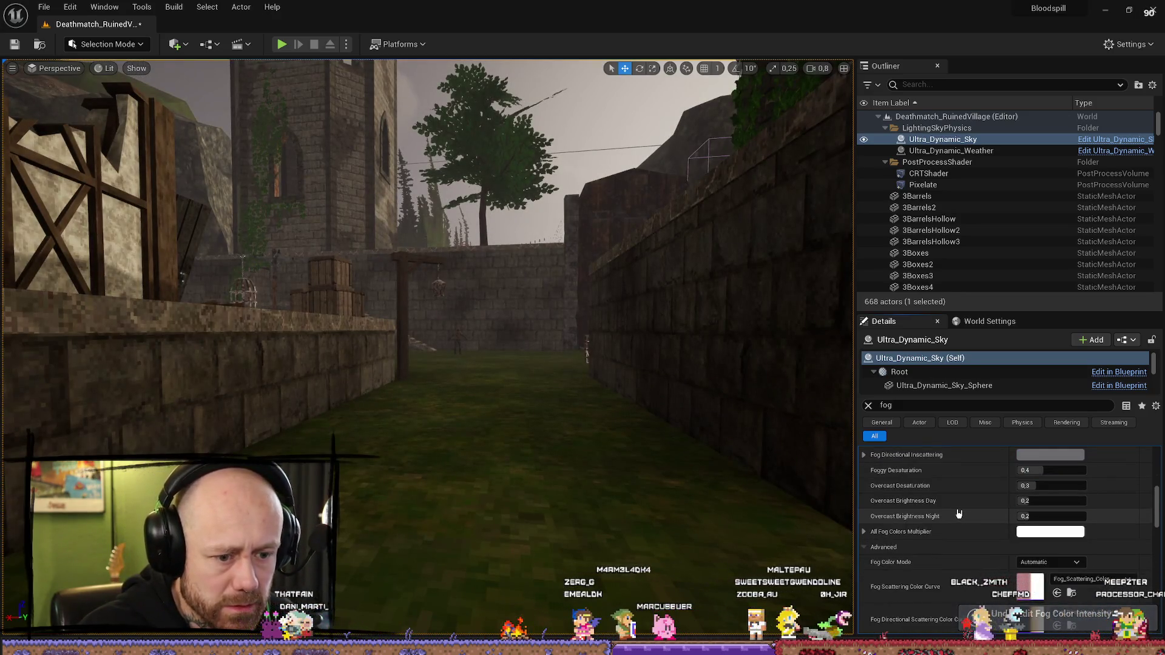
scroll(959, 513, down, 5)
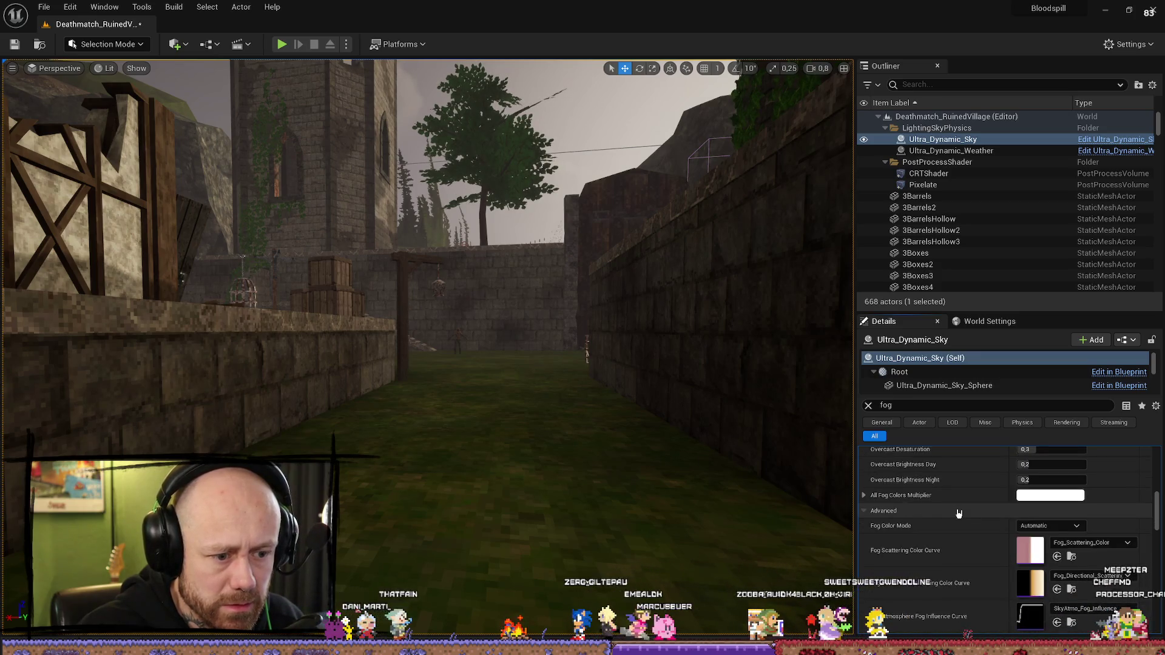
click(950, 151)
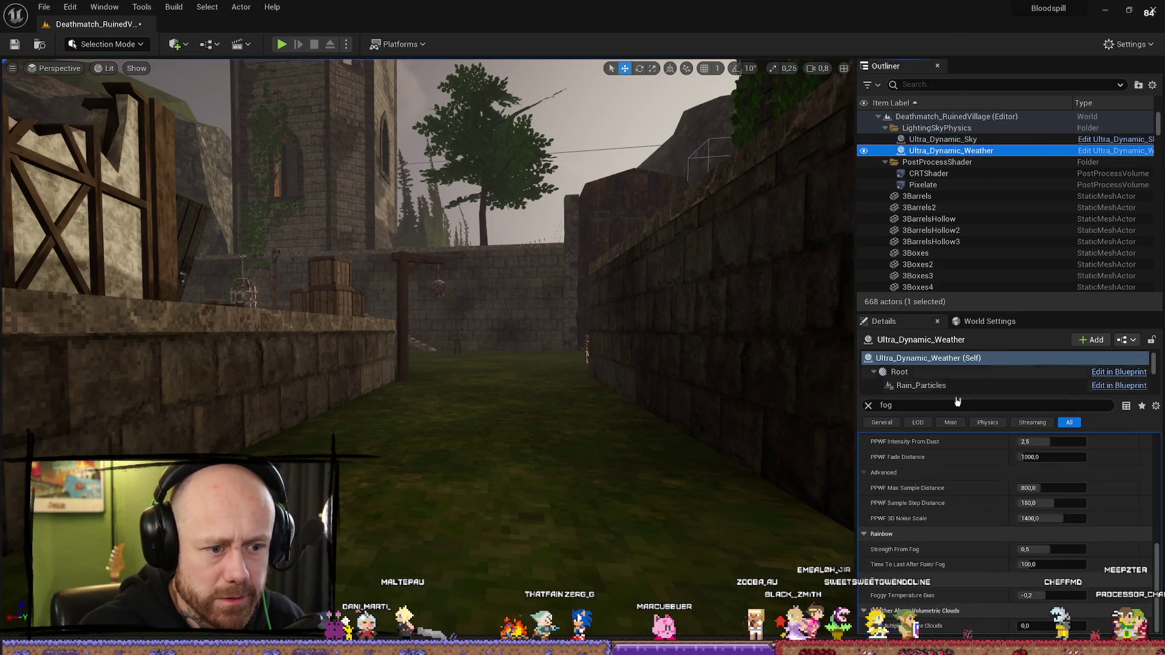
Step: Review Ultra_Dynamic_Weather's fog particle options, leaving Fog at 1.0, then reselect Ultra_Dynamic_Sky
scroll(971, 449, up, 10)
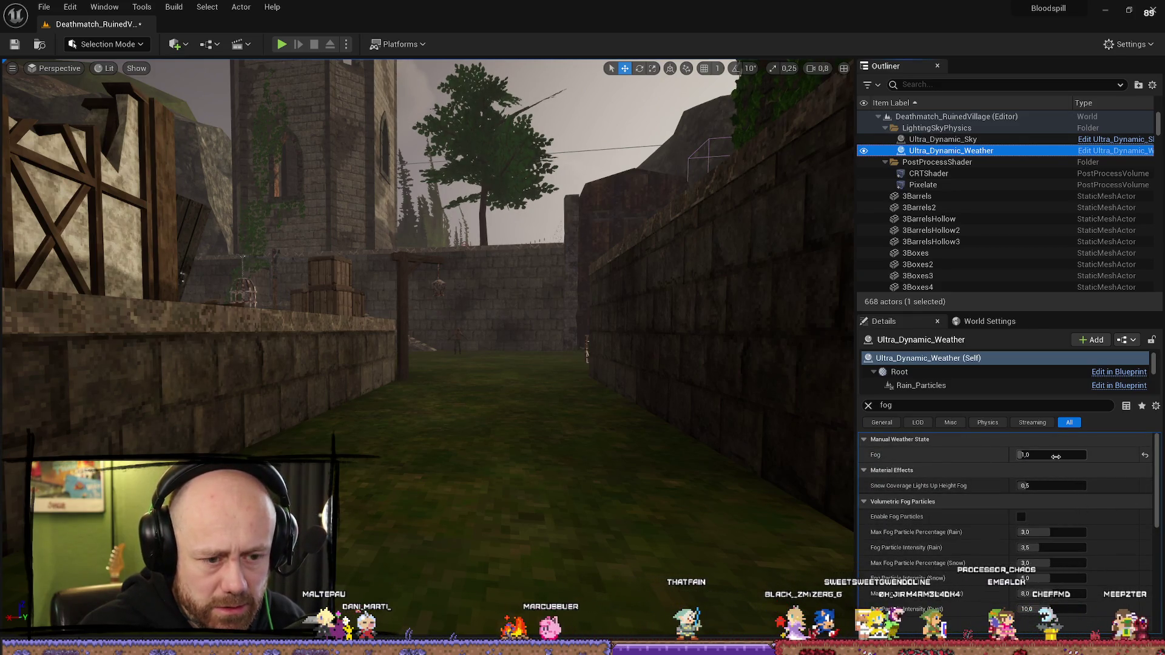
click(1065, 457)
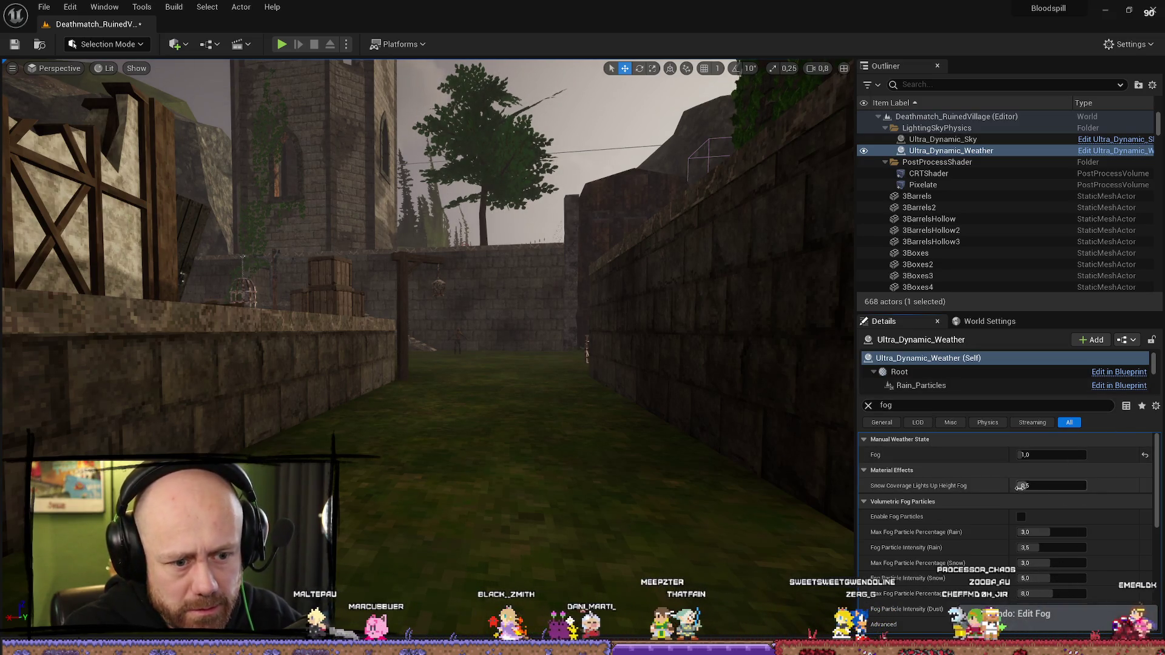
scroll(990, 499, down, 2)
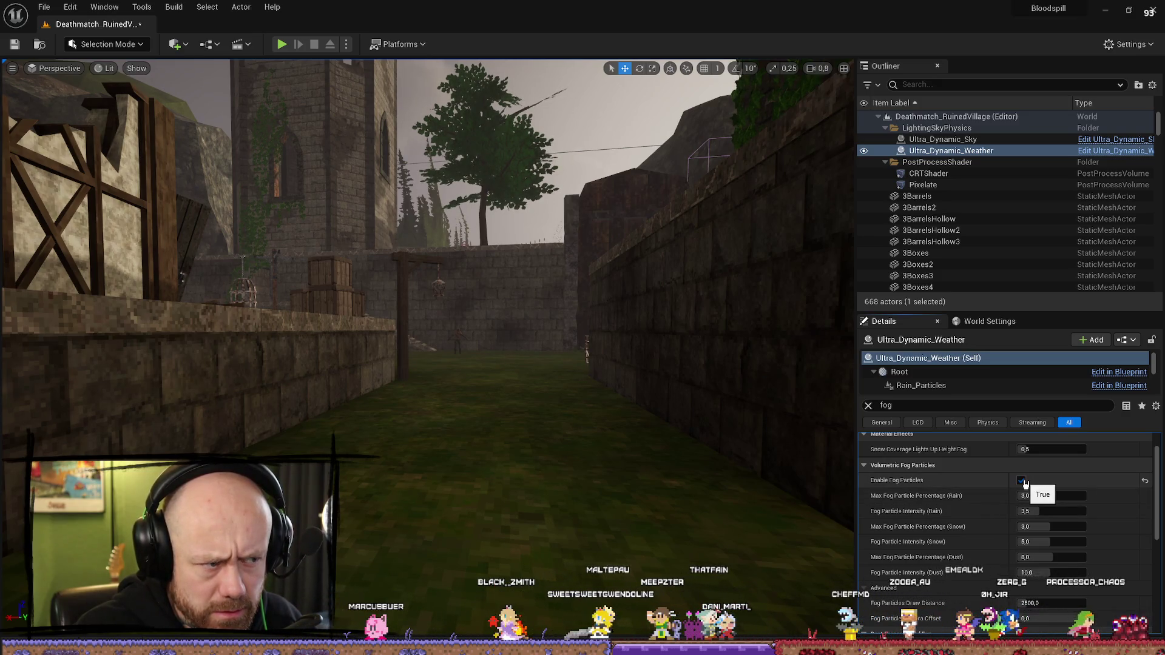
scroll(937, 499, down, 5)
scroll(938, 498, down, 10)
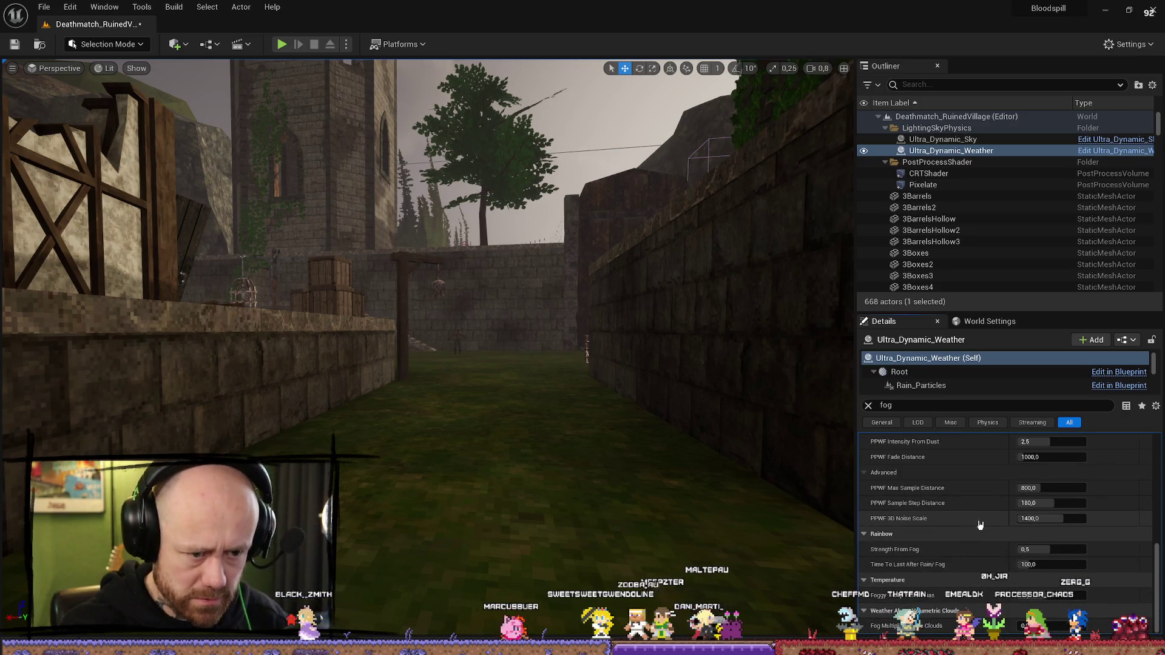
scroll(977, 523, up, 15)
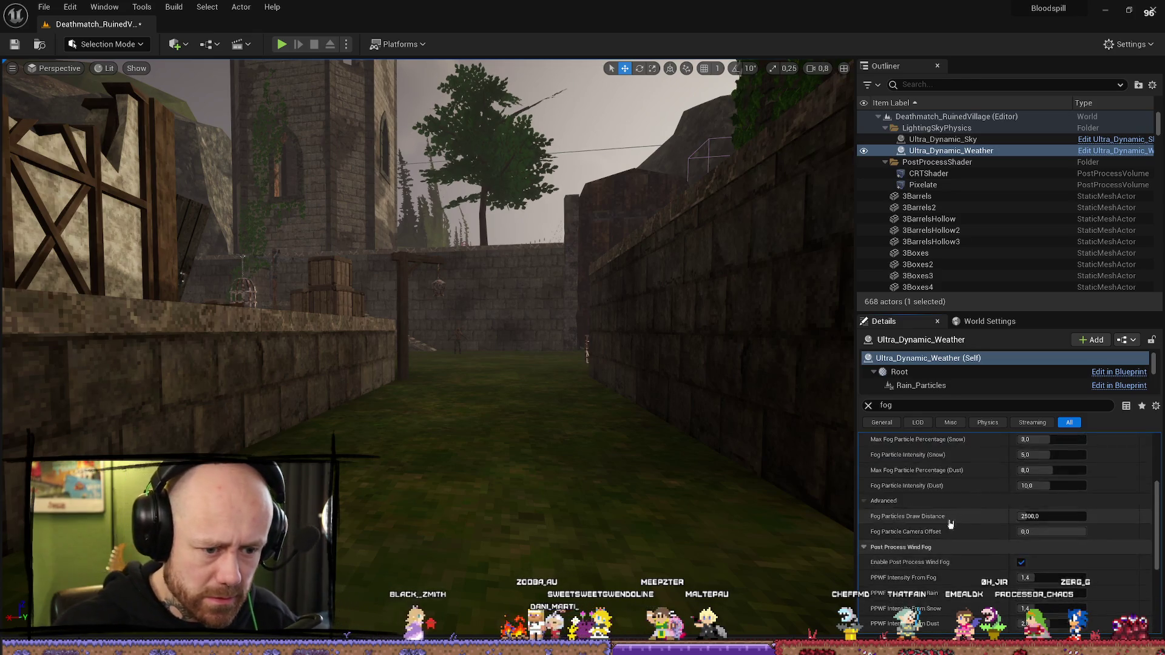
click(978, 142)
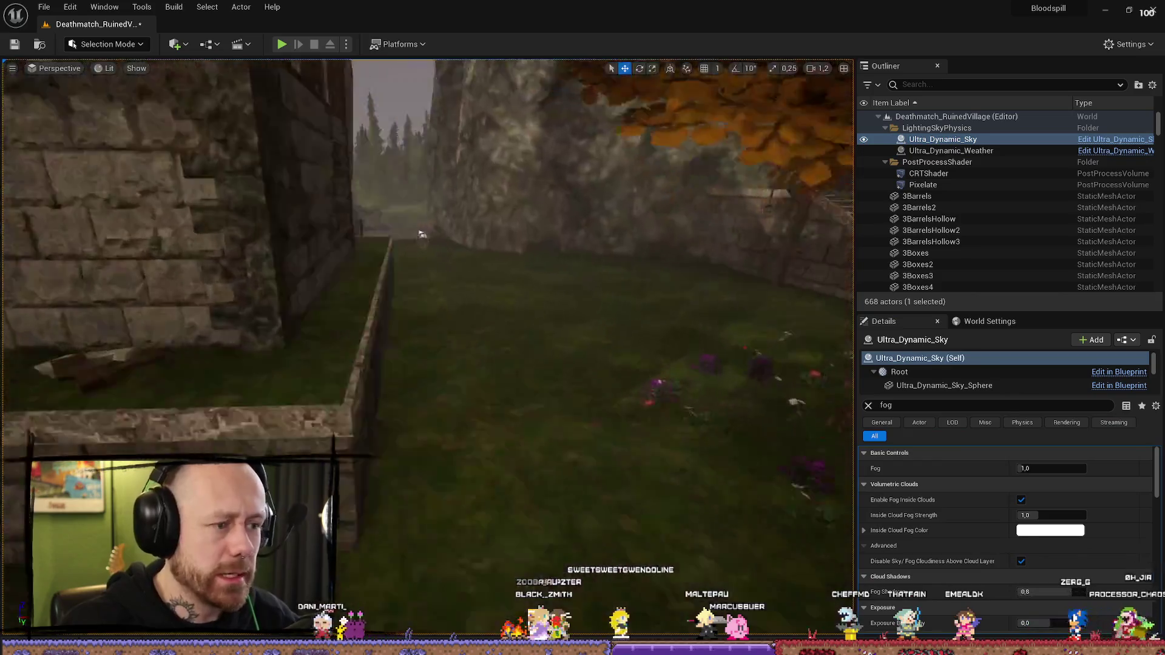
Step: Fly the camera to the village and select the Ultra_Dynamic_Sky actor
mouse_move(420, 234)
mouse_down()
mouse_move(351, 247)
mouse_move(371, 242)
mouse_up()
click(952, 140)
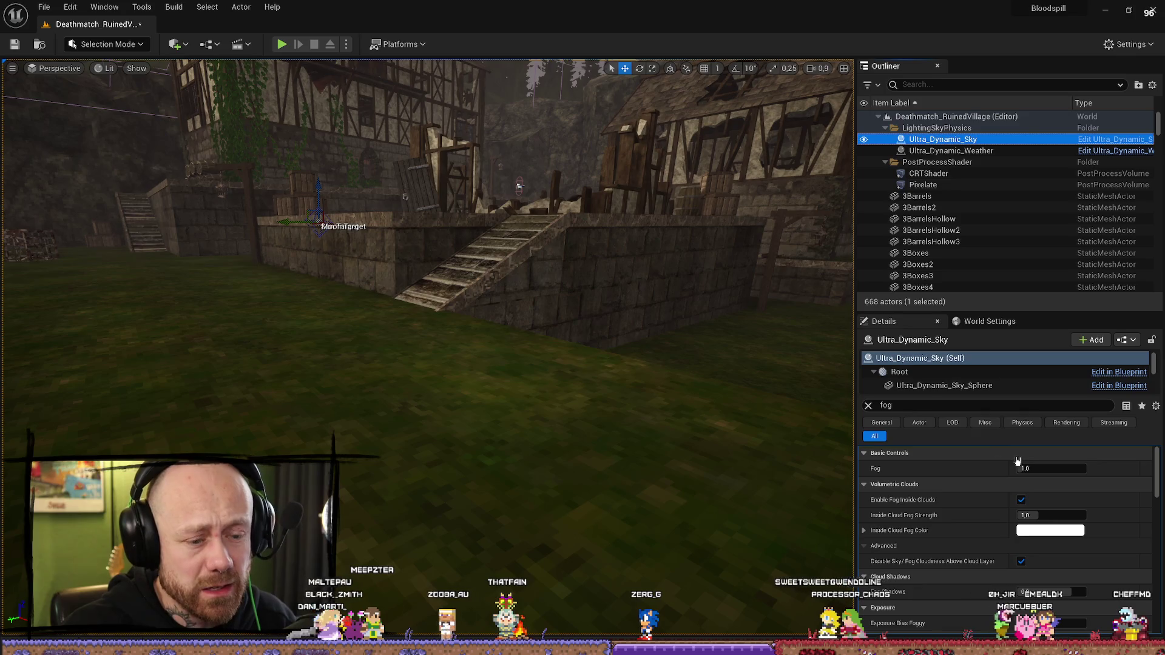
drag(425, 273, 438, 246)
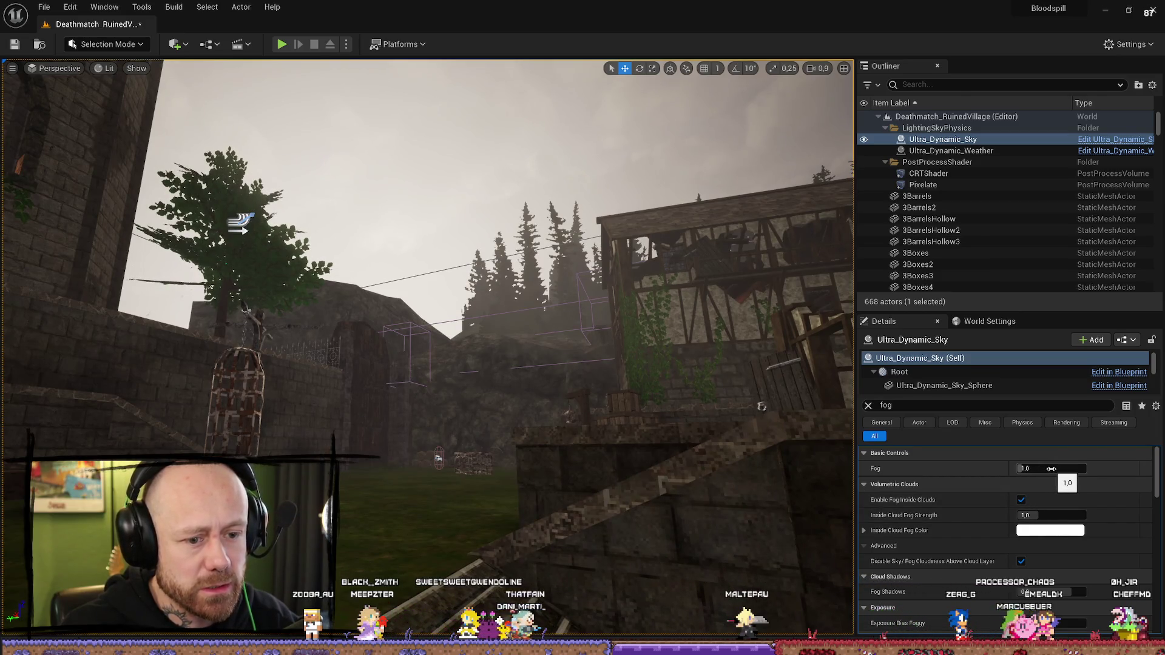
Step: Try the sky's Fog at 0, undo it, and scroll to the Fog Density settings
text(0)
key(Return)
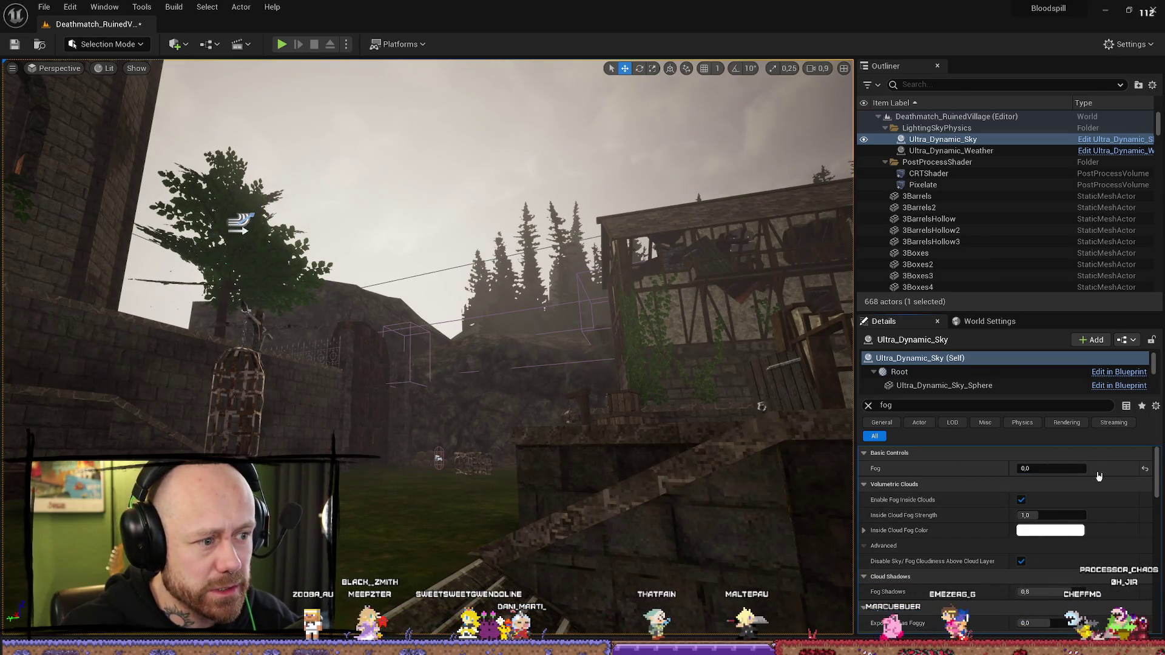
key(ctrl+z)
scroll(961, 526, down, 5)
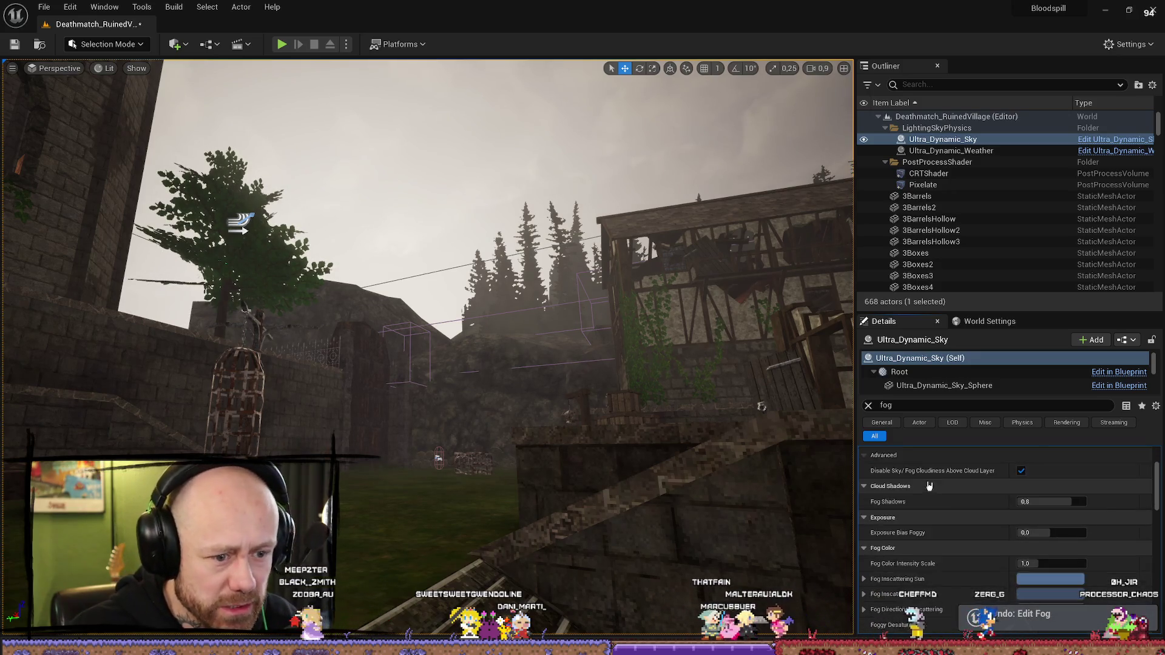
scroll(961, 526, down, 10)
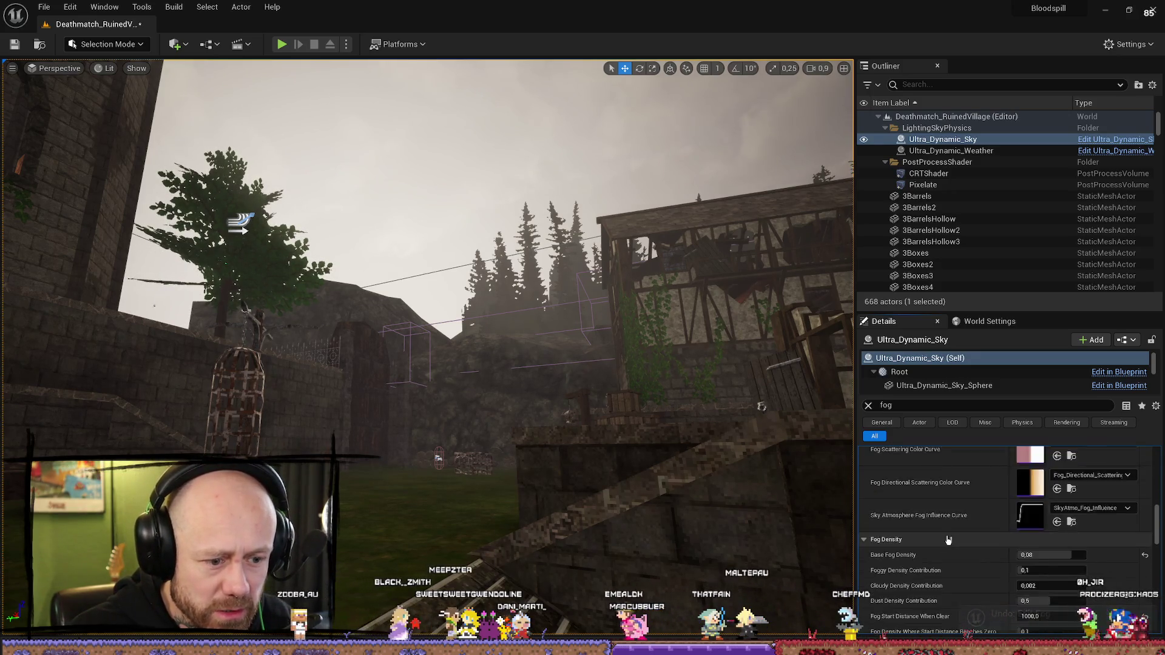
scroll(945, 535, up, 6)
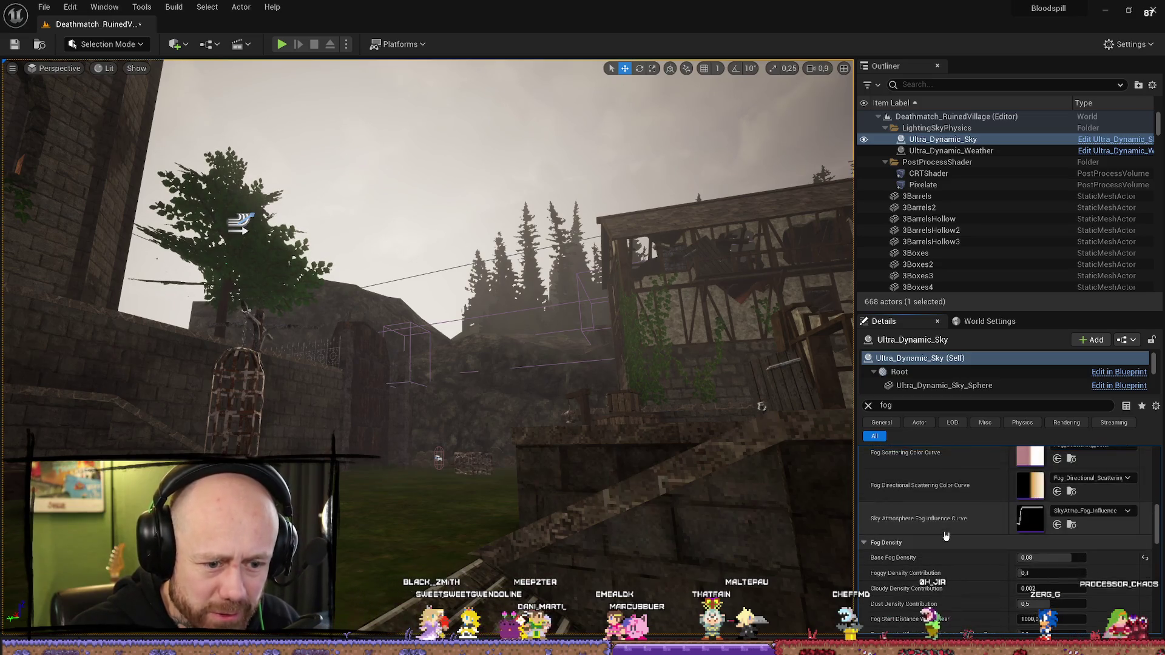
scroll(894, 522, down, 2)
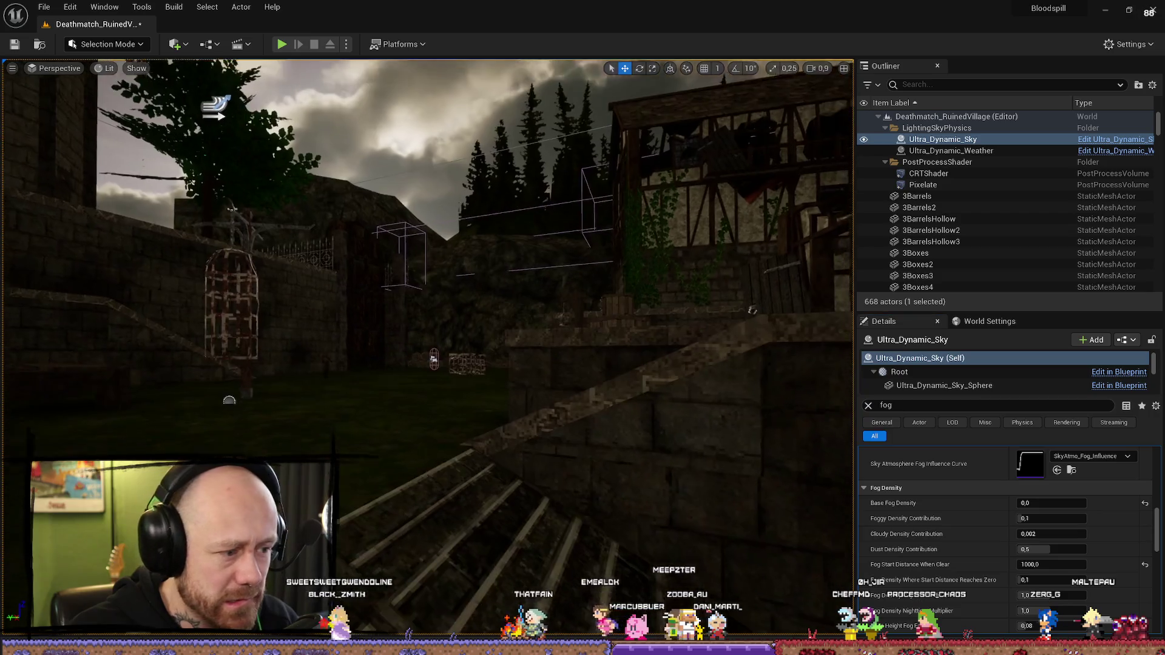
Step: Compare Base Fog Density at 0 and 0.08, ending on 0.08, while viewing the timber house
mouse_move(432, 365)
mouse_down()
mouse_move(407, 419)
mouse_move(403, 382)
mouse_move(276, 357)
mouse_move(329, 307)
mouse_move(518, 393)
mouse_up()
key(ctrl+z)
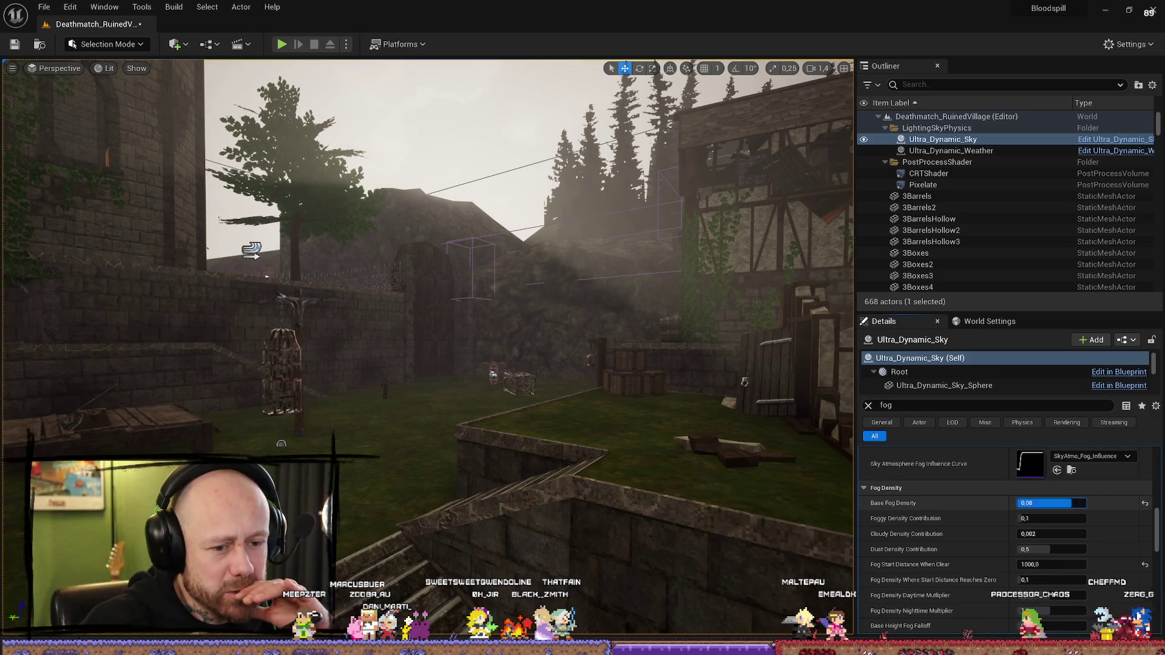
drag(1062, 503, 1019, 503)
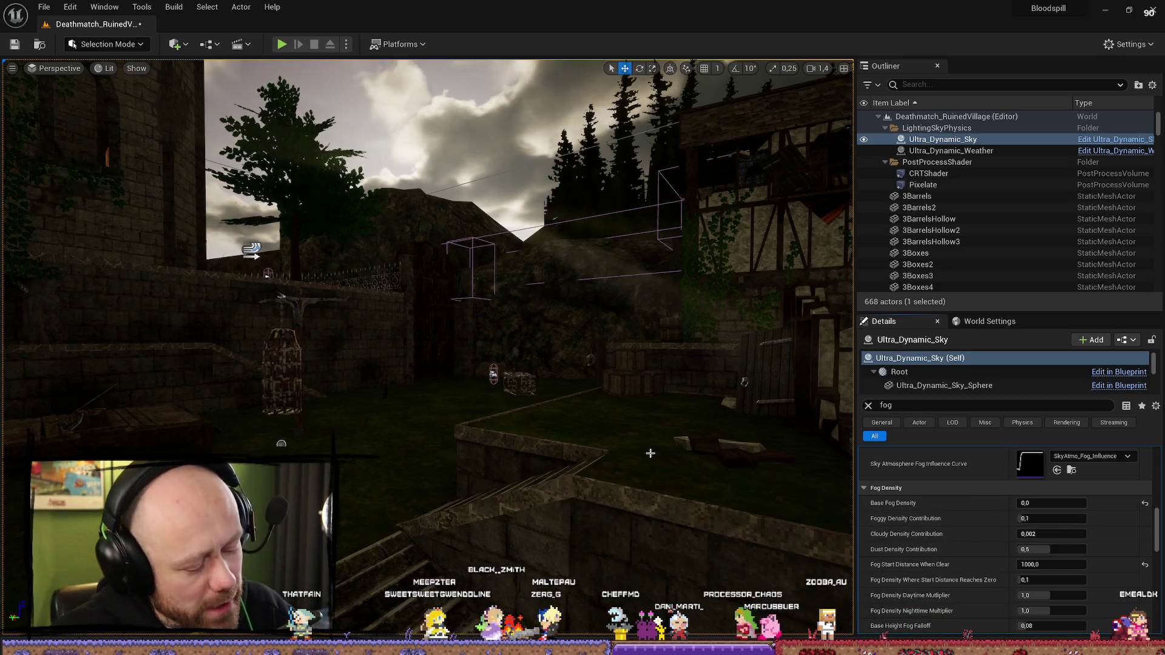
key(ctrl+z)
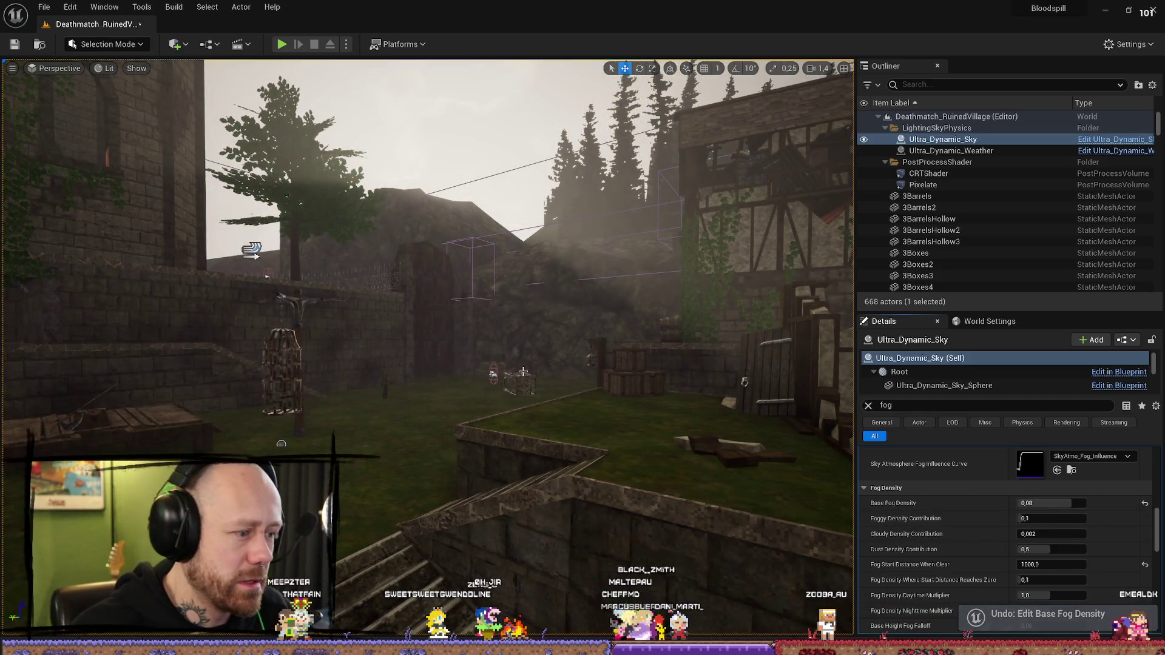
drag(519, 375, 486, 351)
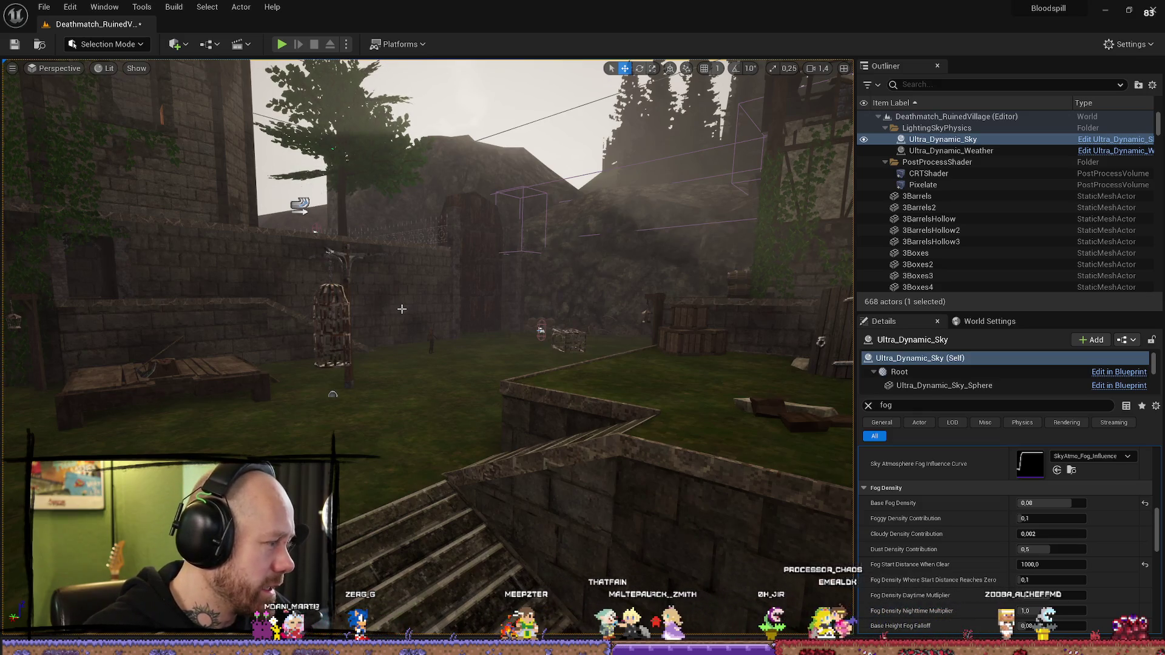
drag(417, 308, 149, 431)
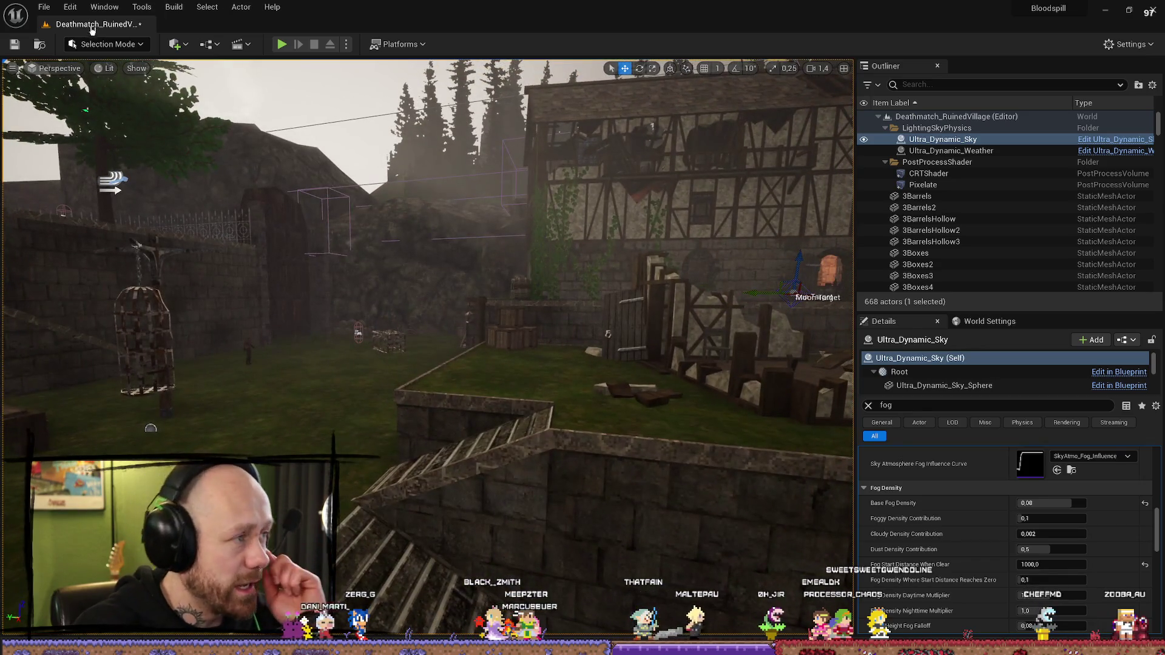
Step: Browse the Edit and File menus, fly into the courtyard, and select Test_007
click(71, 8)
click(64, 9)
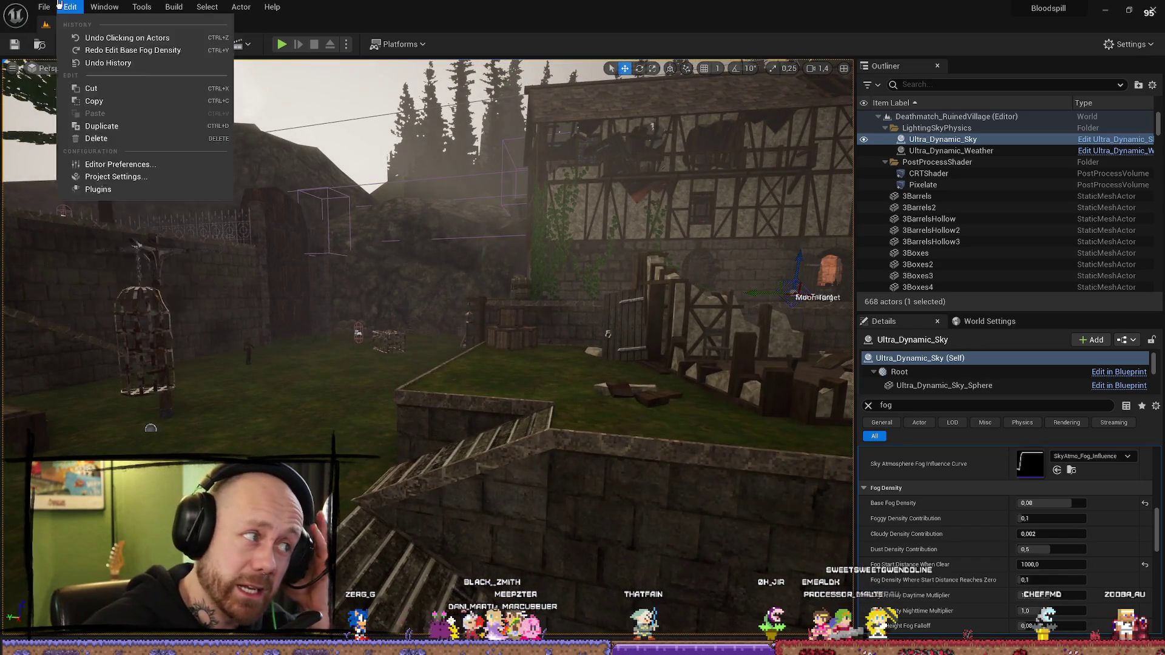
click(44, 7)
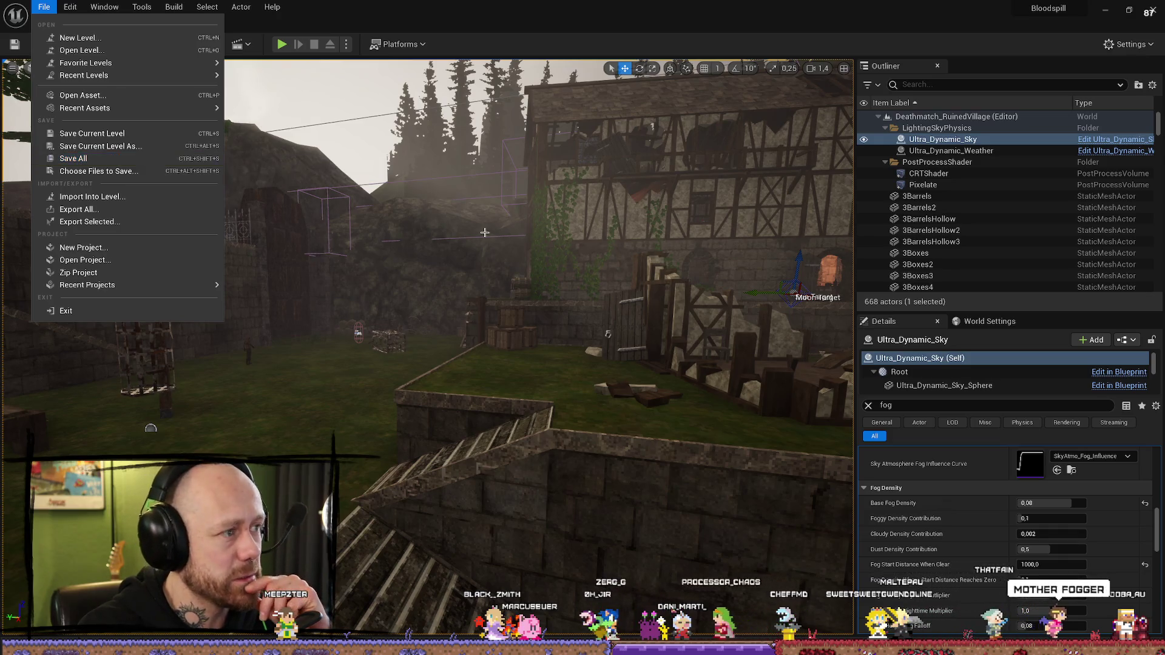
key(Escape)
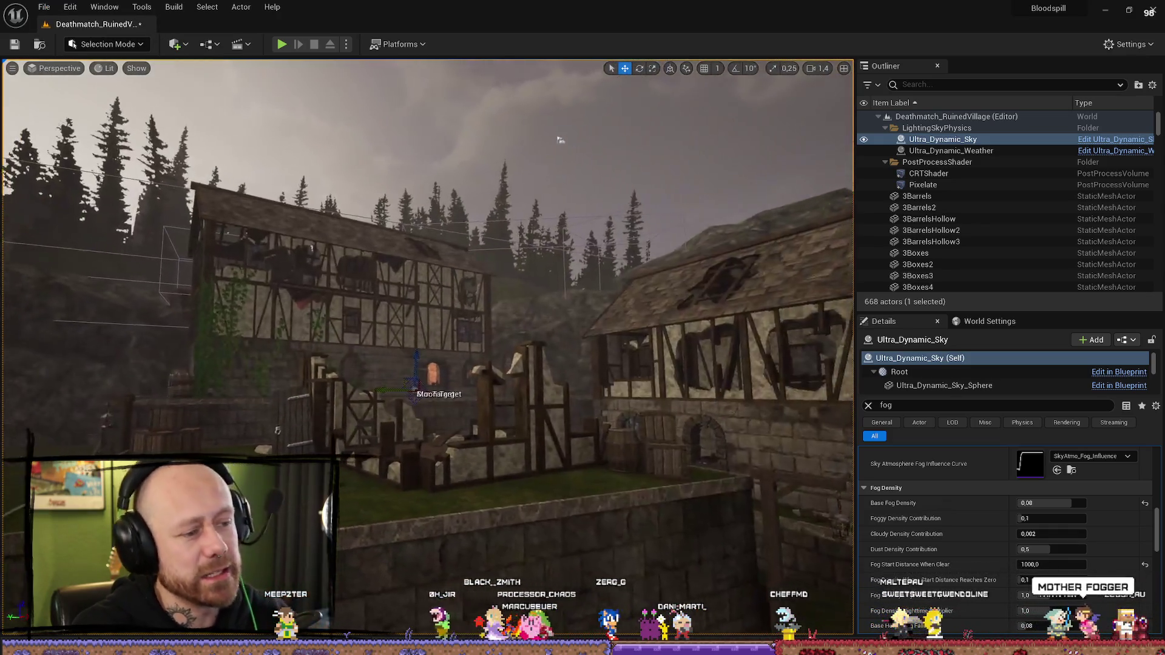
scroll(427, 346, up, 2)
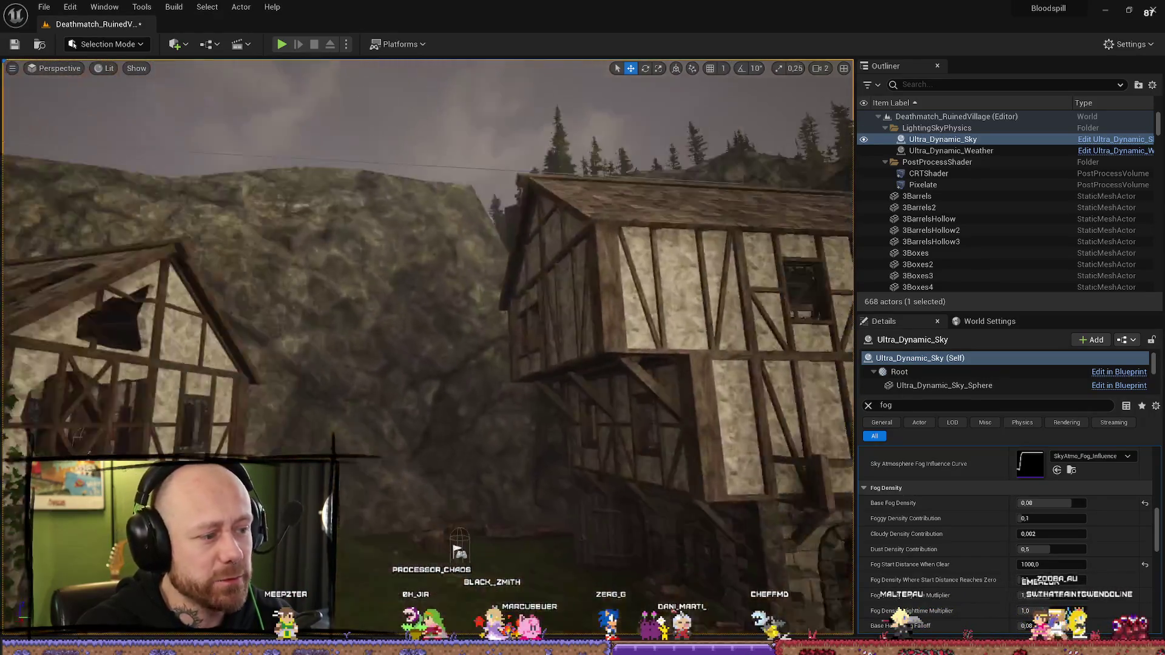
scroll(467, 232, down, 2)
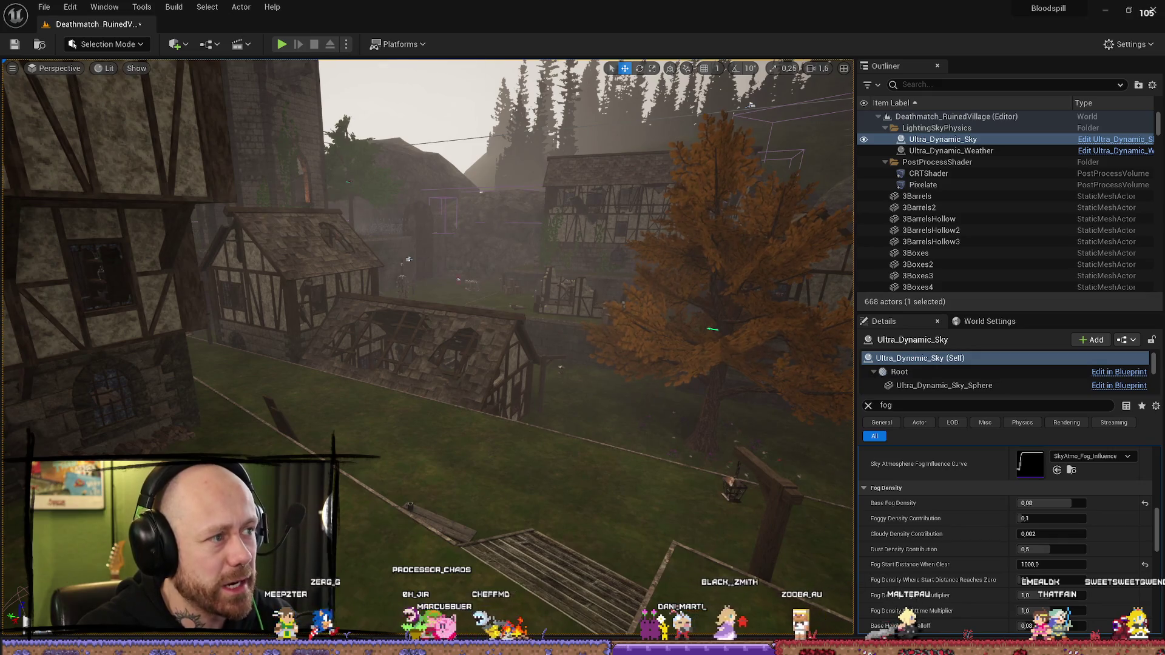
key(w)
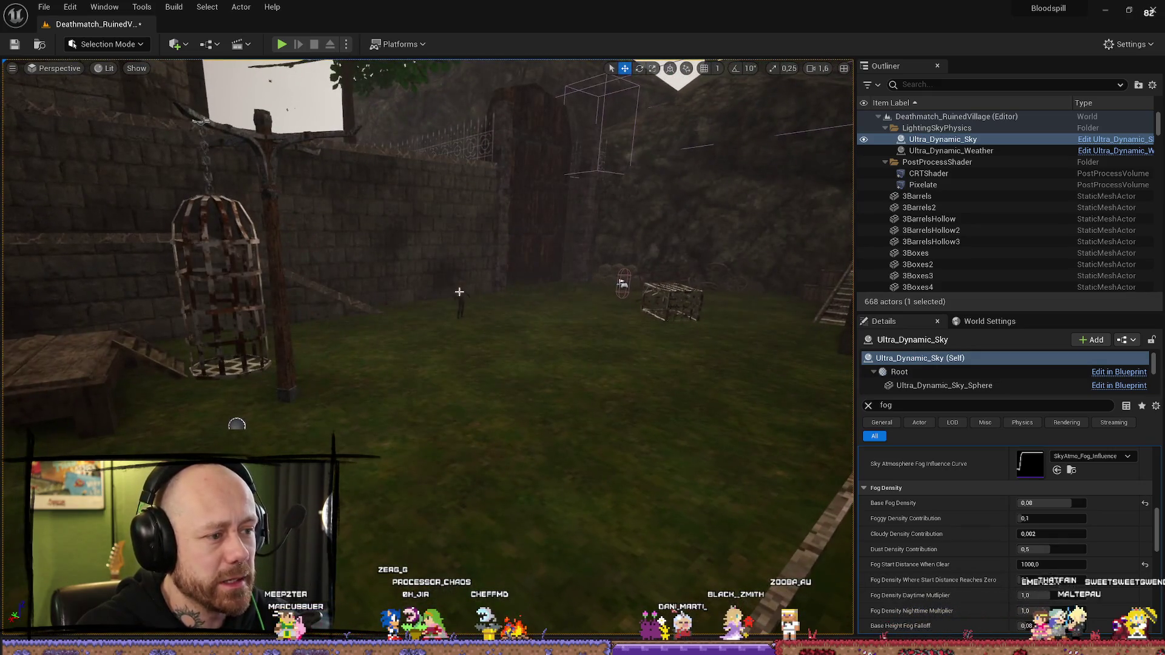
click(459, 292)
mouse_move(589, 345)
mouse_down()
mouse_move(582, 291)
mouse_move(586, 364)
mouse_move(564, 376)
mouse_up()
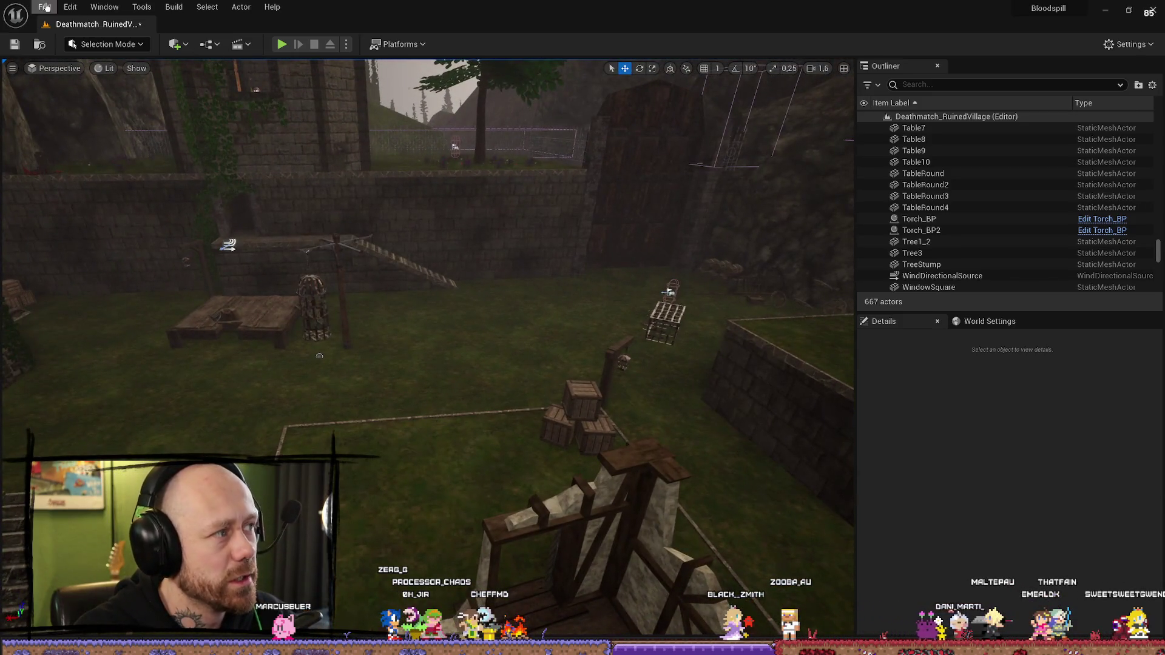
Step: Save the level with File > Save Current Level and close the Unreal Editor
click(44, 7)
click(79, 157)
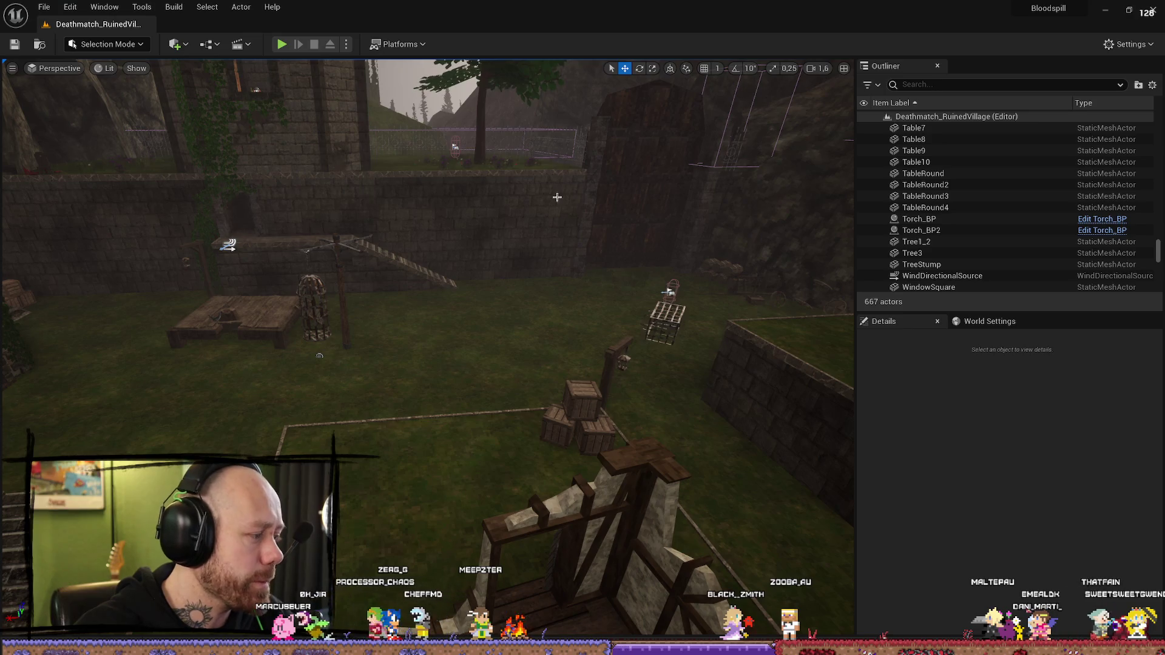
click(1154, 9)
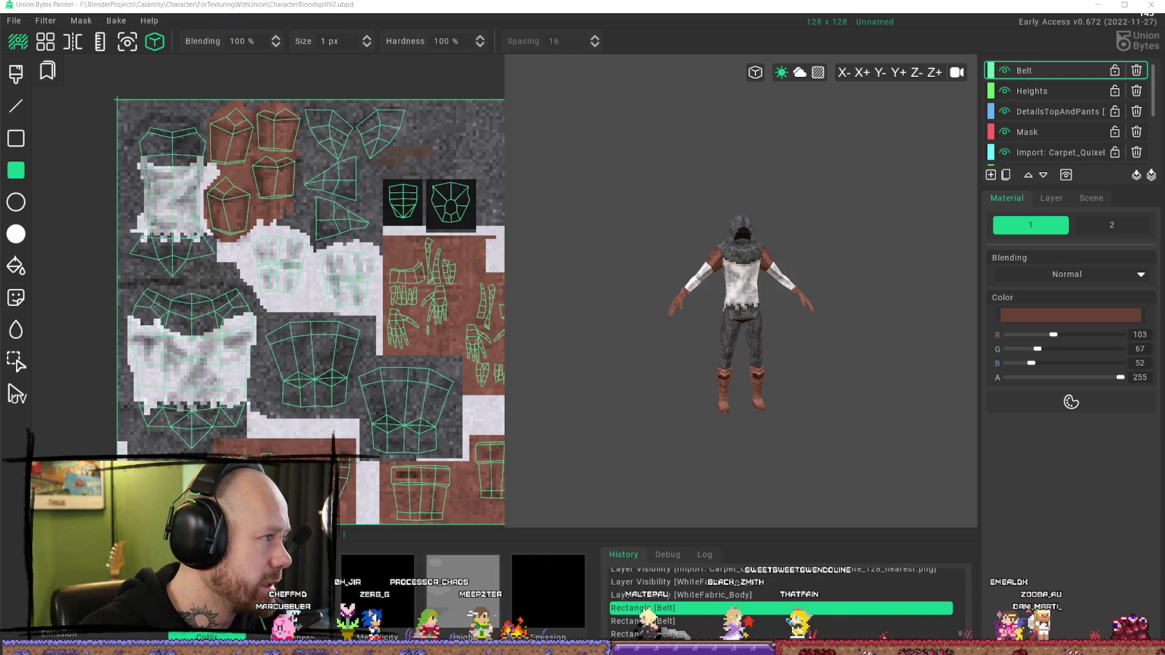
Step: Minimize the texture painter and view the changes in Deathmatch_RuinedVillage.umap in Fork
click(1151, 5)
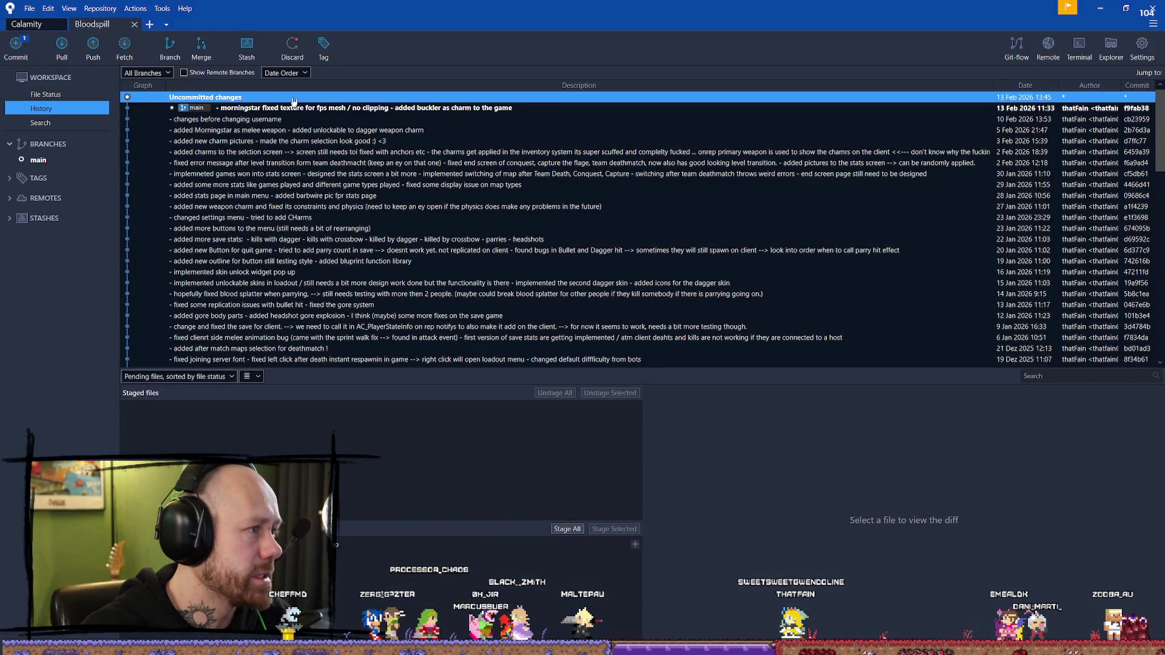
right_click(339, 544)
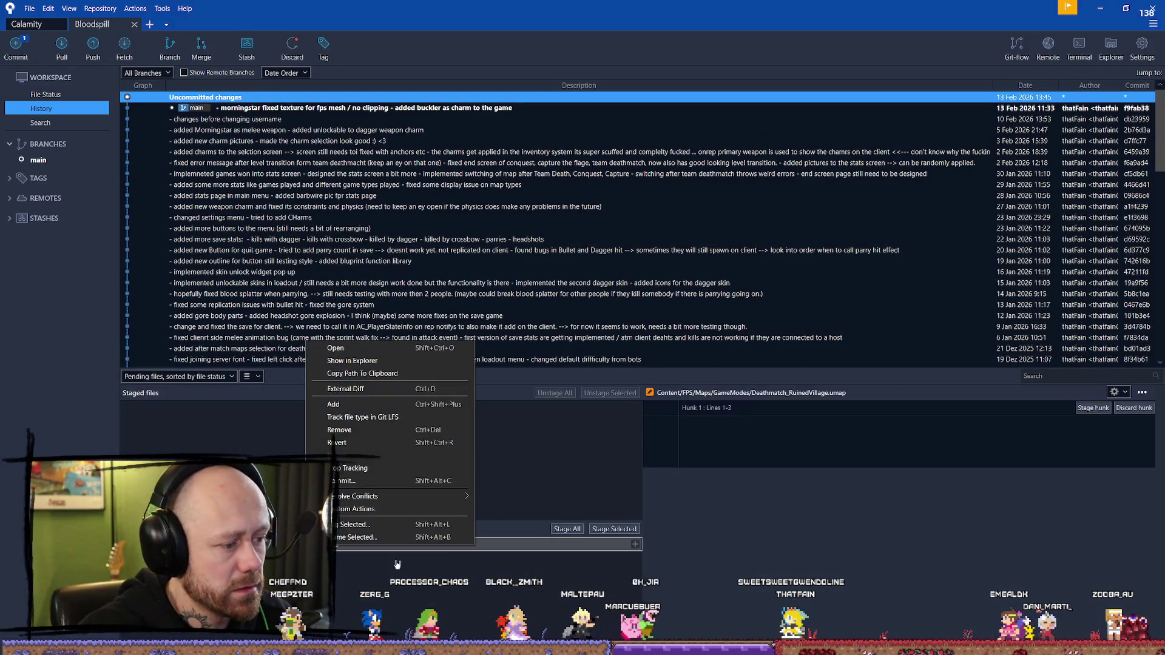
click(339, 548)
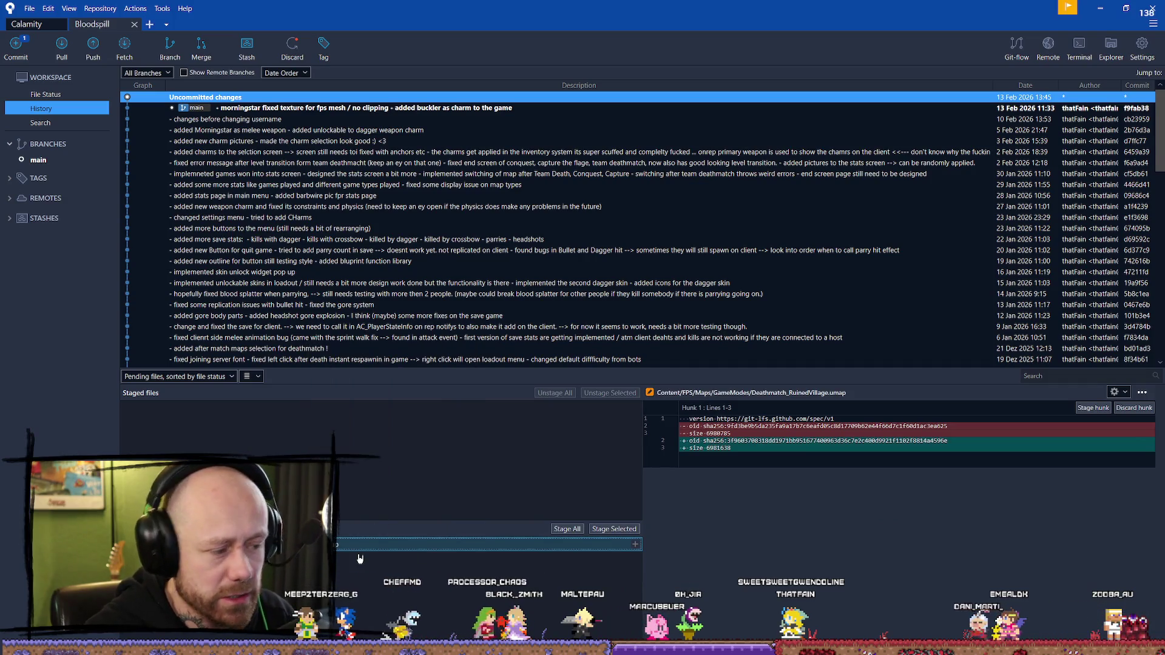
Step: Revert the map file's uncommitted changes, confirm with OK, and minimize Fork
right_click(338, 544)
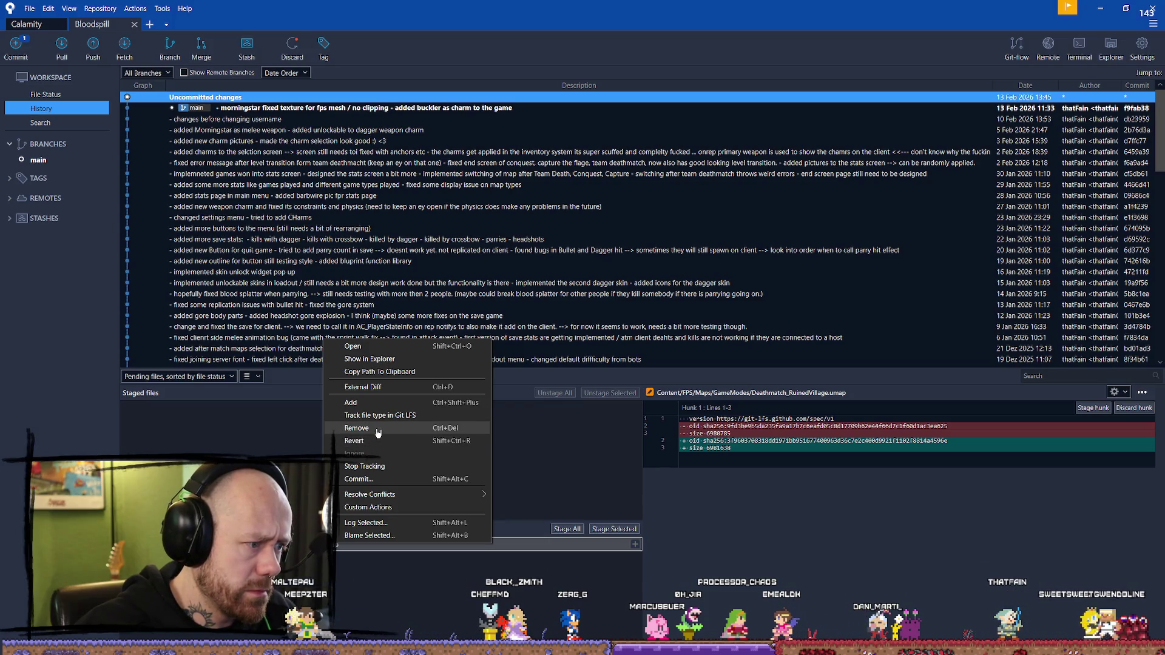
click(376, 441)
click(644, 155)
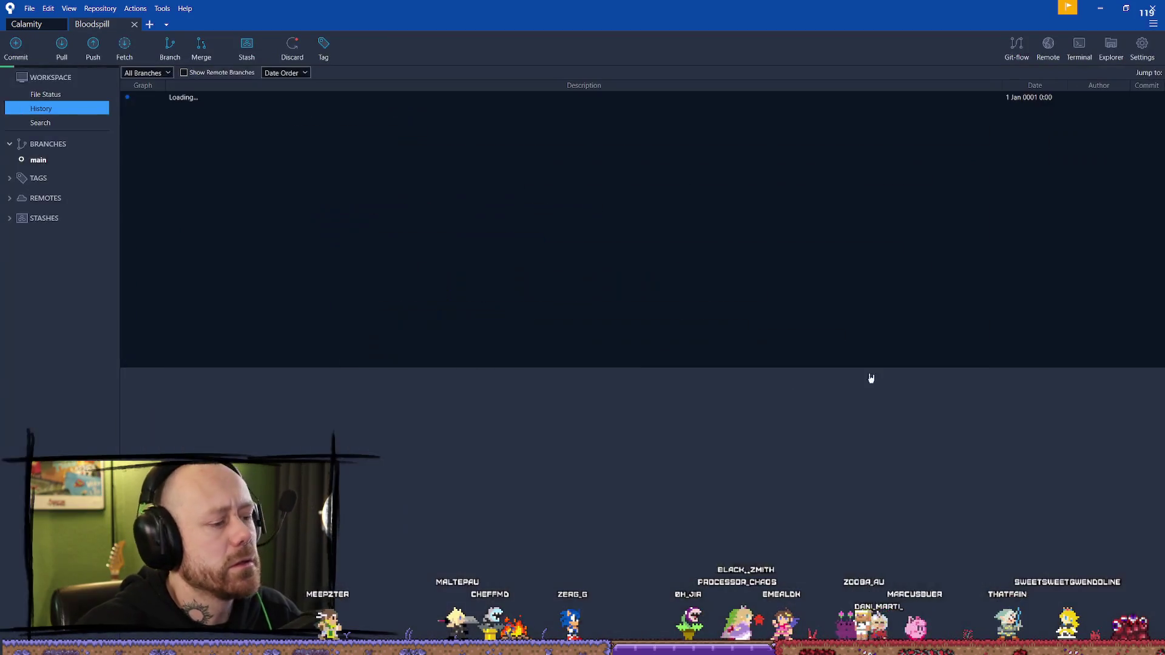
click(1104, 11)
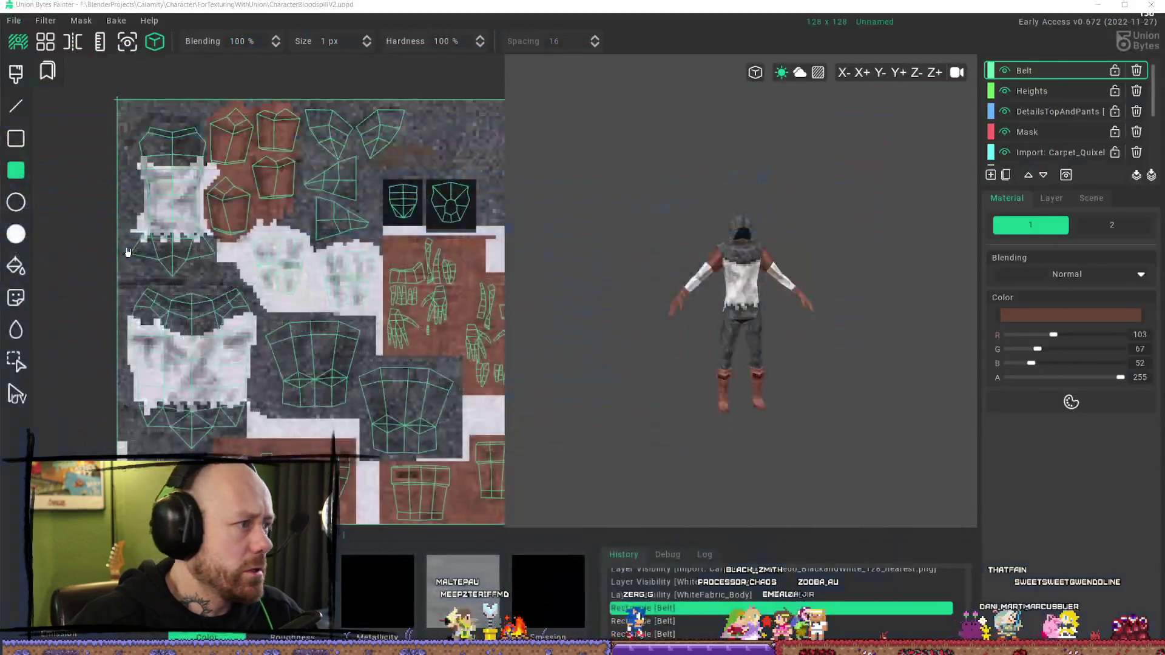
Step: Switch to the Epic Games Launcher and launch the Bloodspill project from the Library
key(alt+Tab)
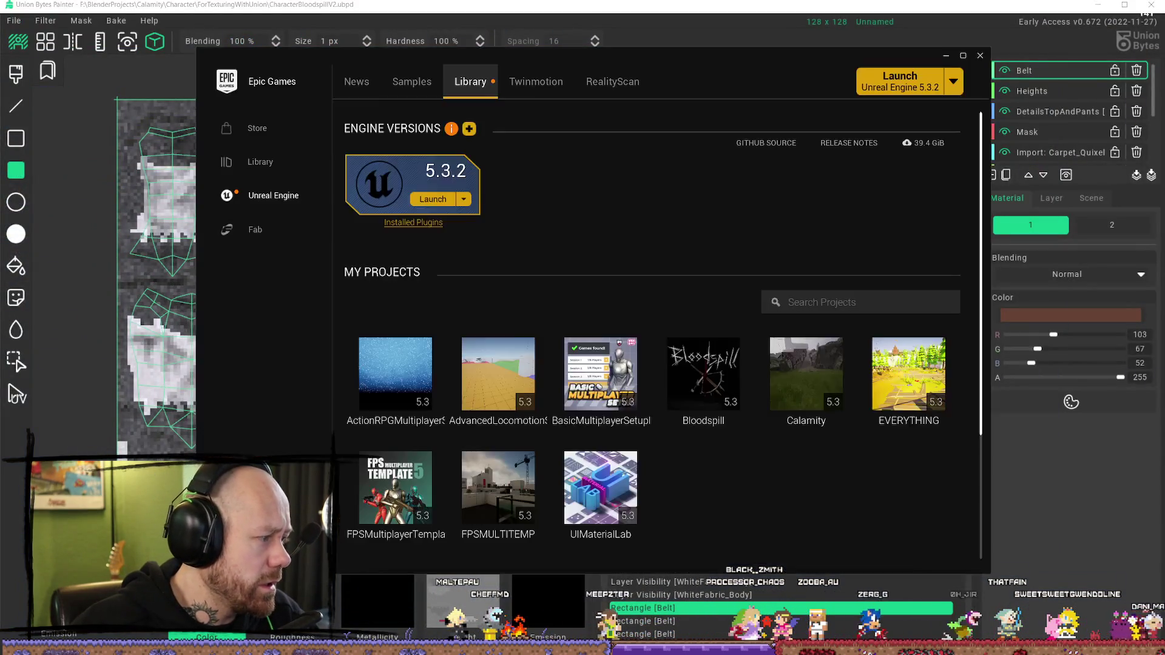
click(1069, 404)
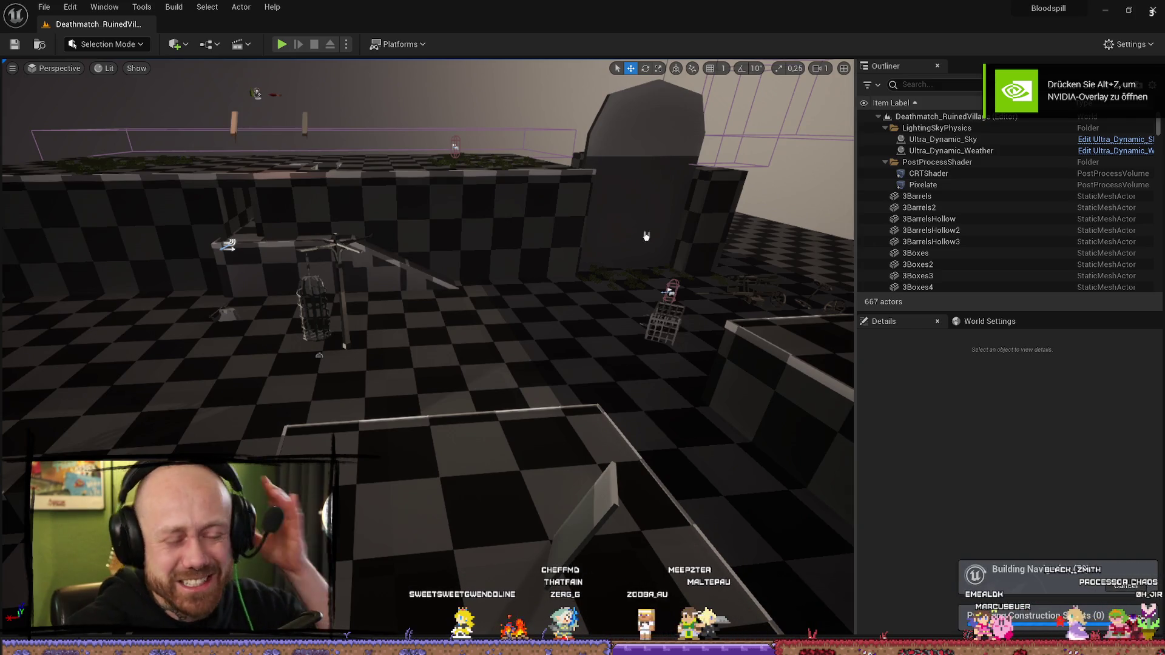
Step: Fly to the autumn tree, start Play-in-Editor with Alt+P, and click into the game viewport
drag(668, 291, 809, 86)
drag(626, 277, 626, 277)
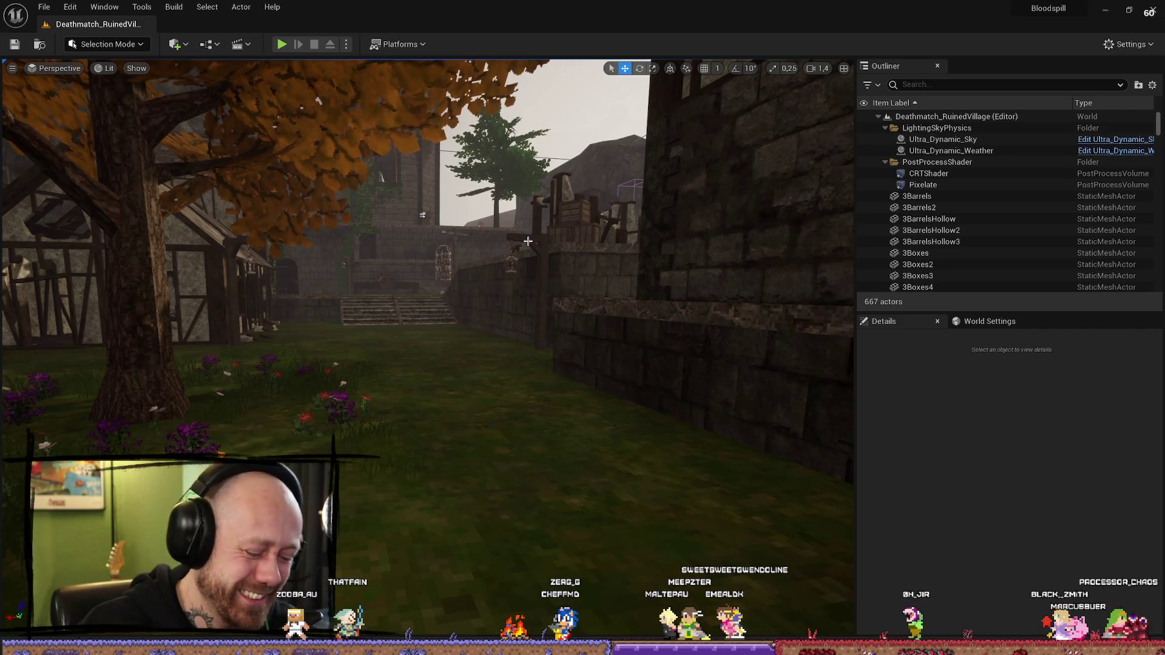
key(alt+p)
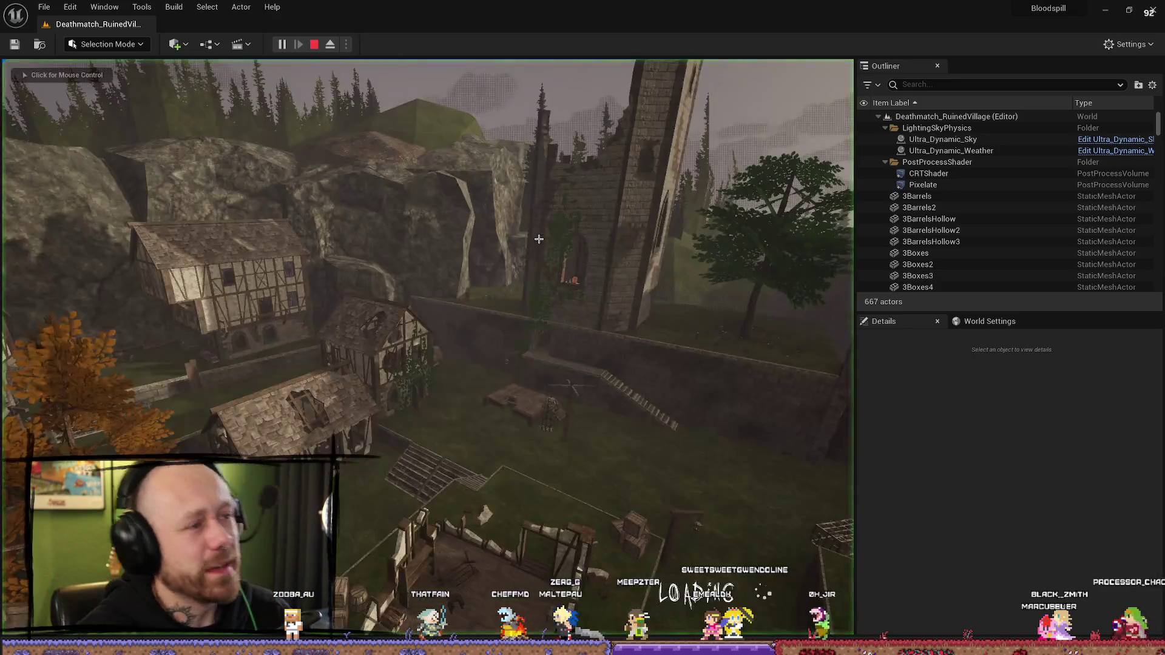
click(473, 366)
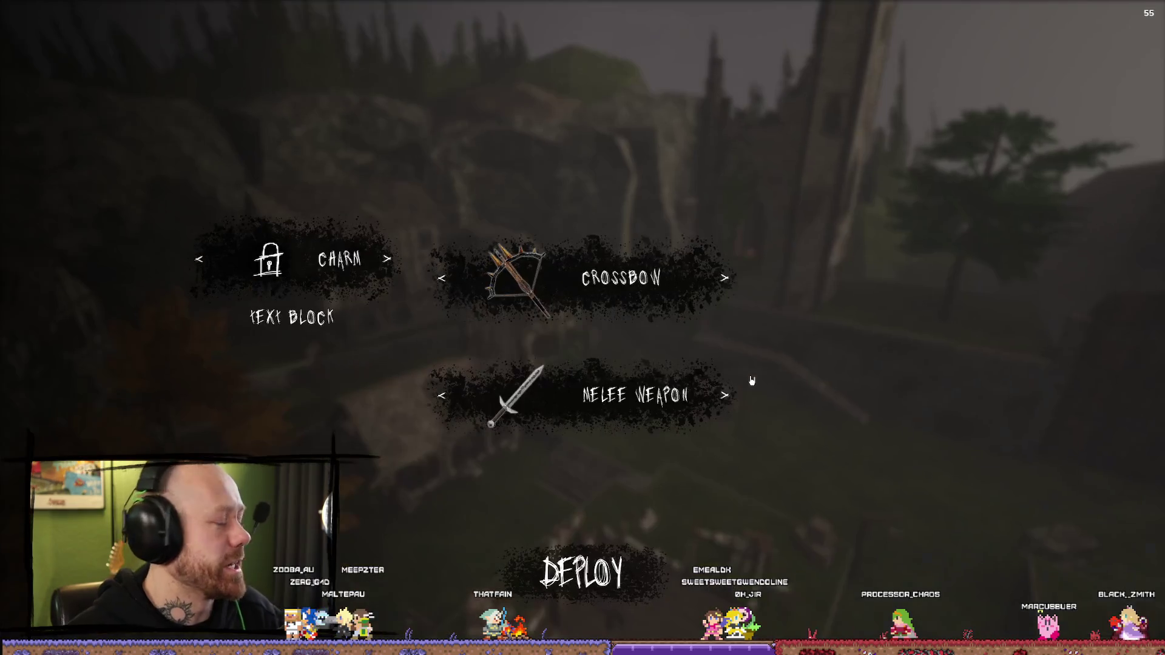
Step: Quit the match, start a new Ruined Village deathmatch with 3 Recruit bots, and cycle the Charm slot
key(Escape)
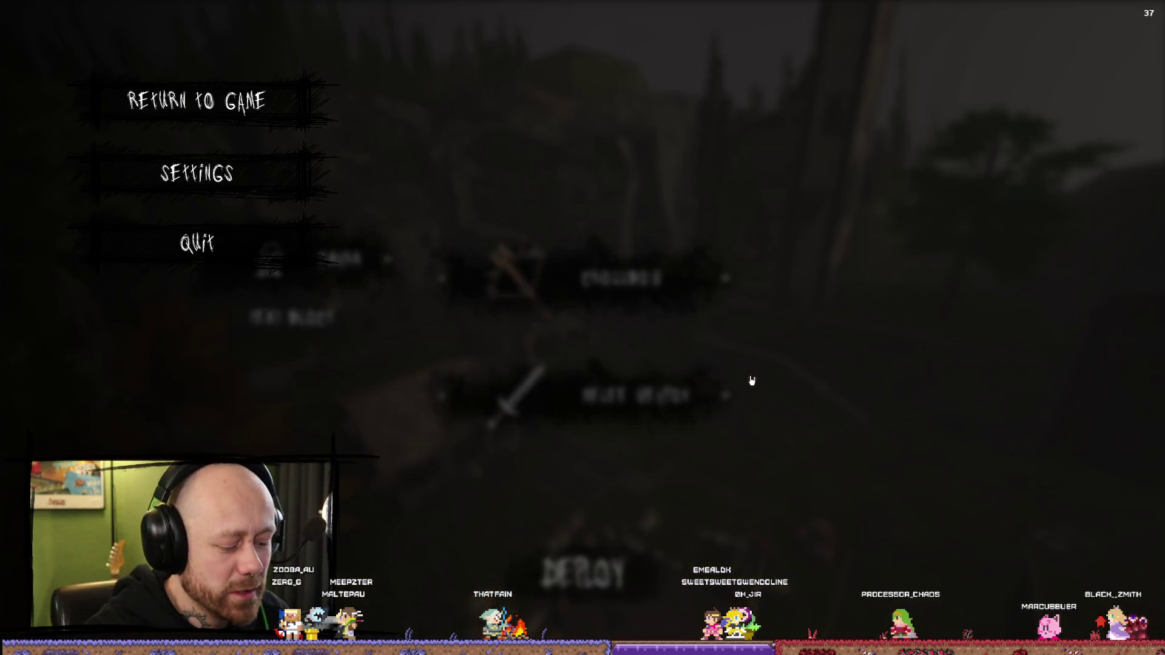
click(197, 242)
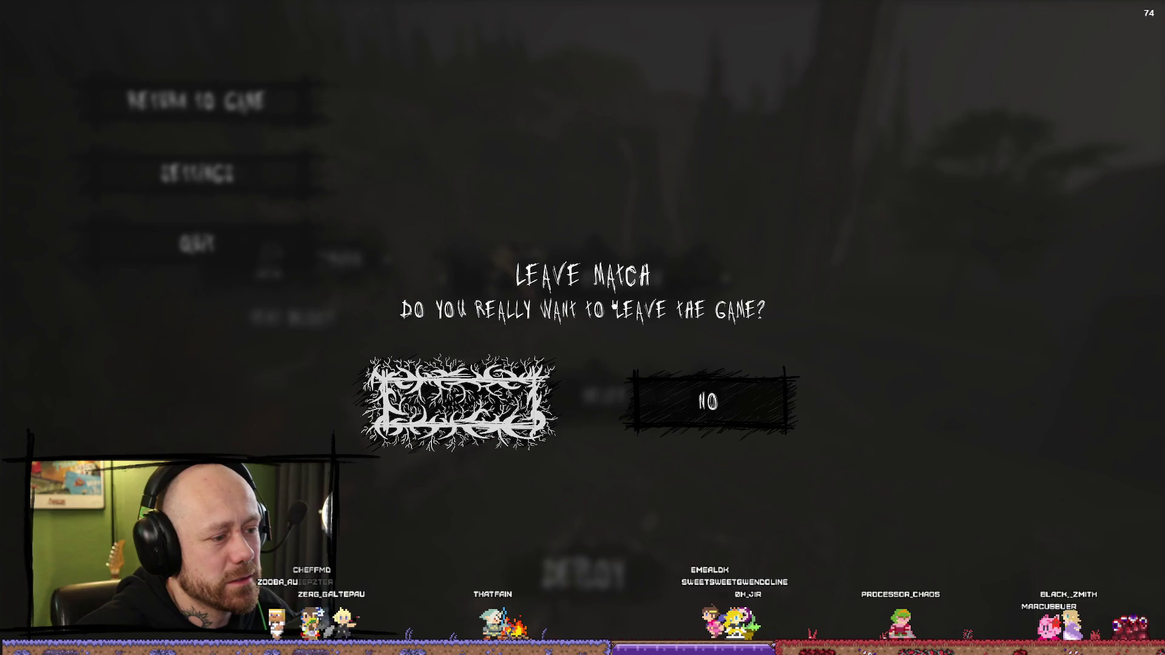
key(Return)
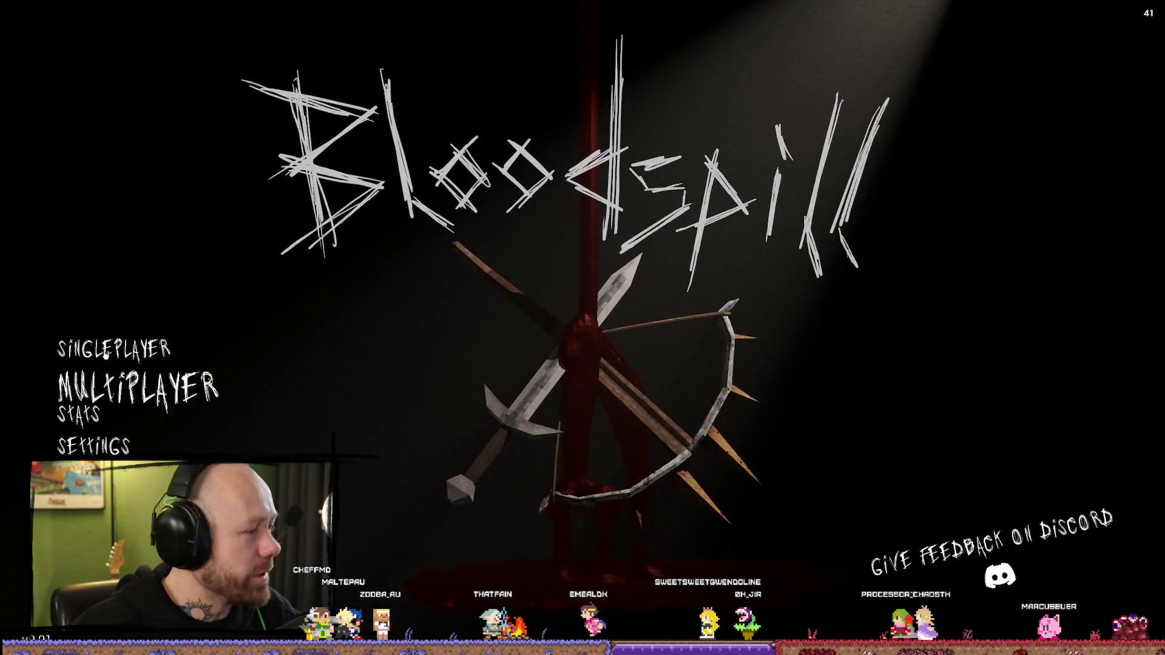
click(116, 349)
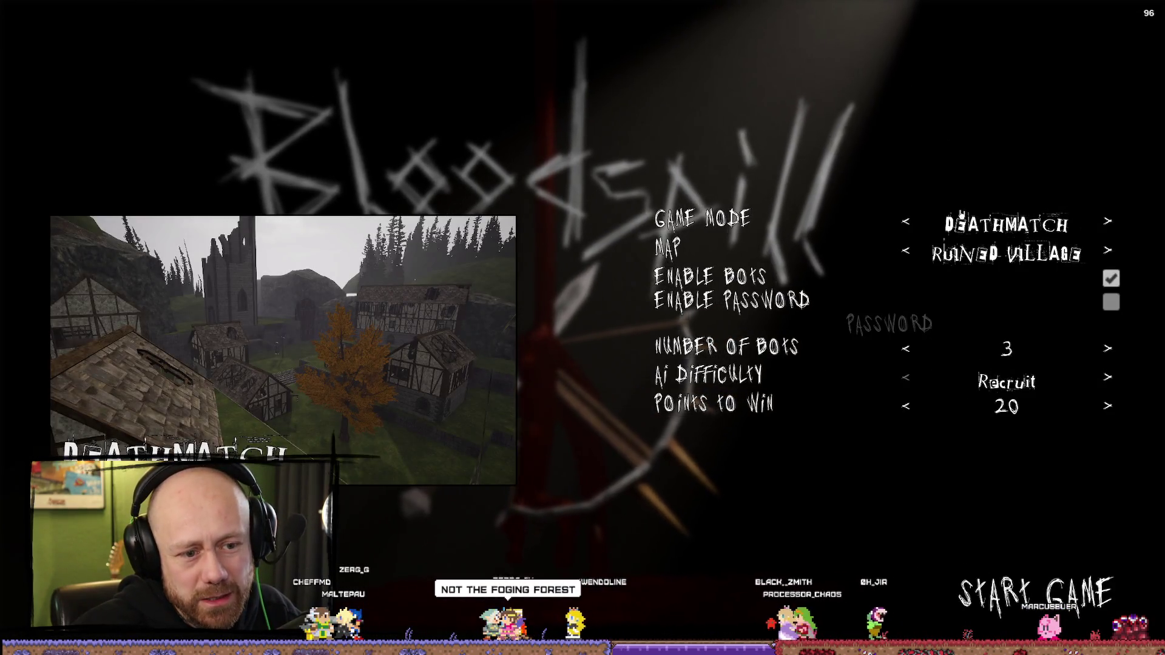
click(1085, 608)
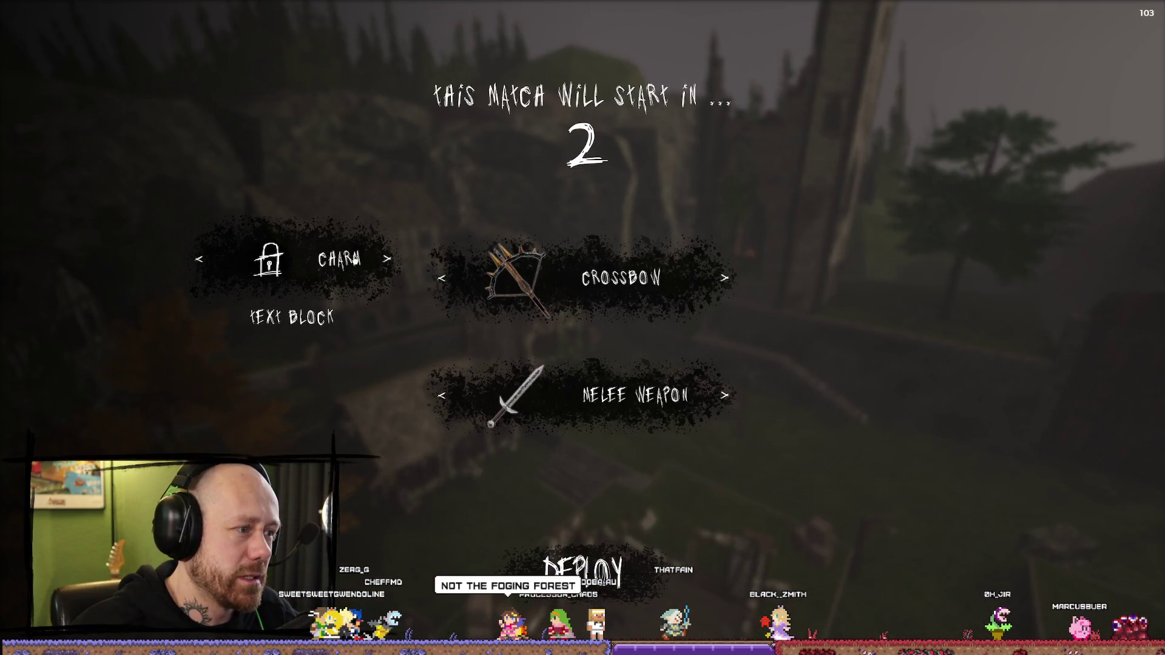
click(388, 259)
click(401, 279)
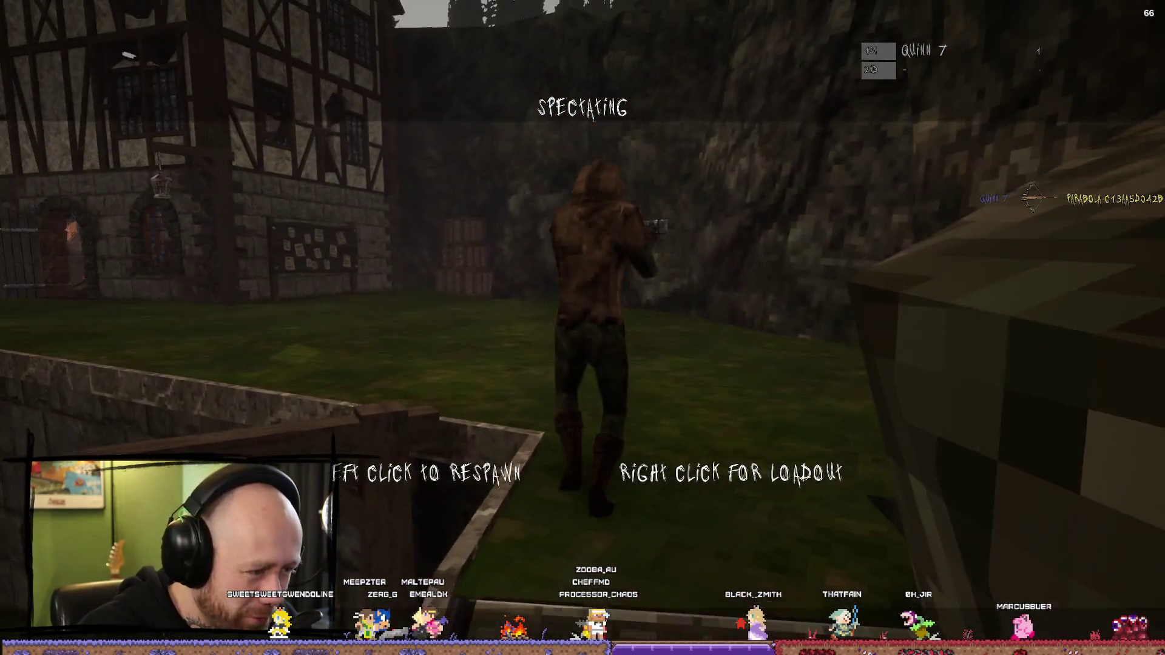
Step: Respawn, walk up the stairs toward the timber house, then free the mouse with Shift+F1
click(582, 327)
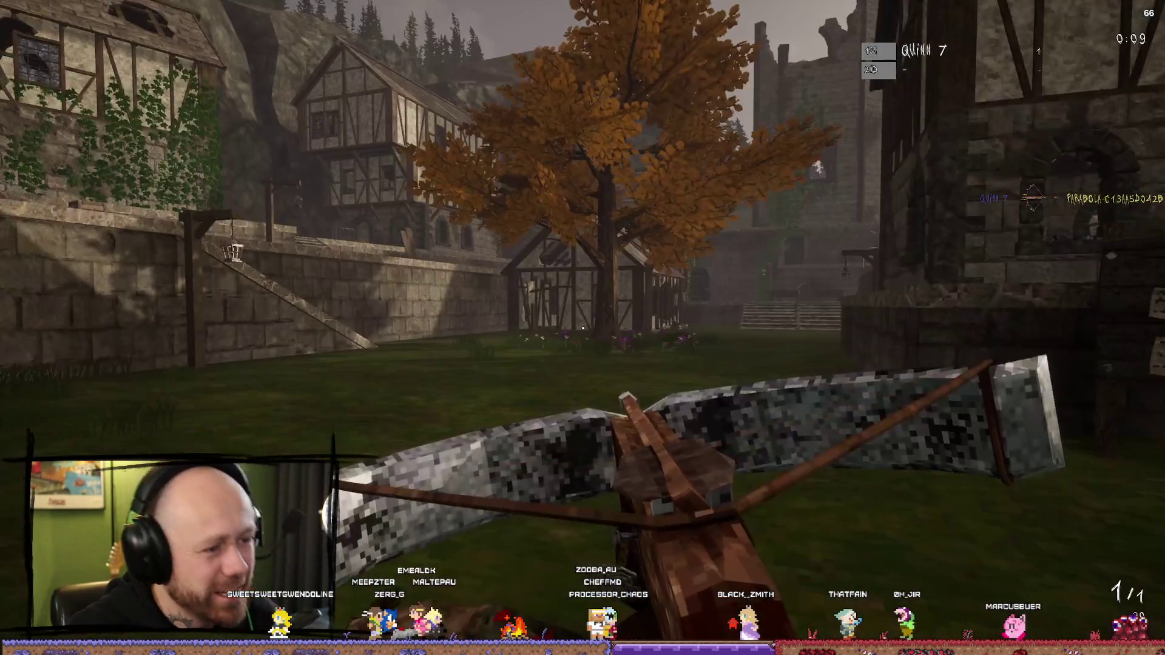
key(w)
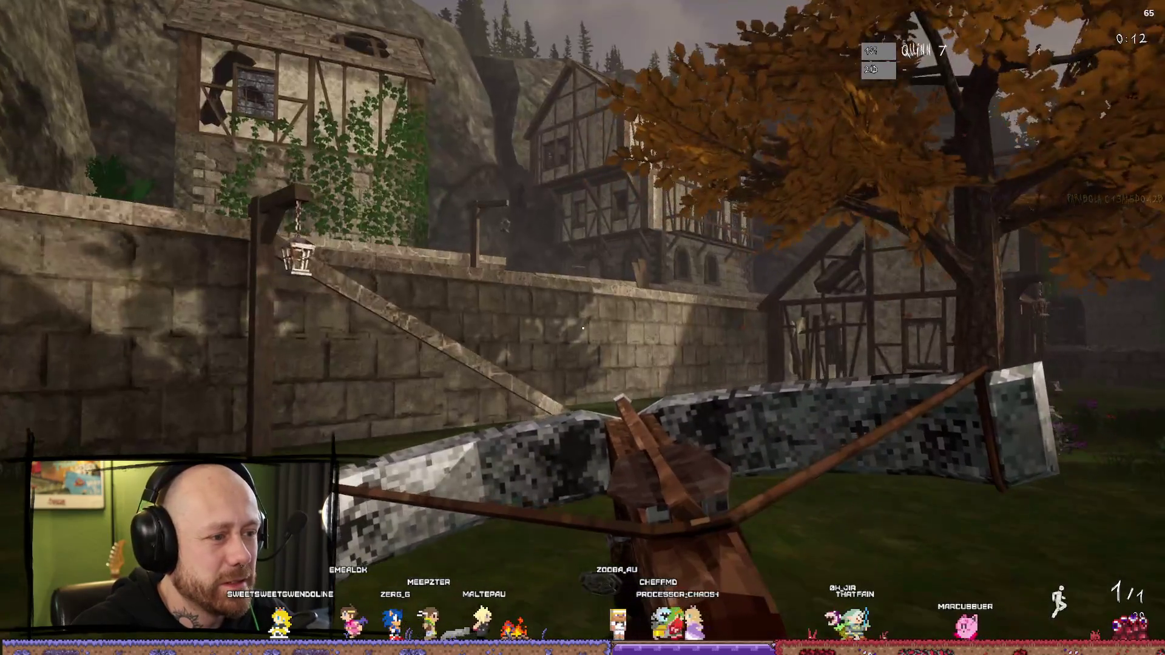
key(w)
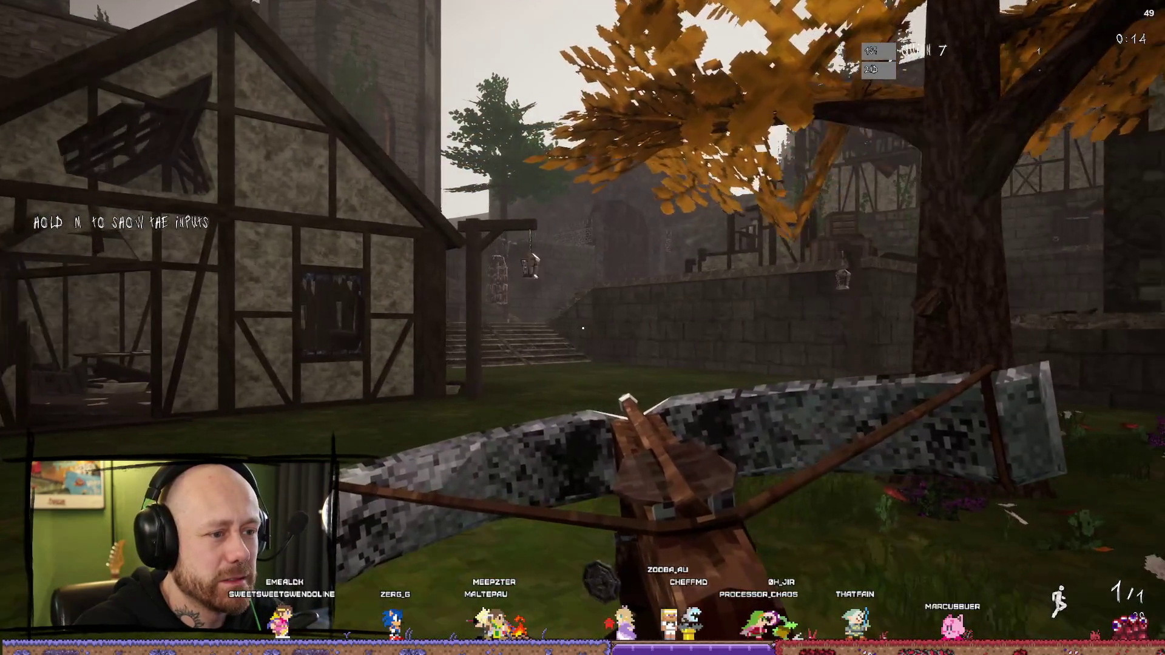
key(w)
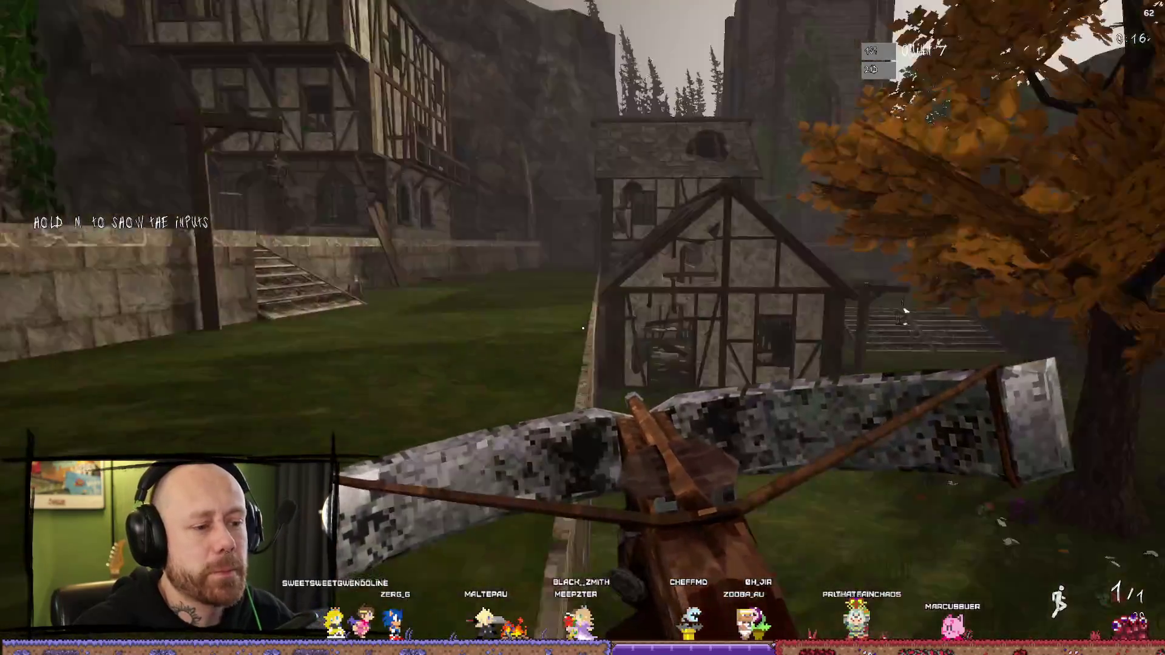
key(w)
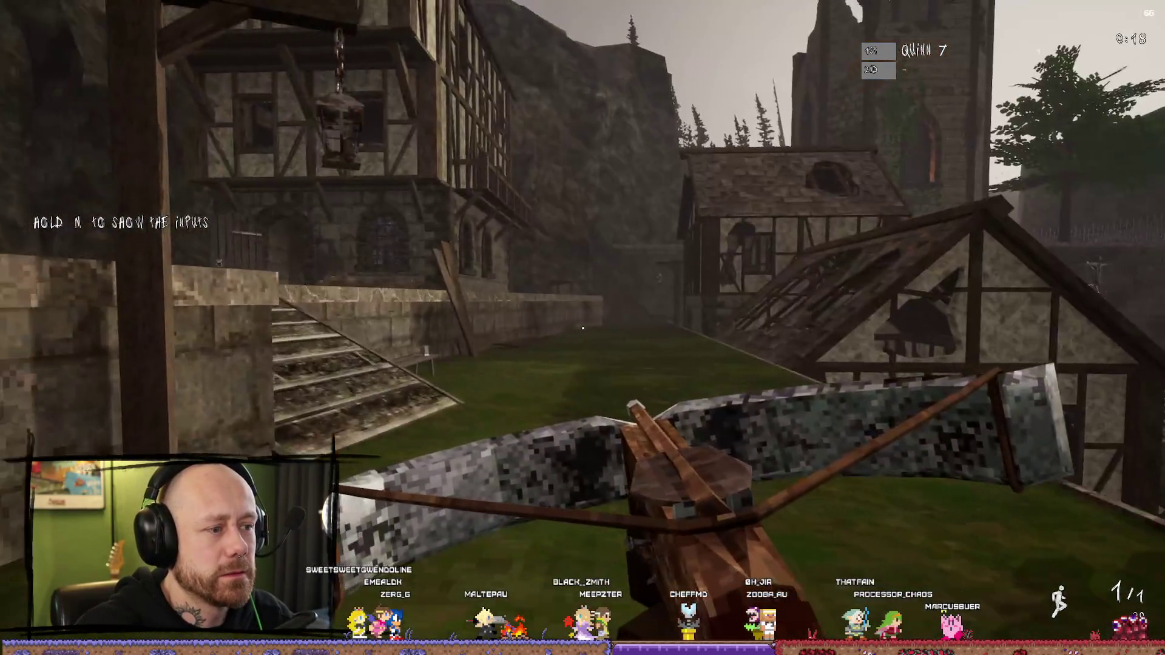
key(w)
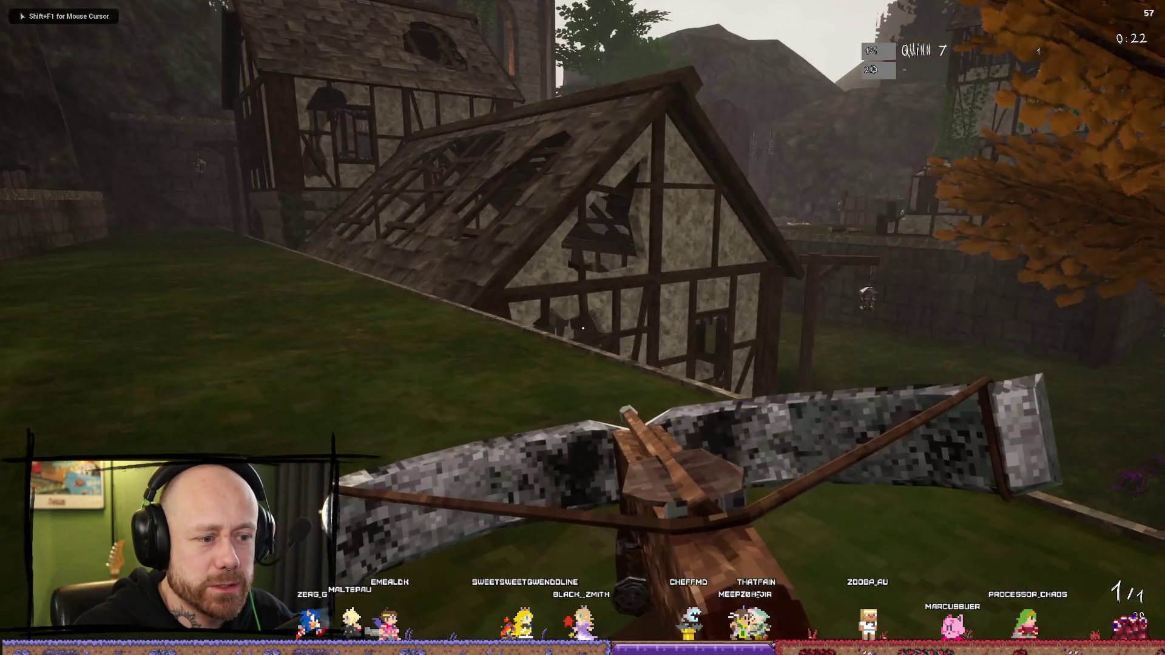
key(shift+F1)
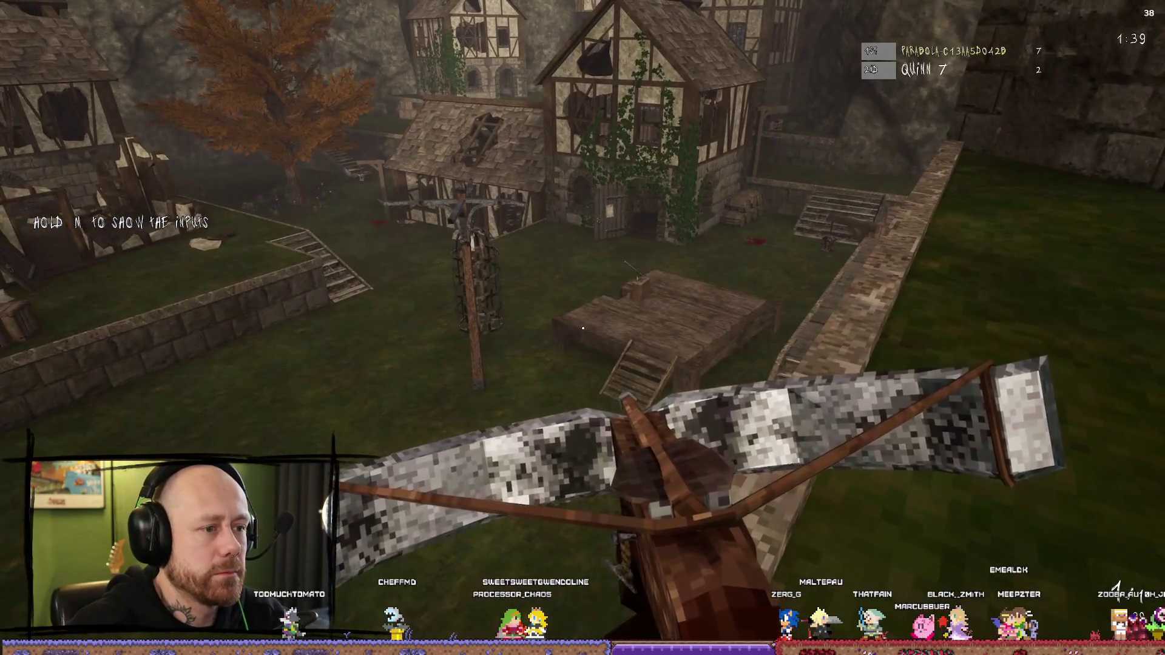
Step: Aim and fire the crossbow at enemies near the house and courtyard stairs, crouching between shots
mouse_move(582, 328)
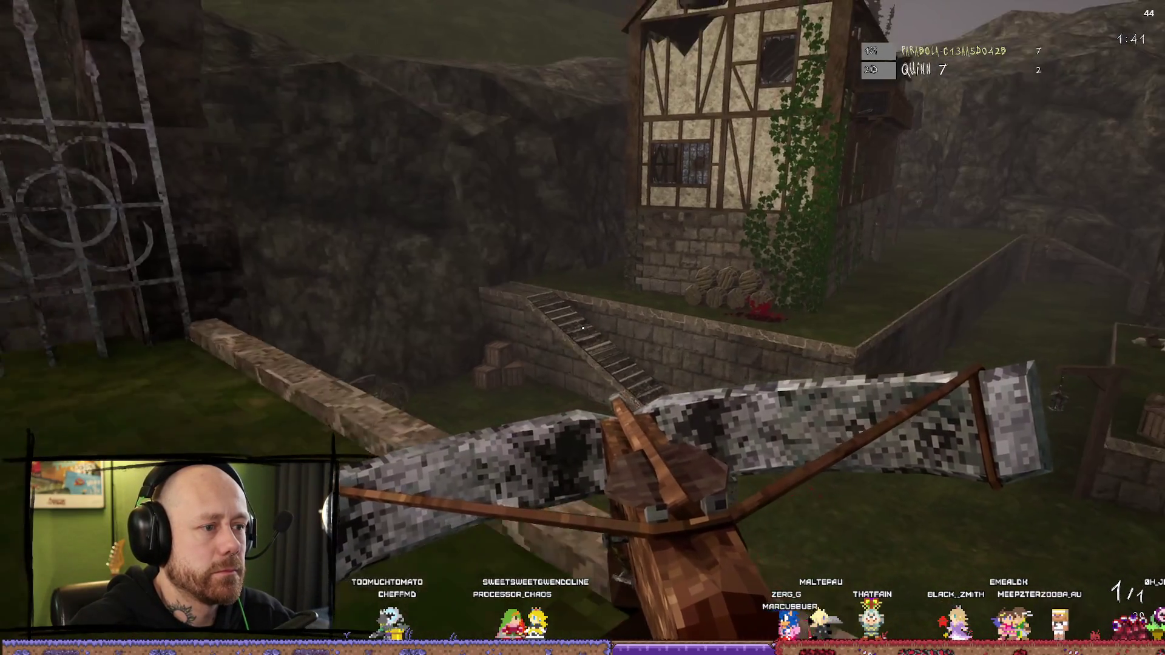
key(w)
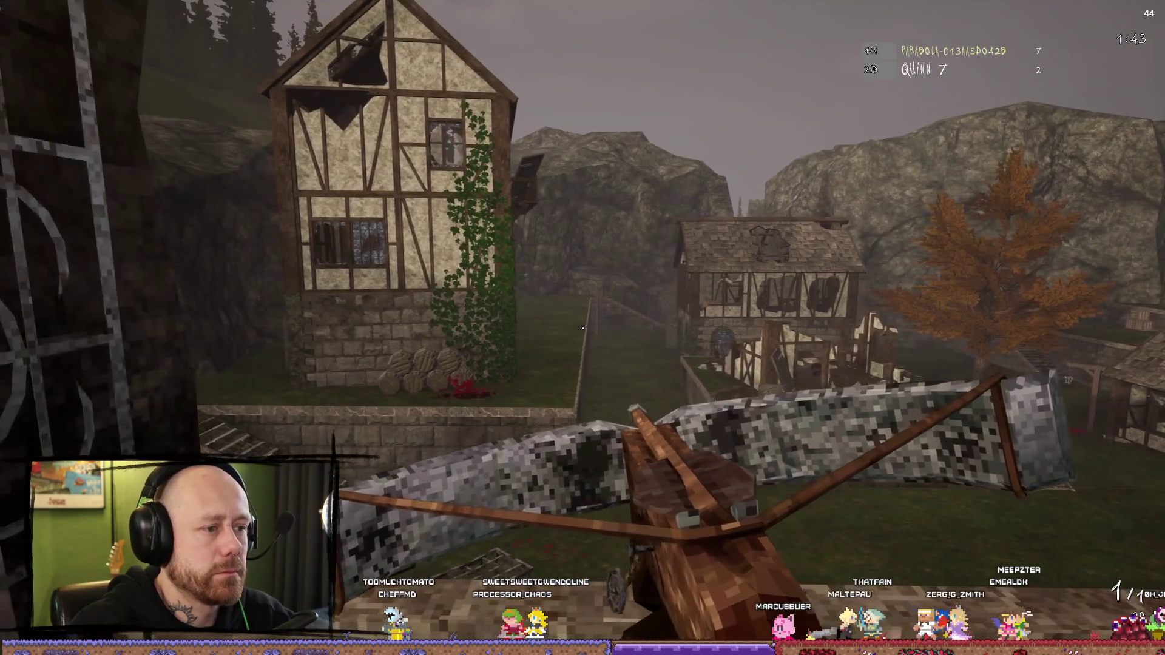
right_click(583, 328)
click(582, 328)
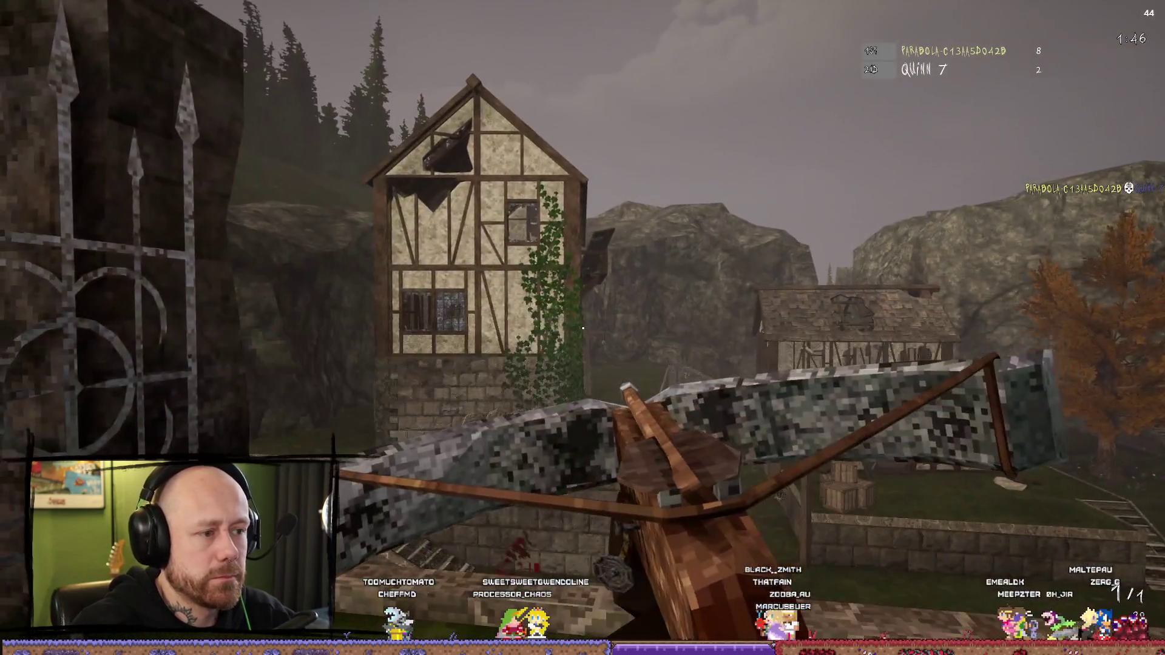
mouse_move(583, 329)
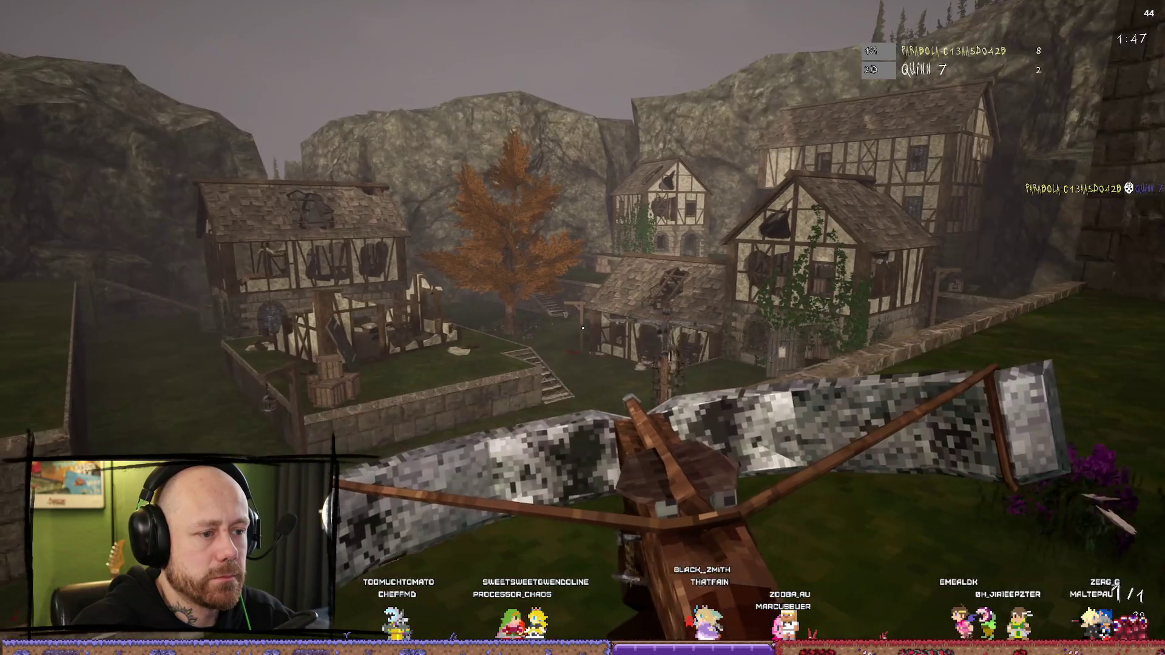
right_click(582, 328)
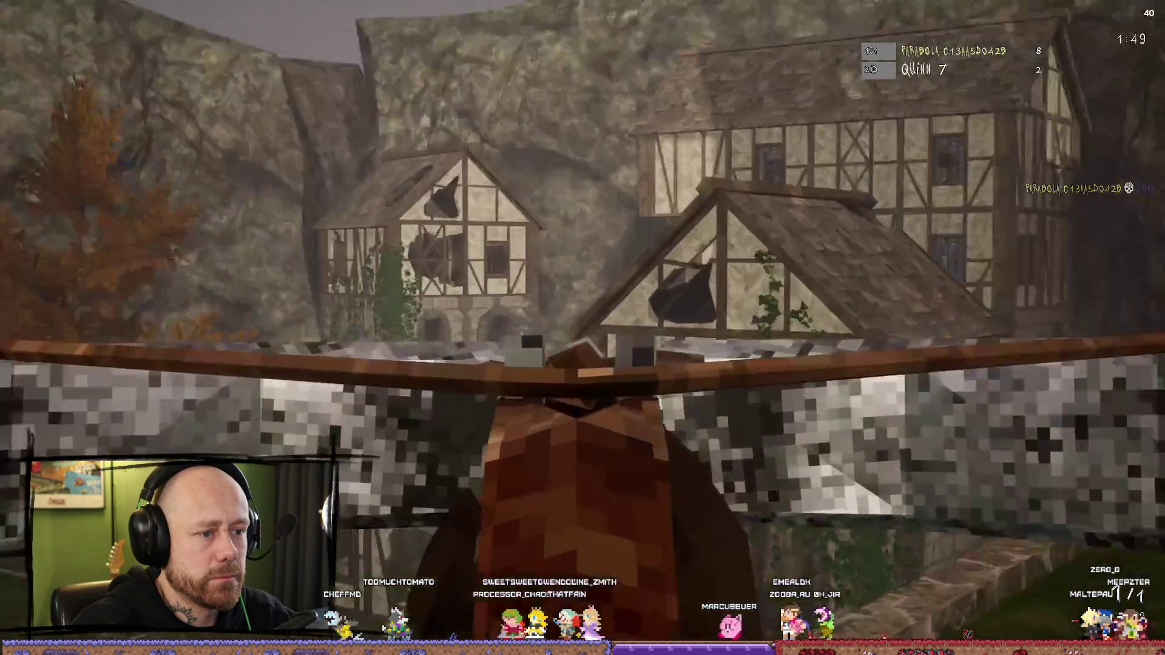
right_click(583, 328)
right_click(582, 329)
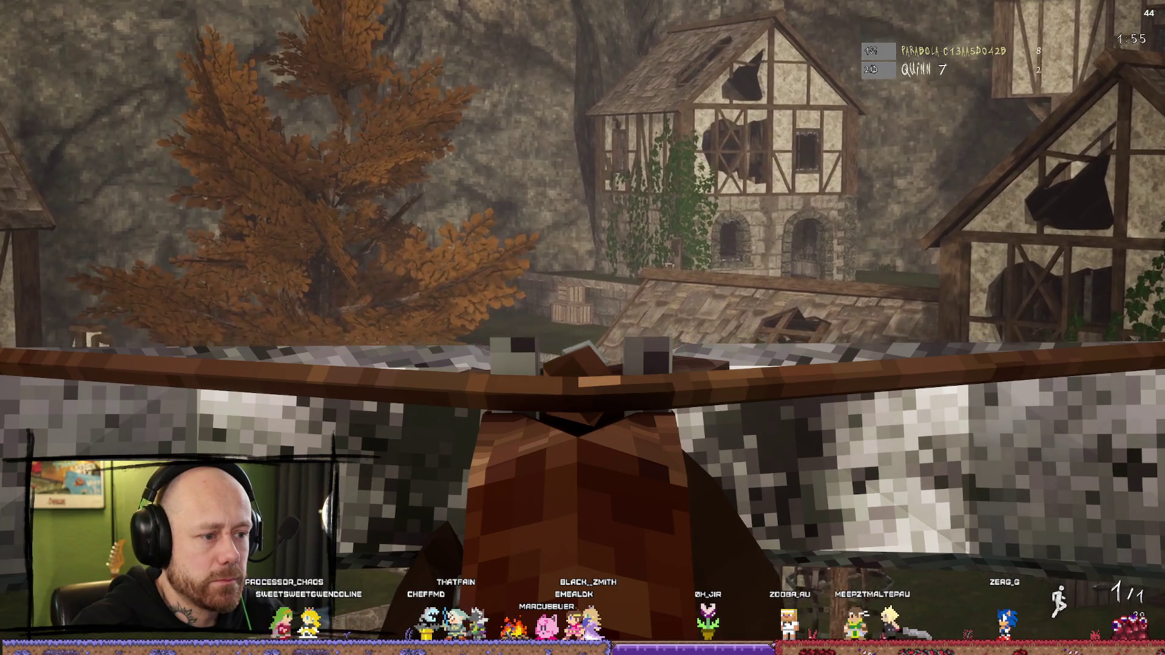
right_click(582, 328)
key(ctrl)
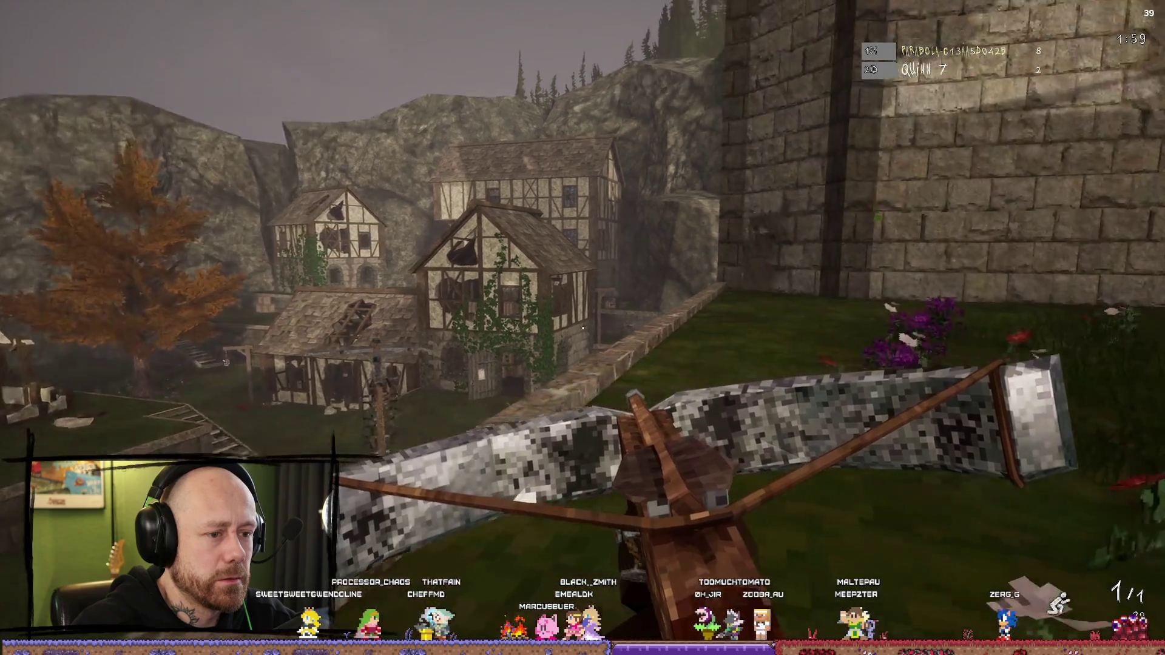
right_click(582, 328)
right_click(582, 328)
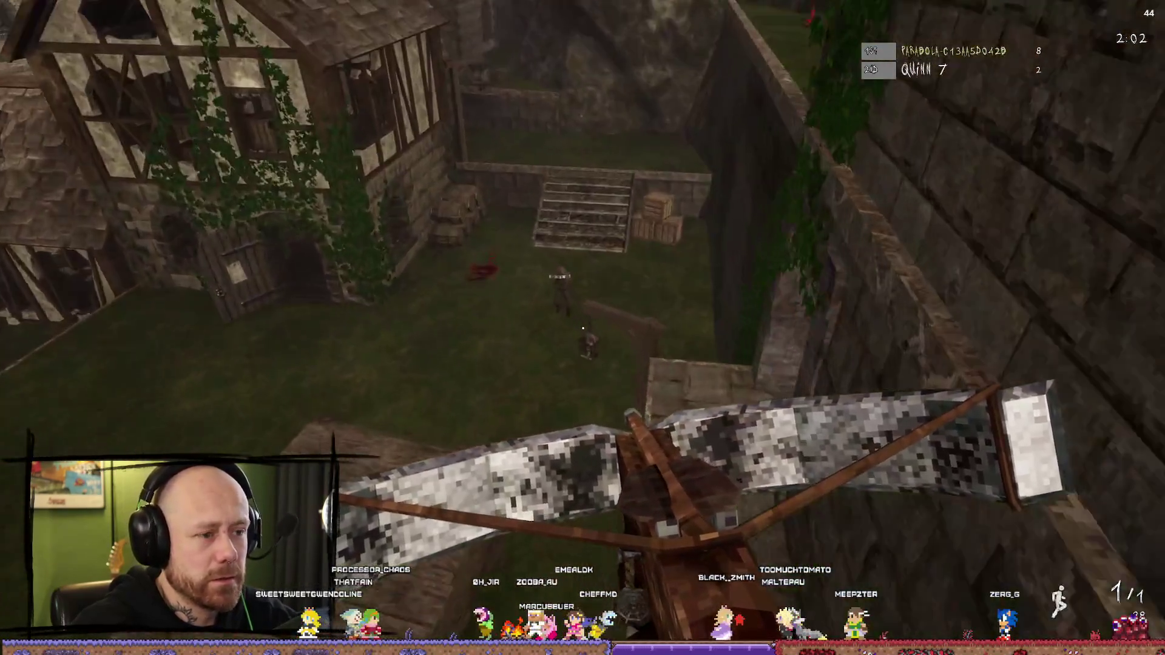
click(582, 328)
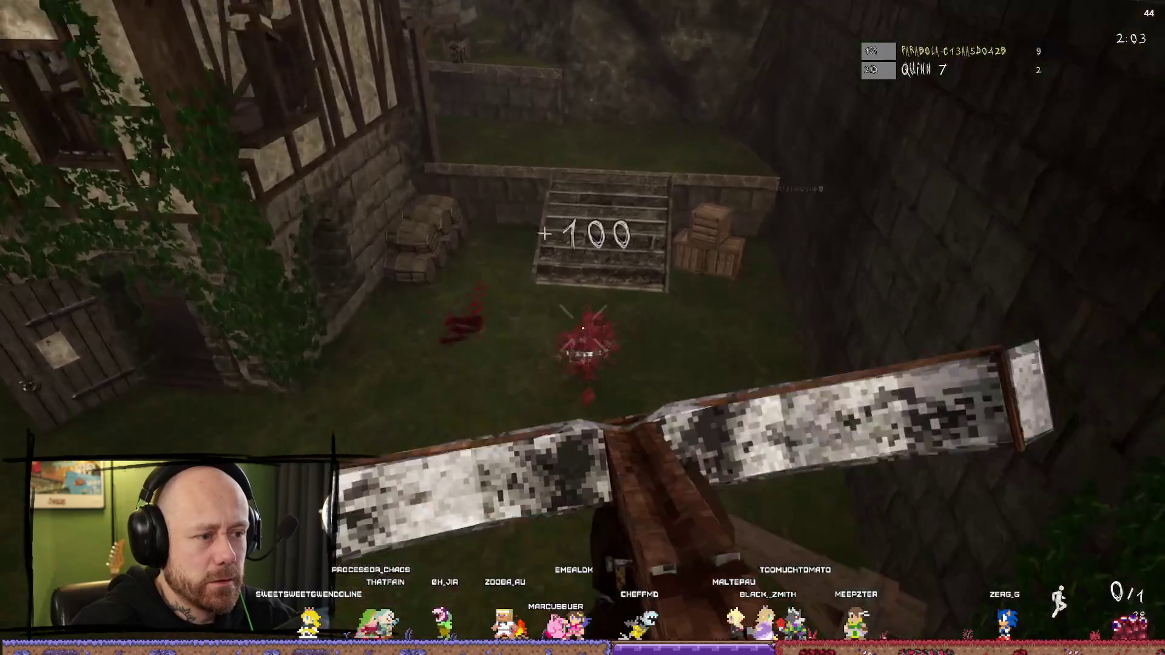
Step: Reload the crossbow and run past the timber house toward the gallows
key(w)
key(r)
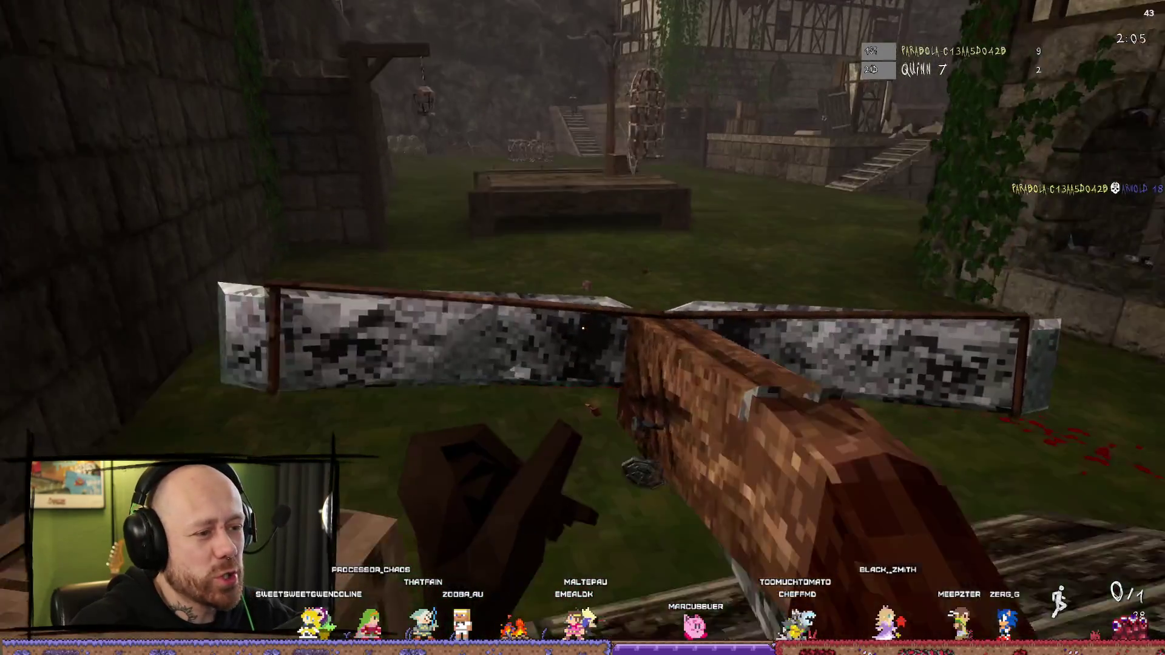
key(w)
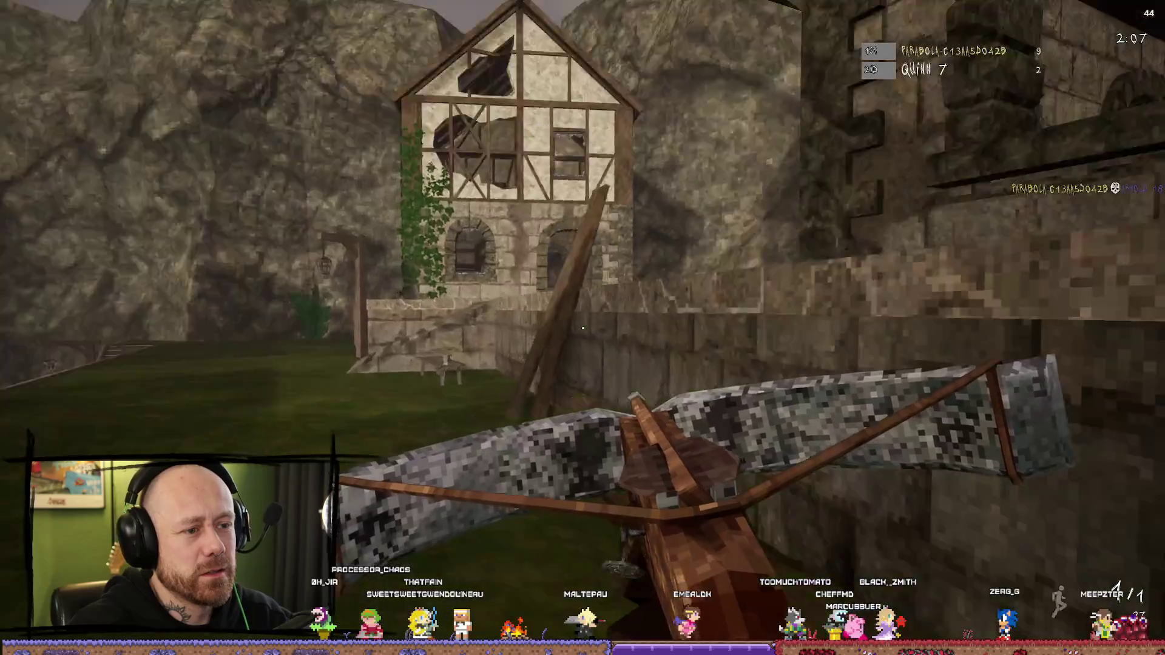
key(w)
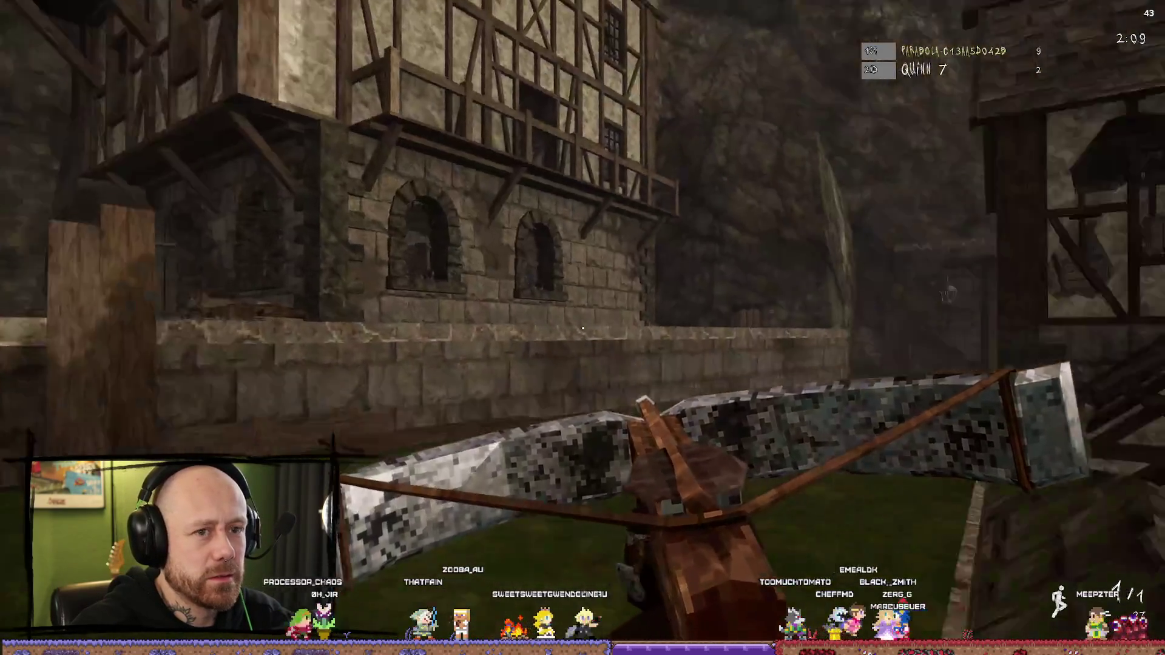
key(w)
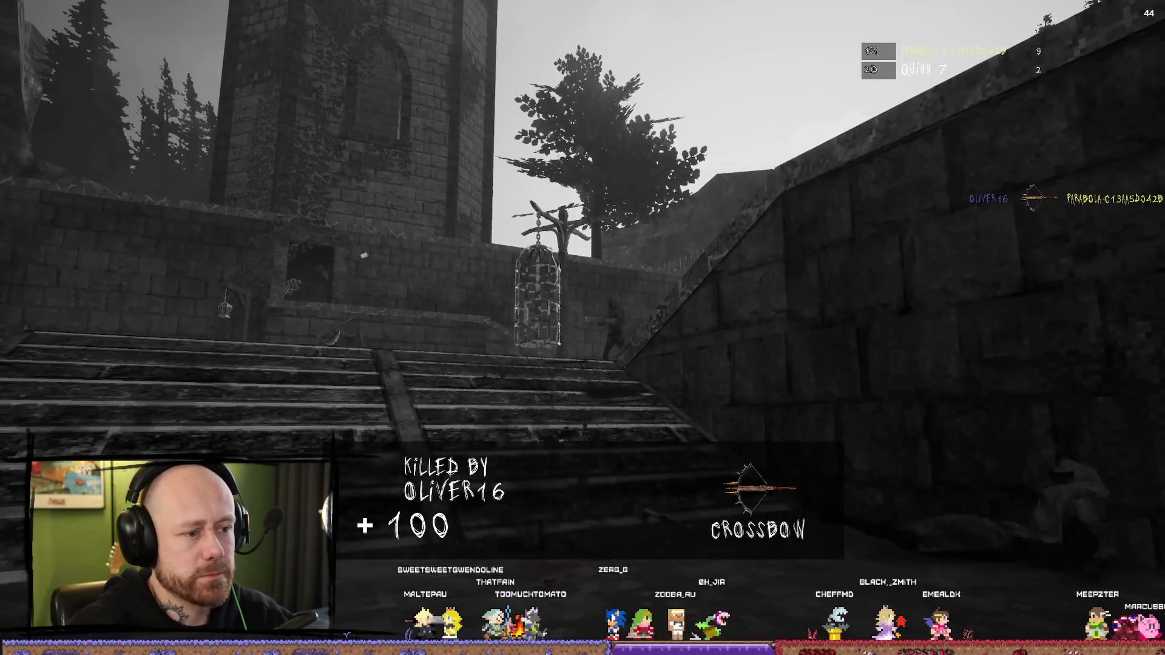
Step: Respawn and fight enemies in the courtyard with the mace, then switch to the spiked mace
key(q)
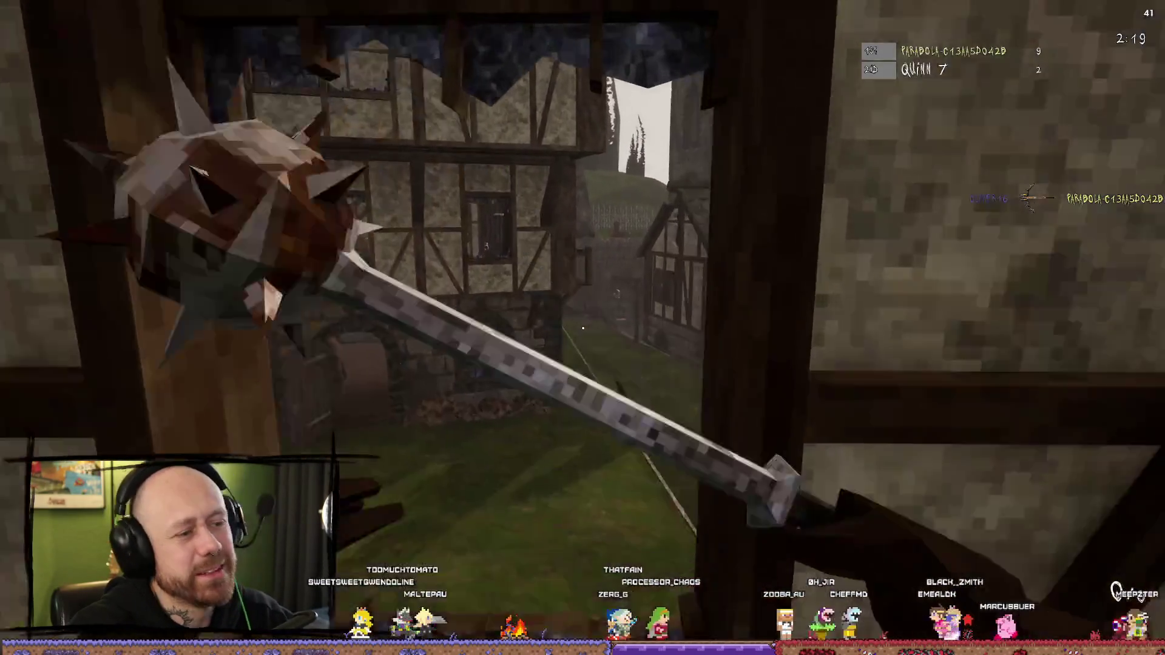
key(w)
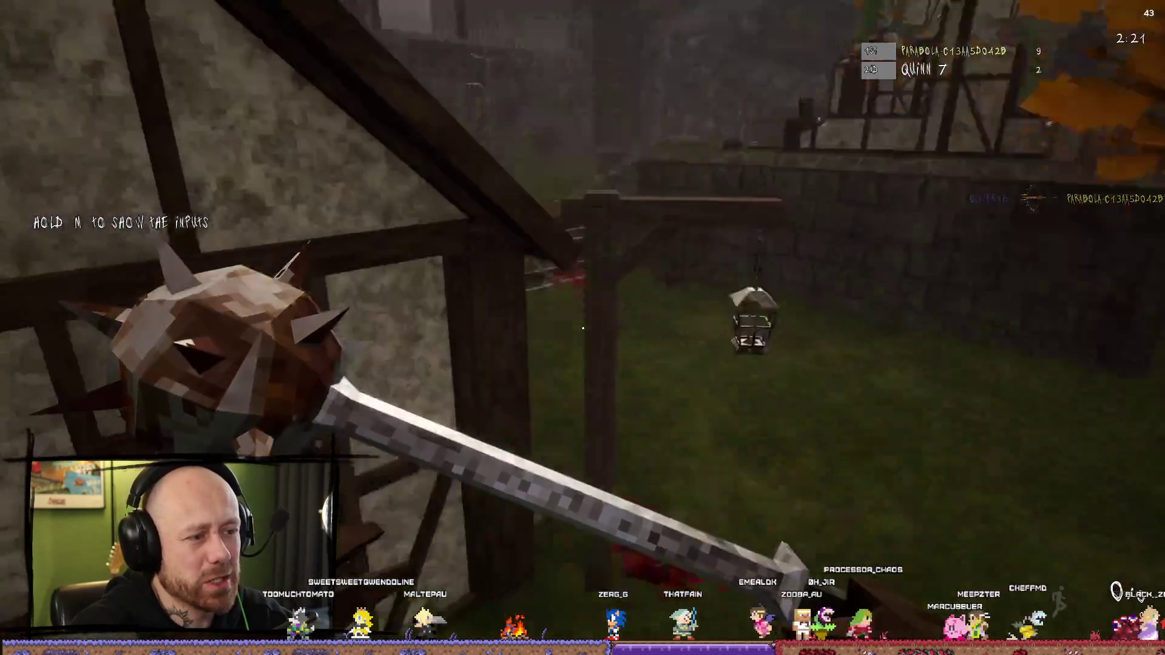
click(582, 328)
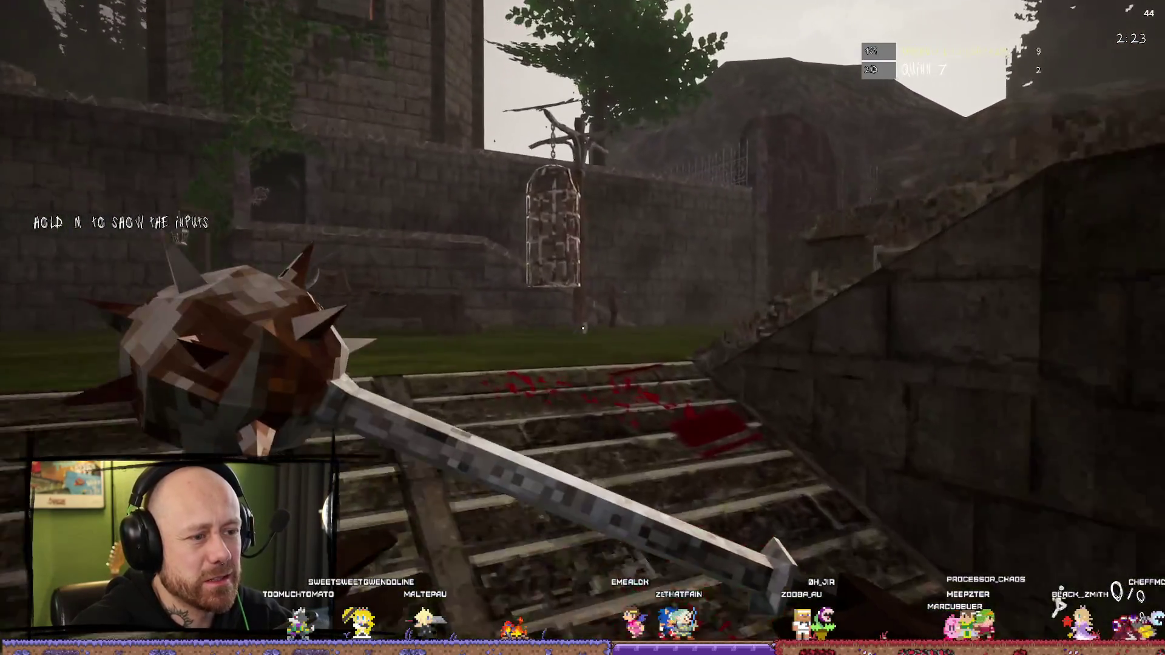
key(w)
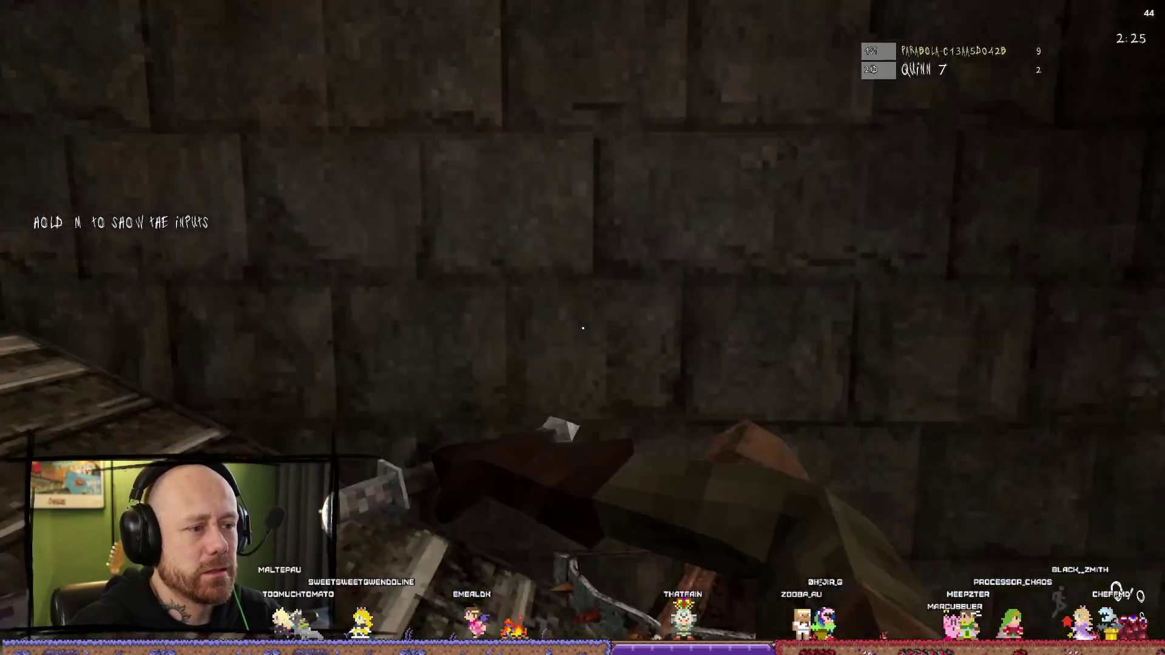
click(582, 328)
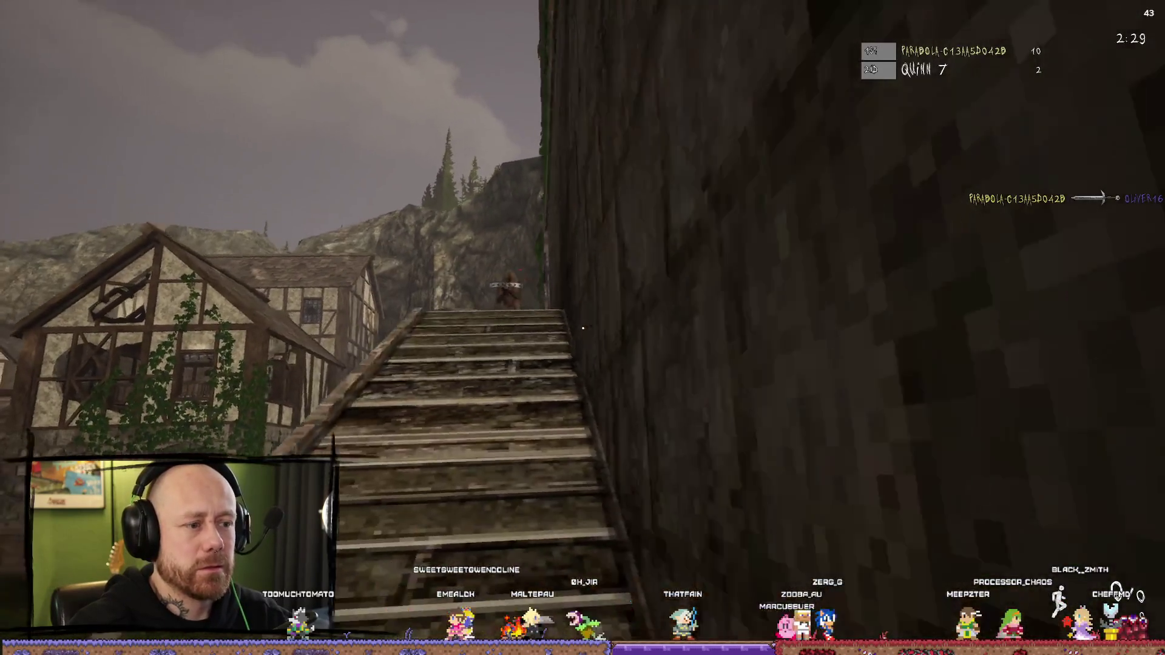
key(w)
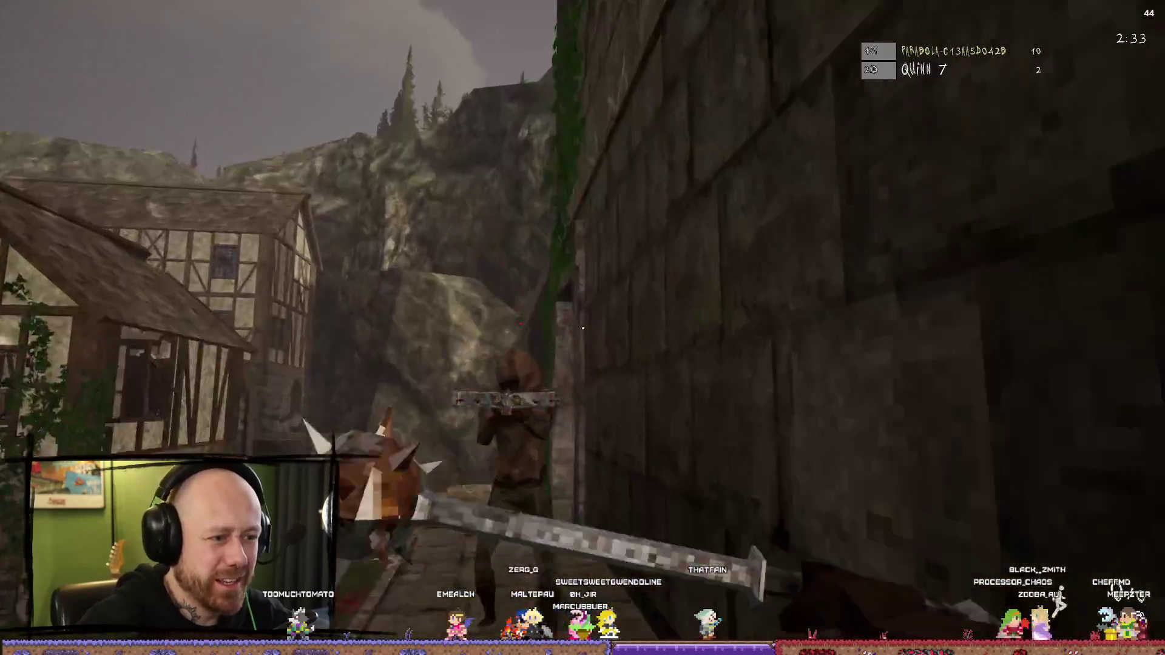
click(582, 328)
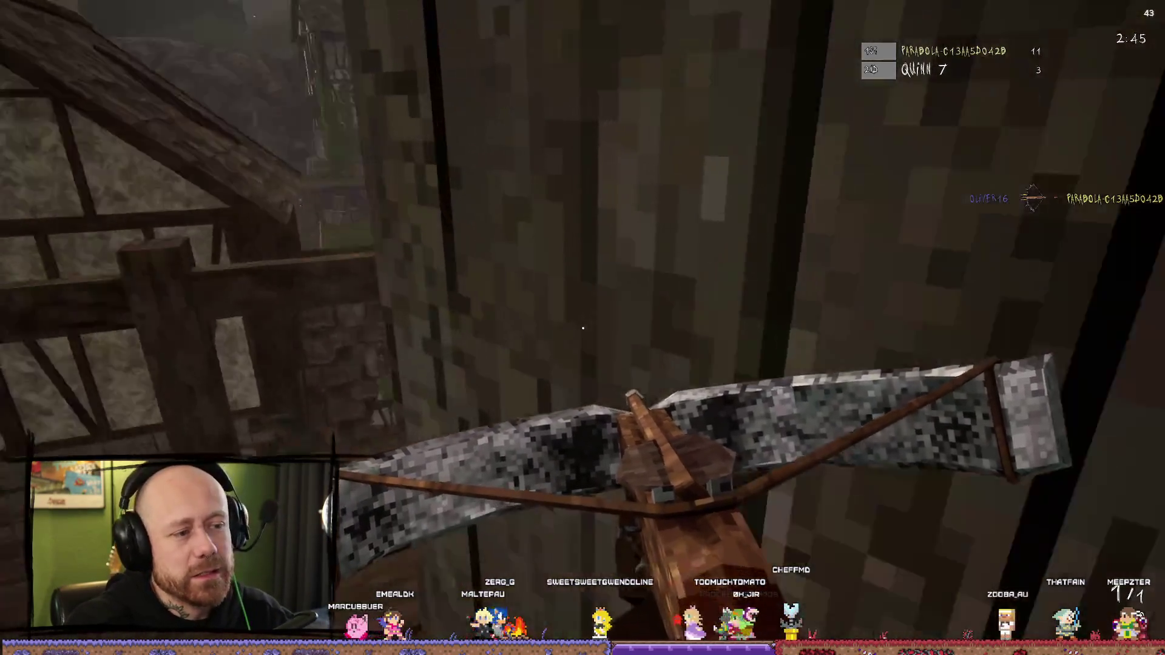
key(2)
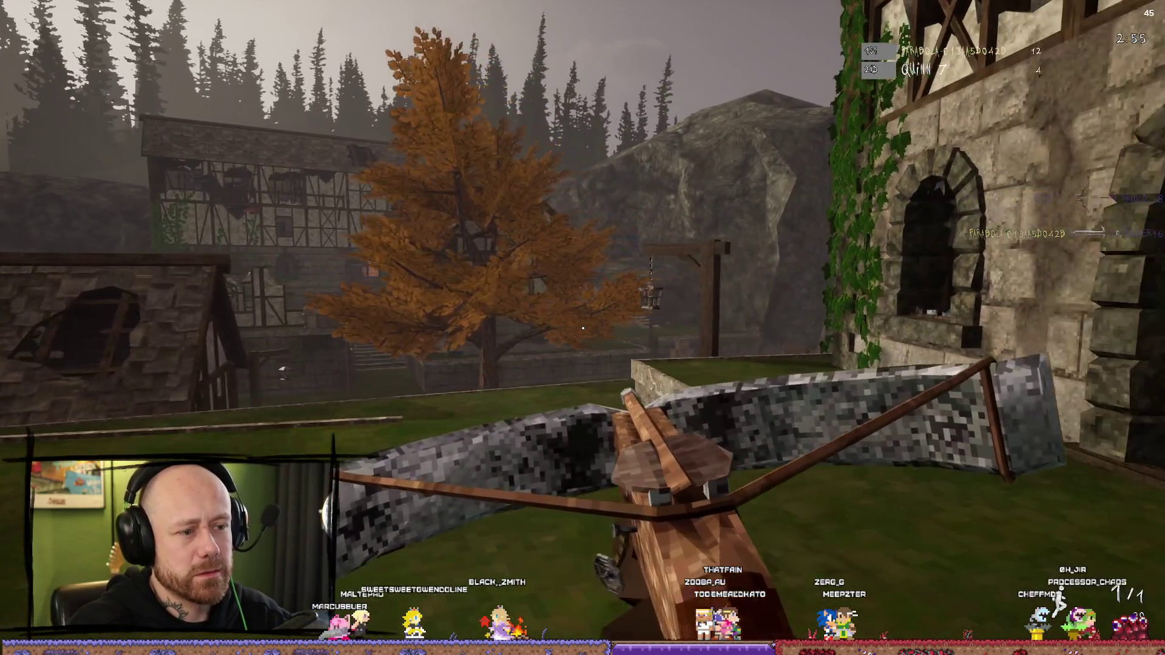
Step: Aim at the gallows lantern, walk through the stone archway, and stop the play session with Esc
right_click(582, 327)
key(w)
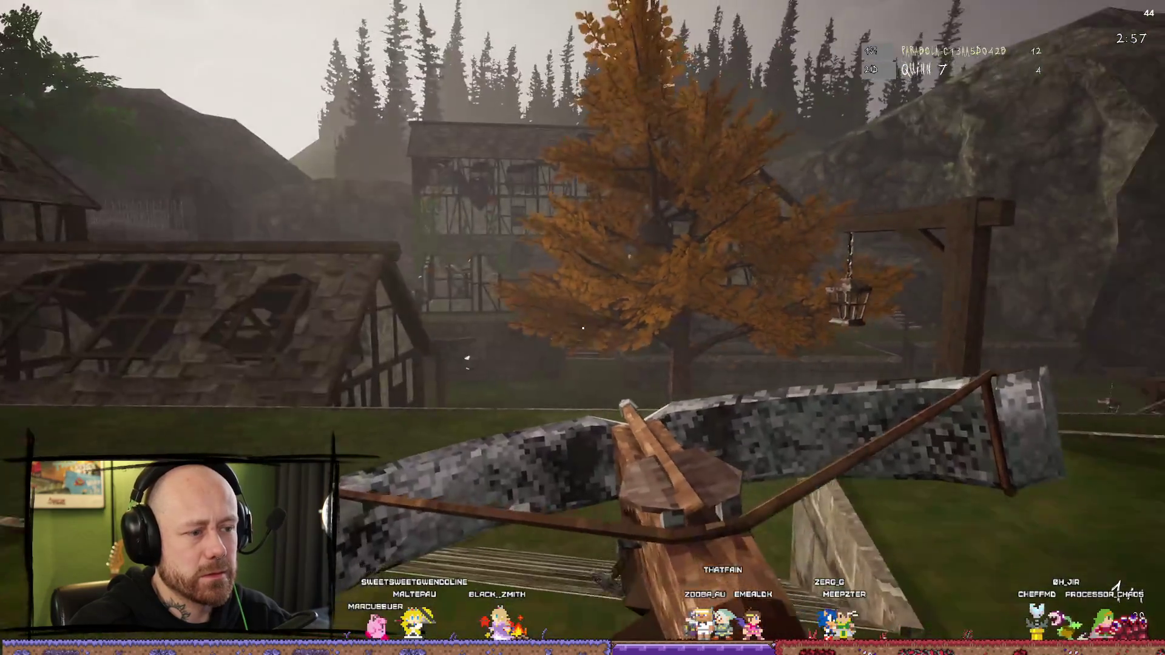
key(w)
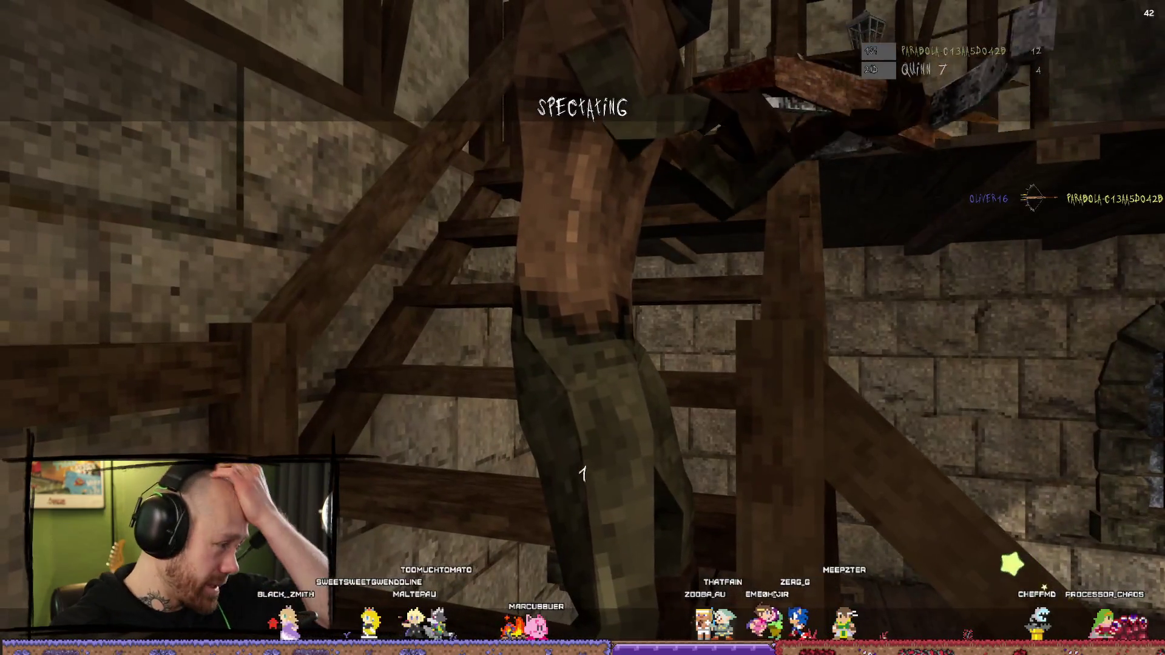
key(Escape)
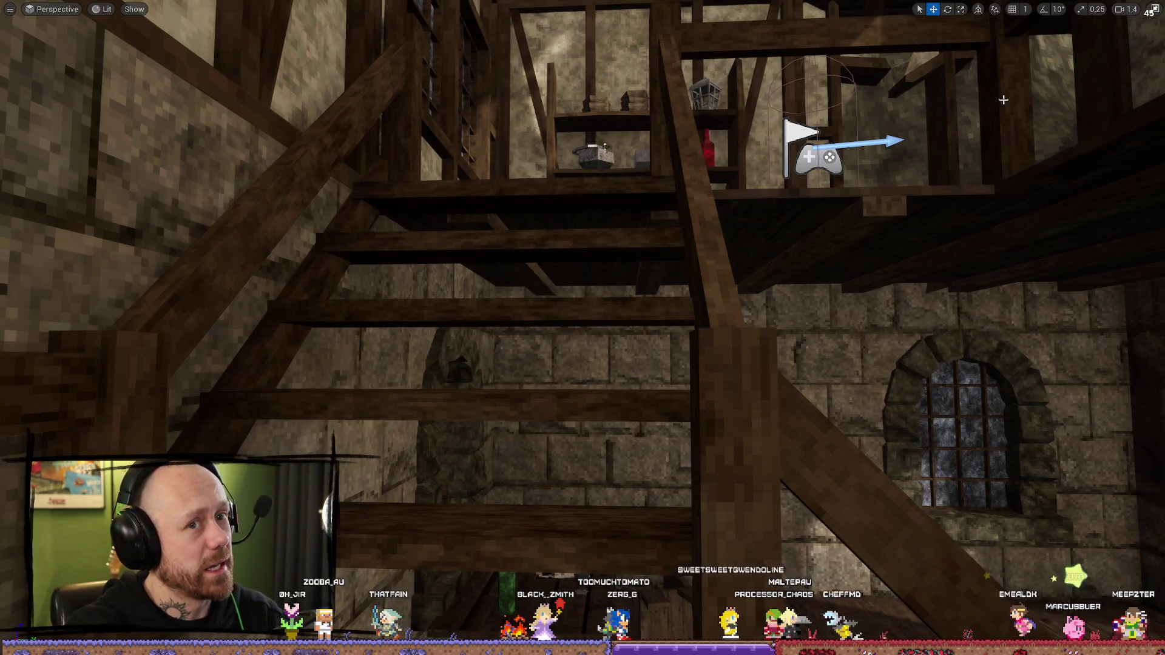
Step: Start Play-in-Editor again with Alt+P and quit the current match
key(alt+p)
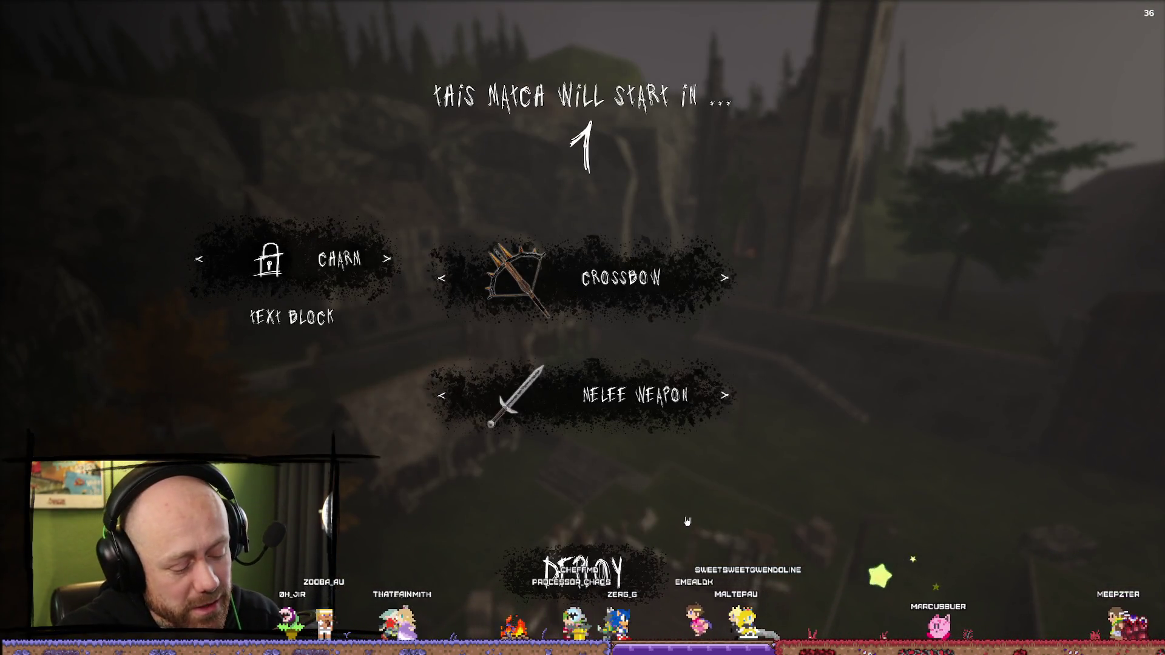
key(Escape)
click(211, 261)
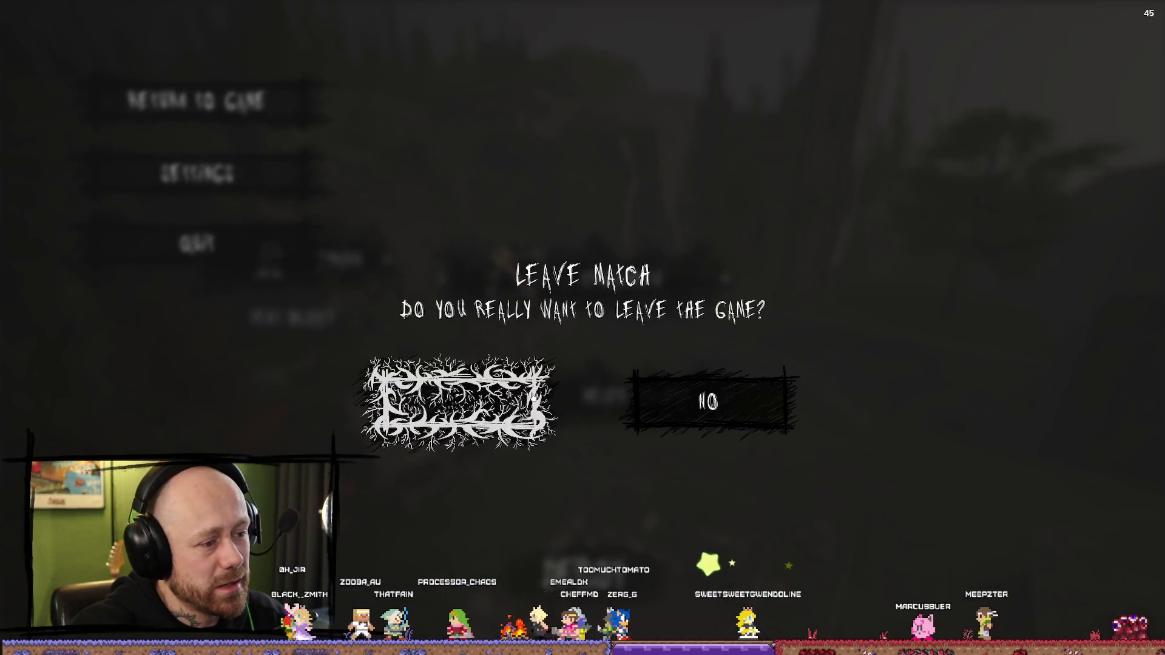
click(470, 397)
Step: In Singleplayer setup, set AI difficulty to Veteran and start the deathmatch
click(149, 357)
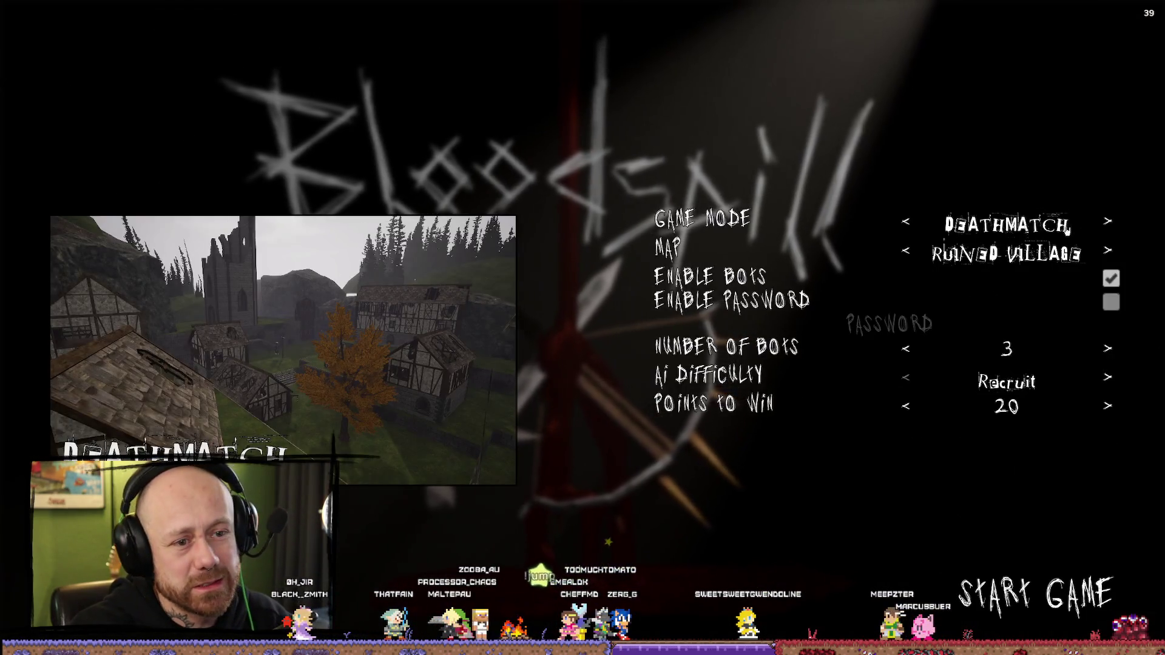
click(1108, 379)
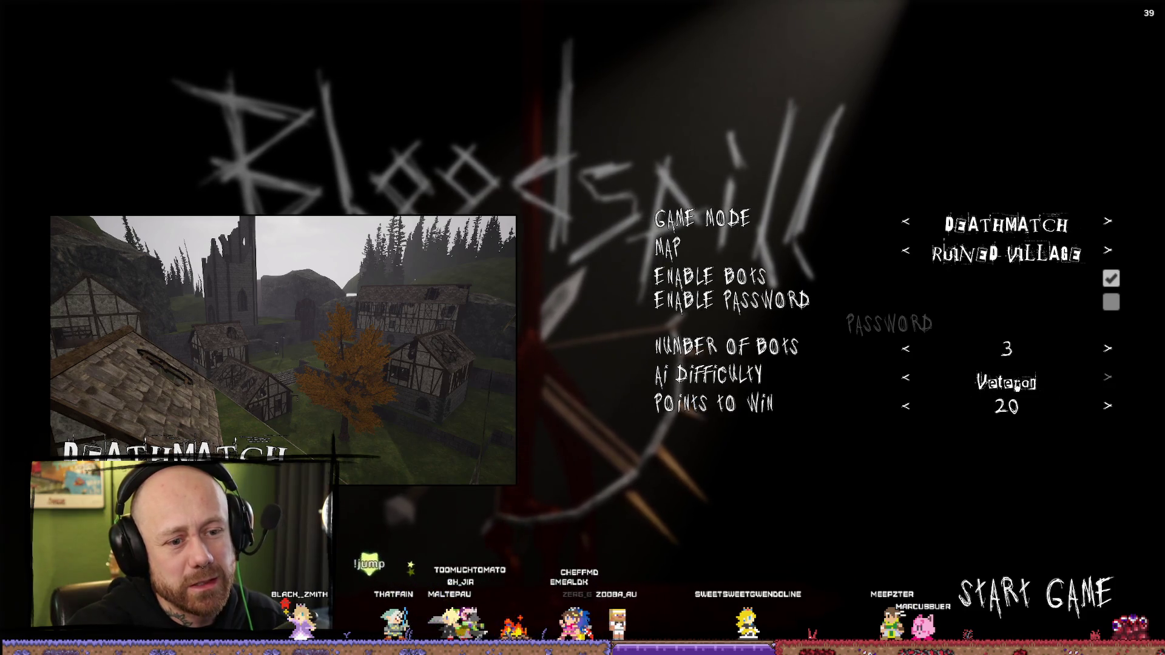
click(1036, 594)
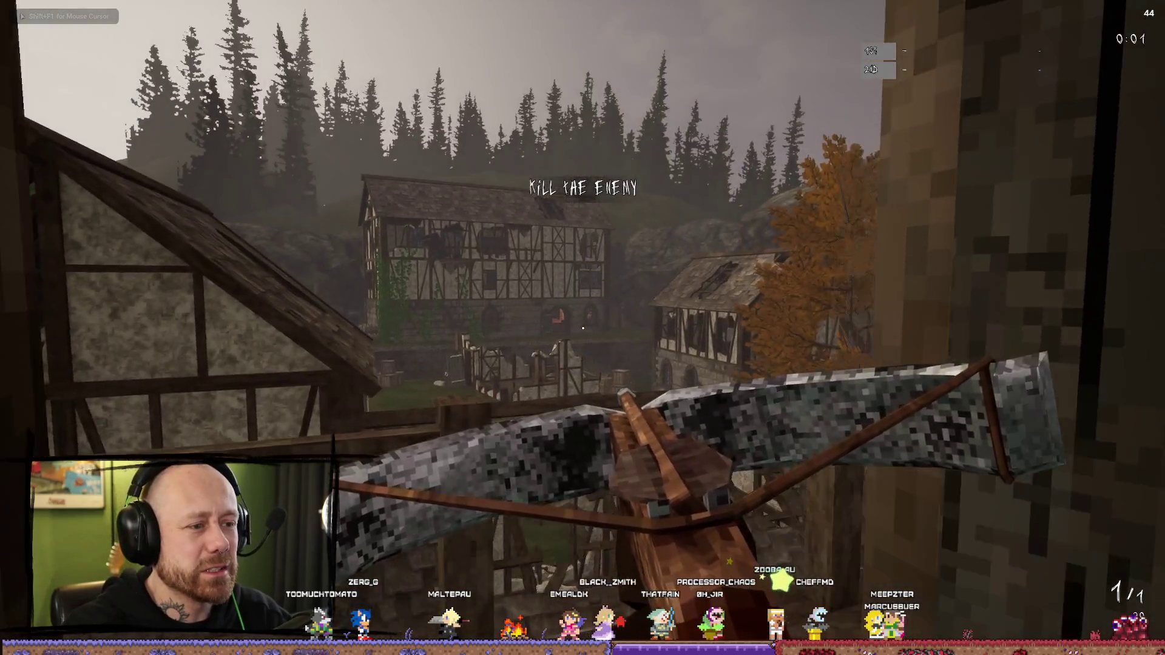
Step: Play the deathmatch test, aiming, firing and reloading the crossbow while moving through the village
right_click(582, 327)
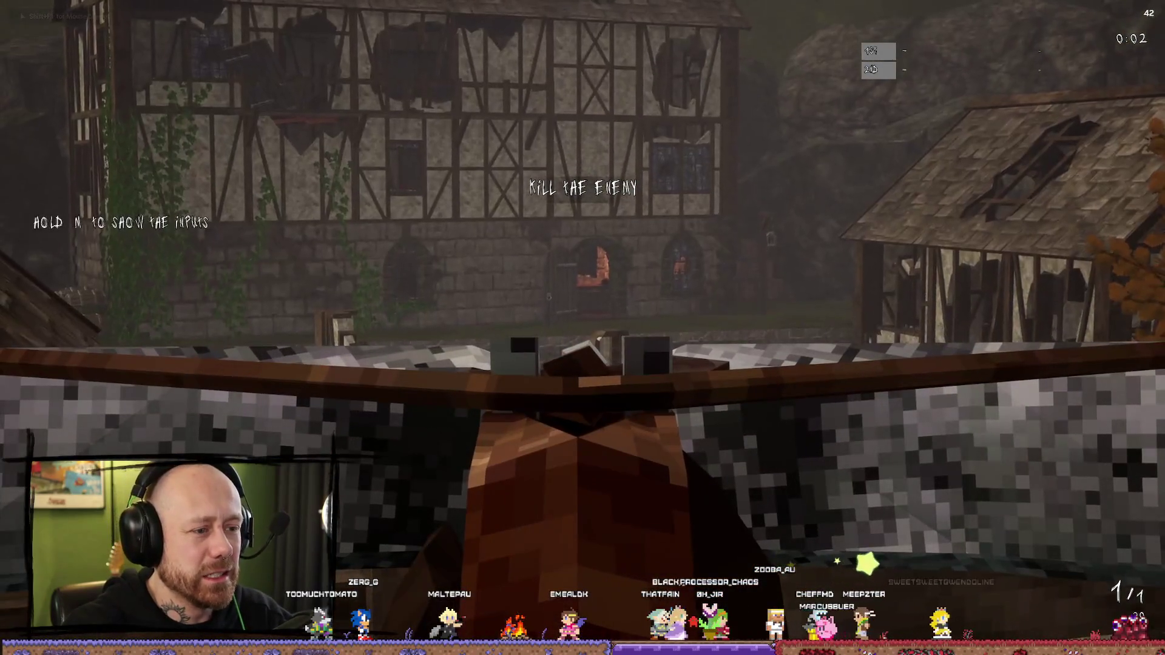
key(w)
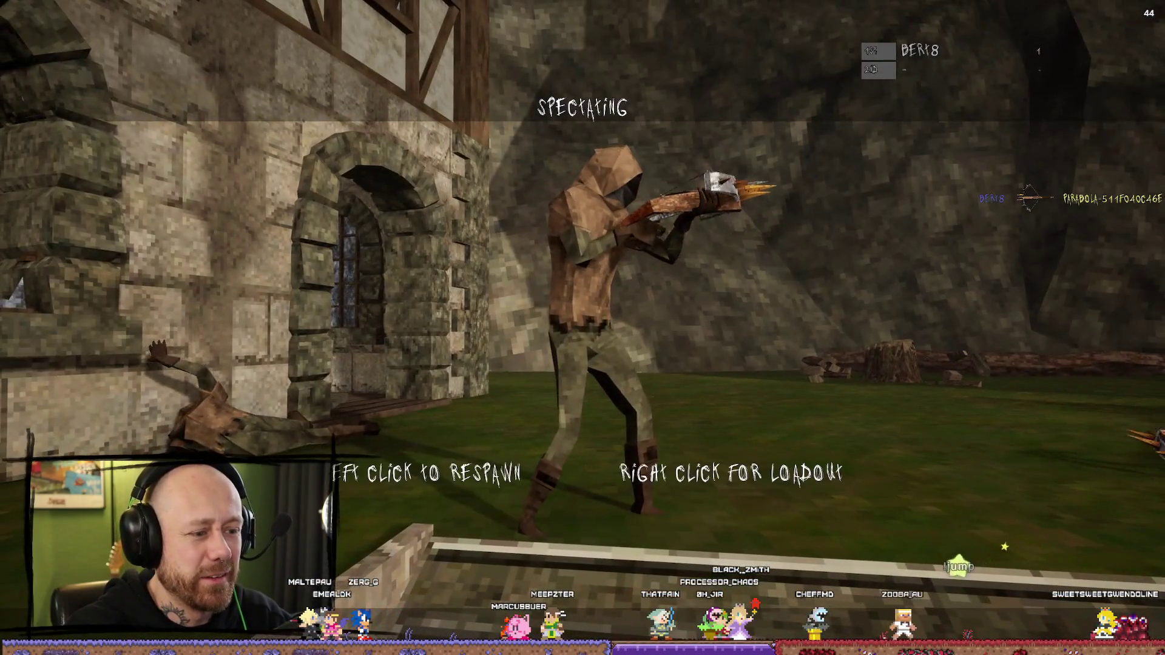
click(583, 328)
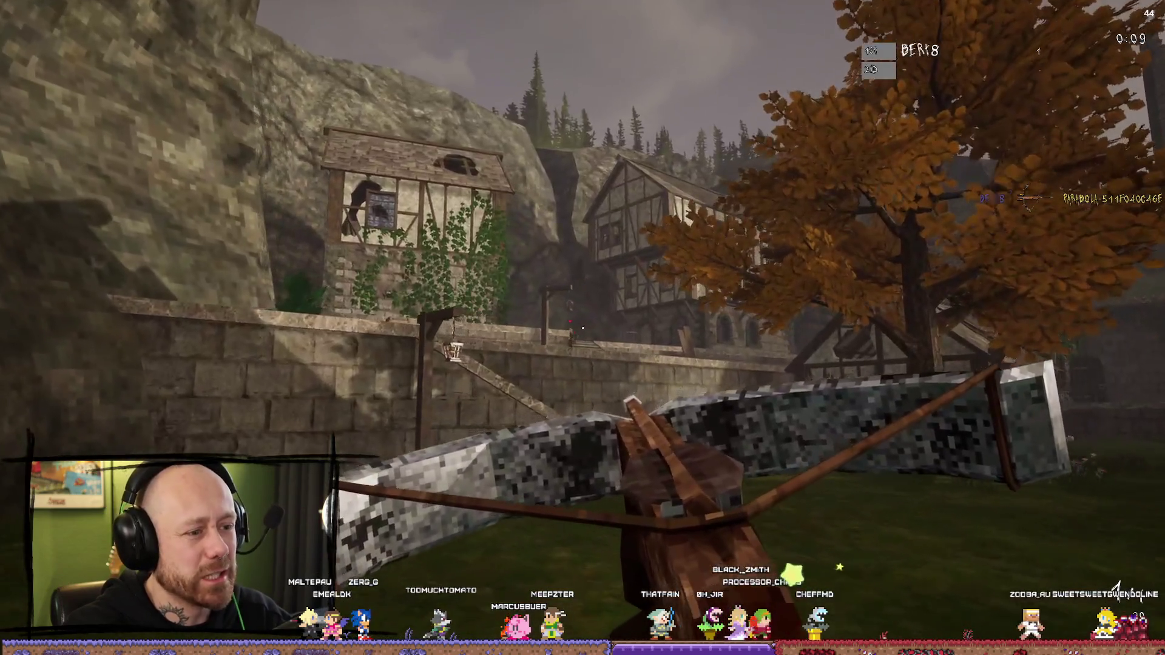
click(582, 327)
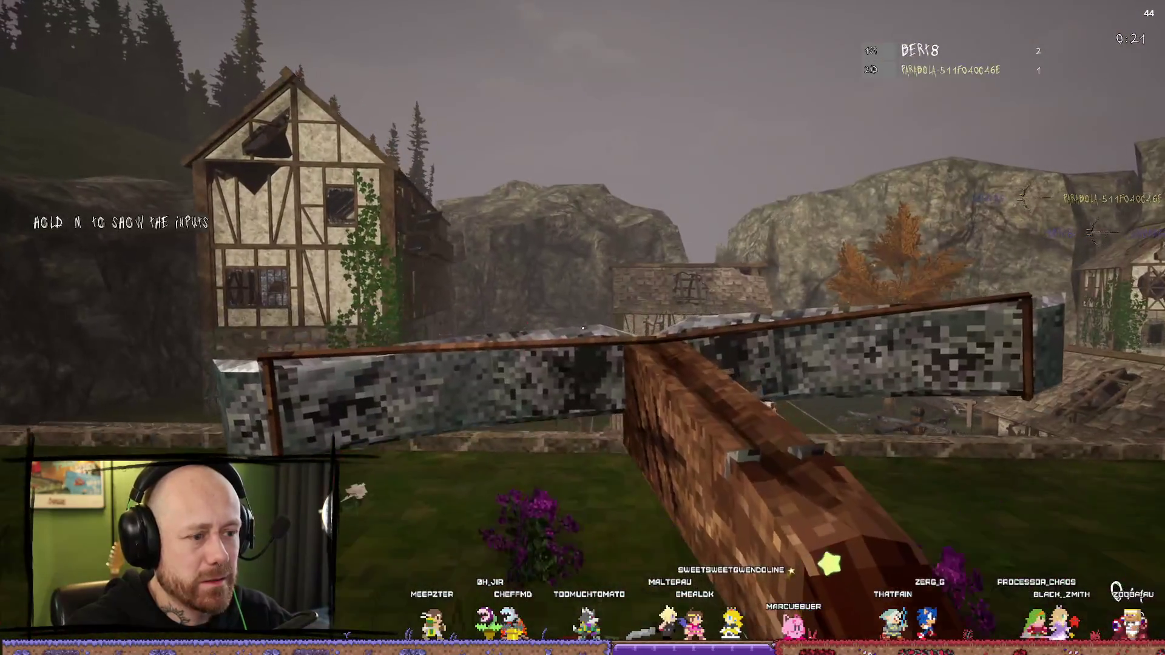
right_click(582, 328)
right_click(582, 327)
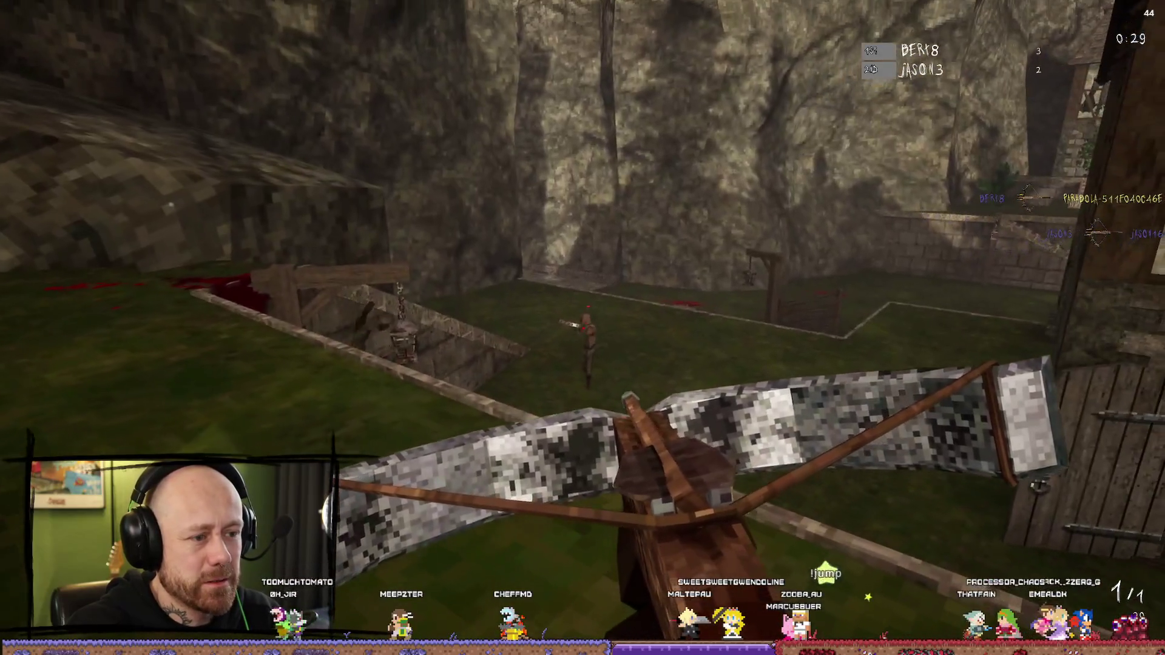
click(582, 328)
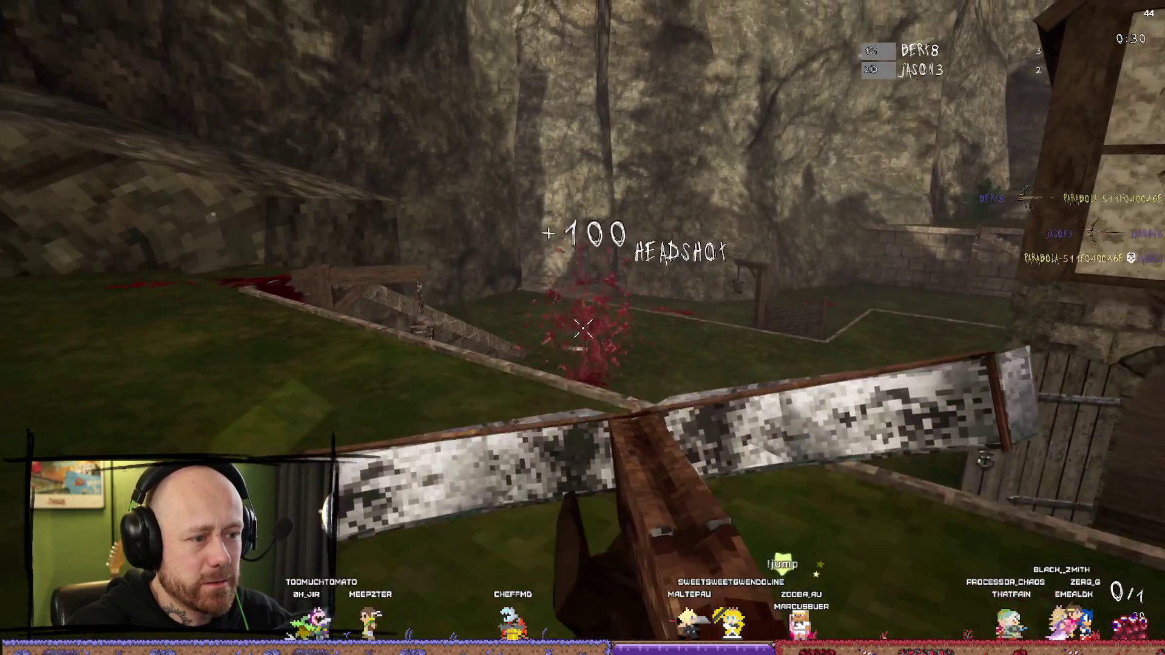
key(r)
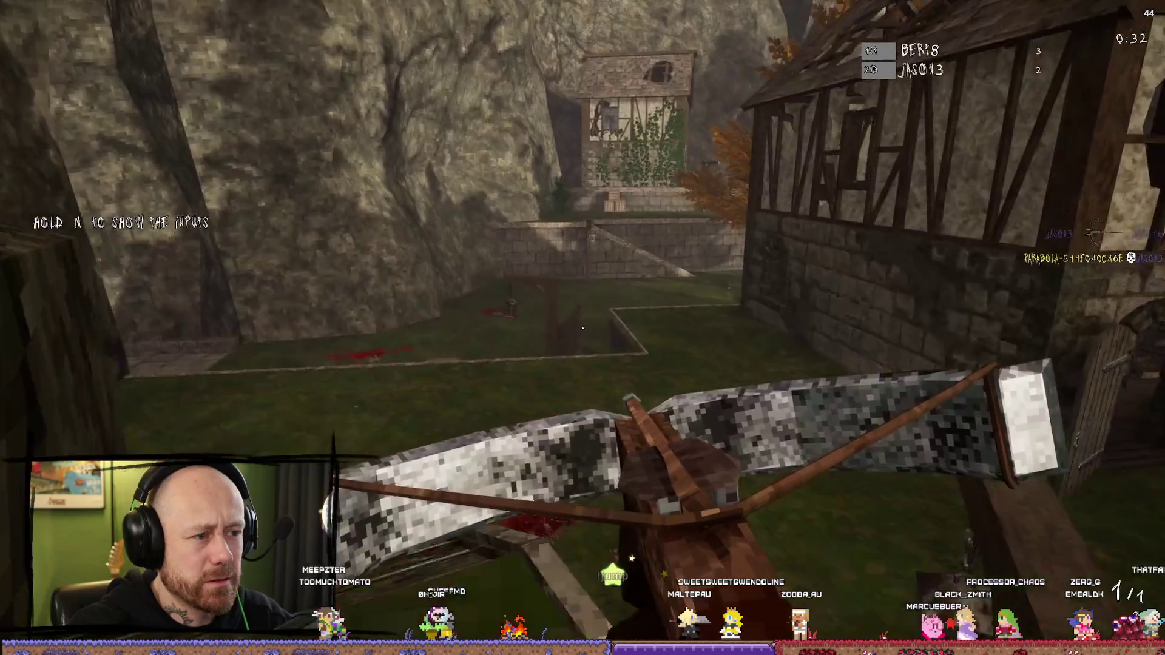
key(w)
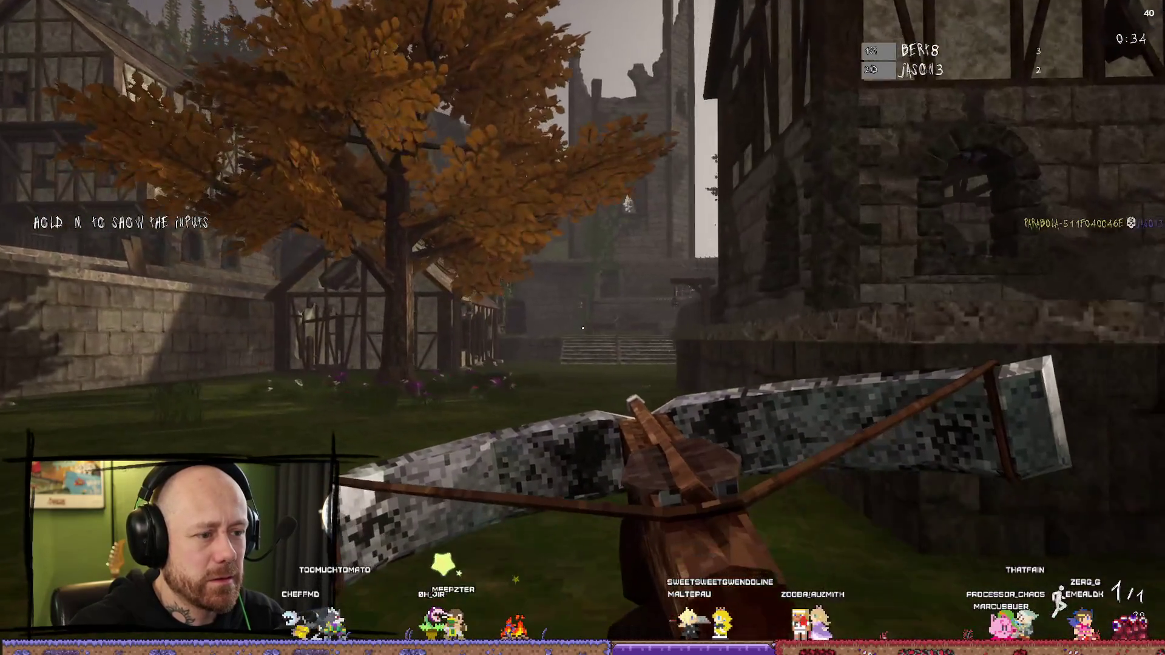
key(w)
key(w)
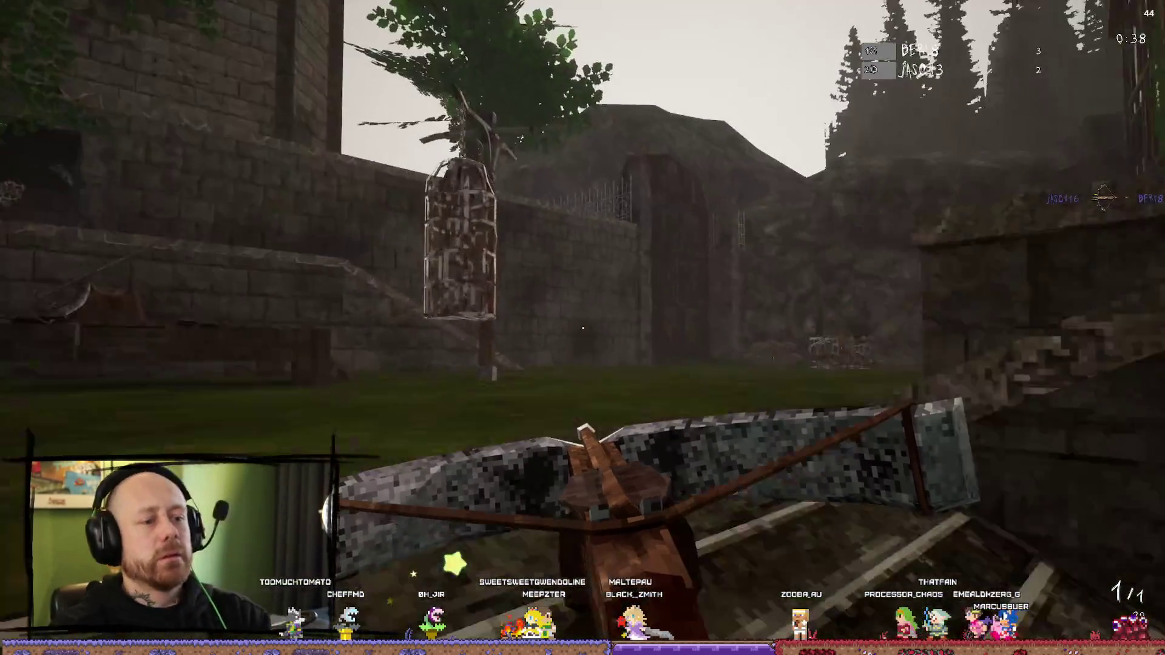
key(w)
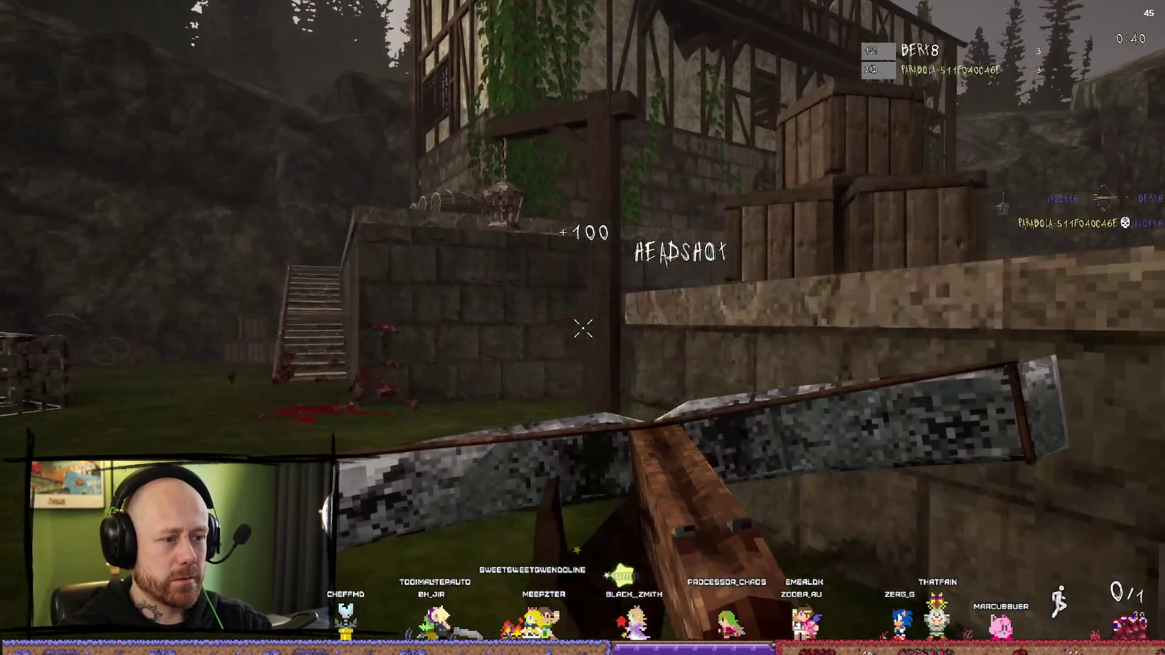
key(w)
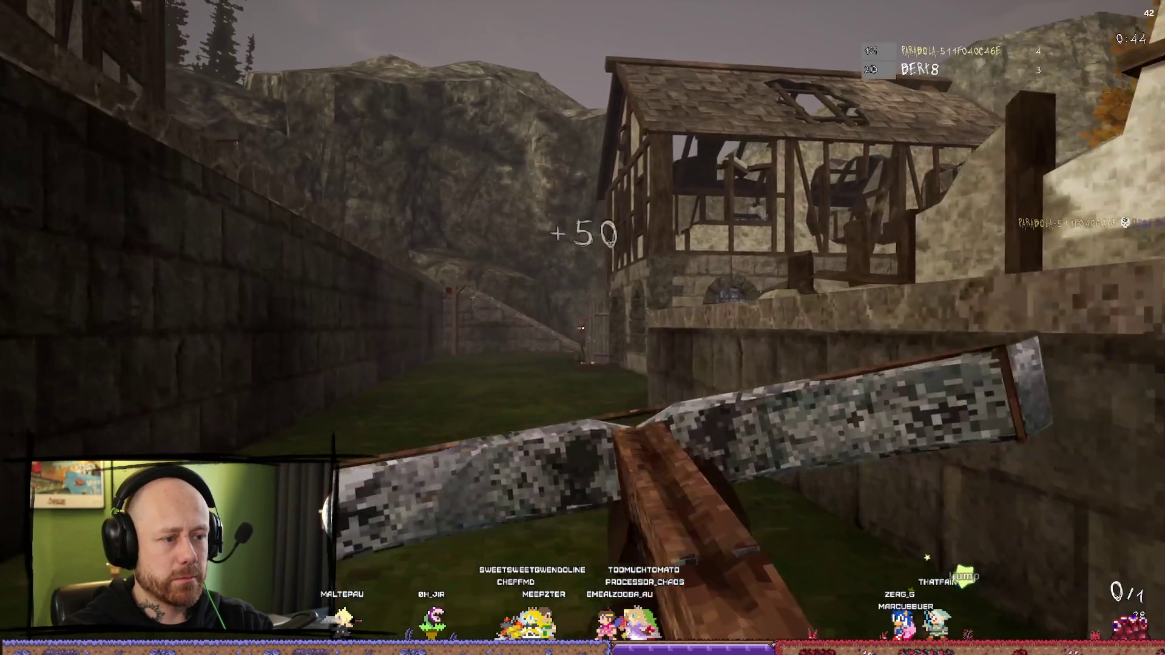
key(w)
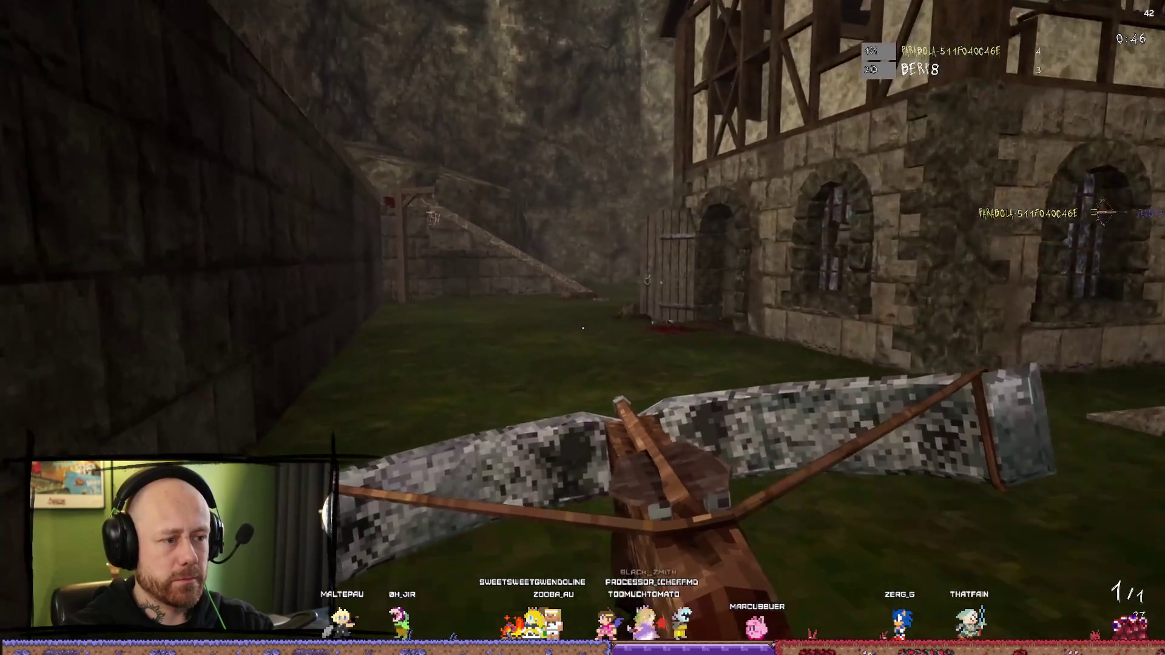
key(w)
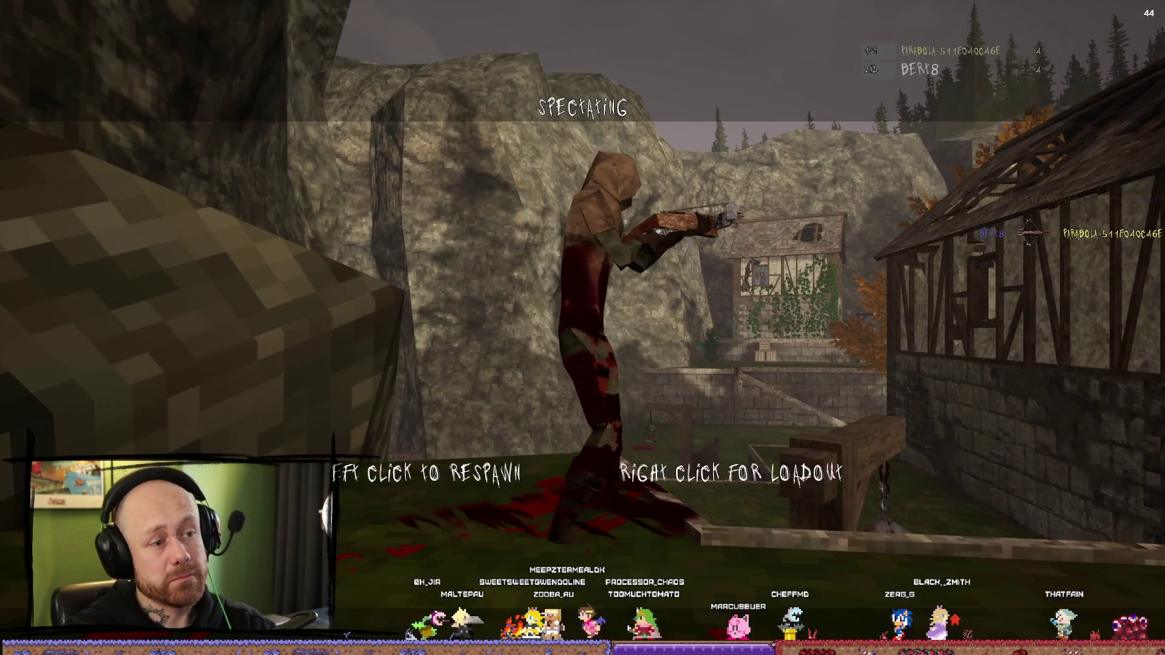
Step: End the Play-in-Editor session, restore the editor layout and switch to Union Bytes Painter
key(Escape)
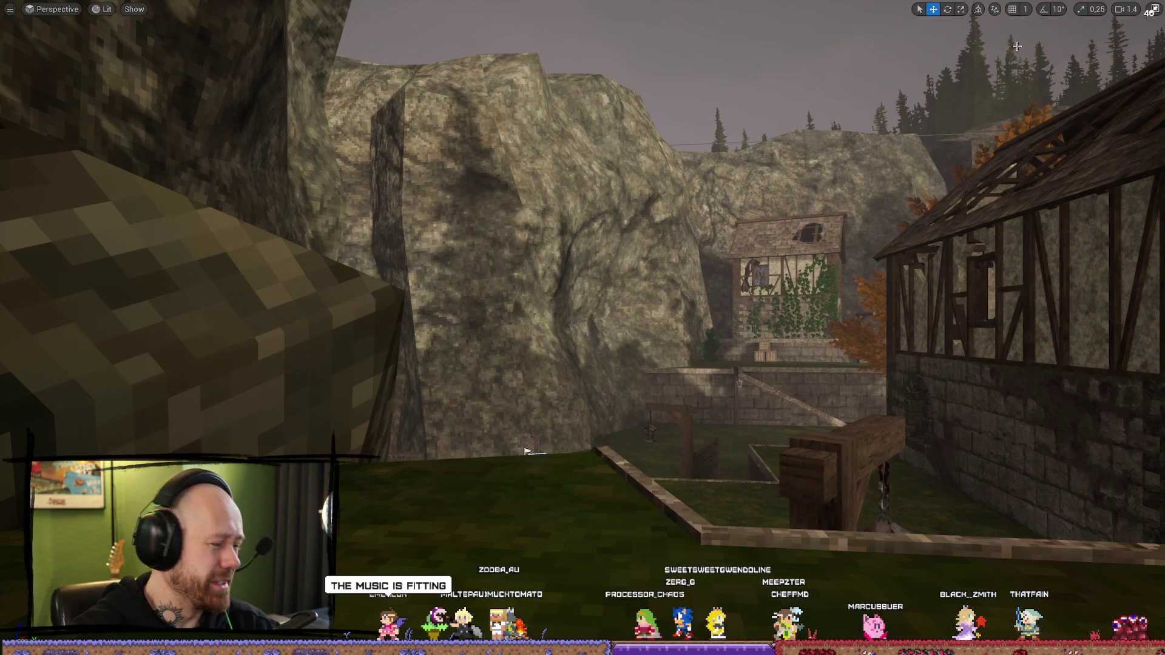
click(1156, 9)
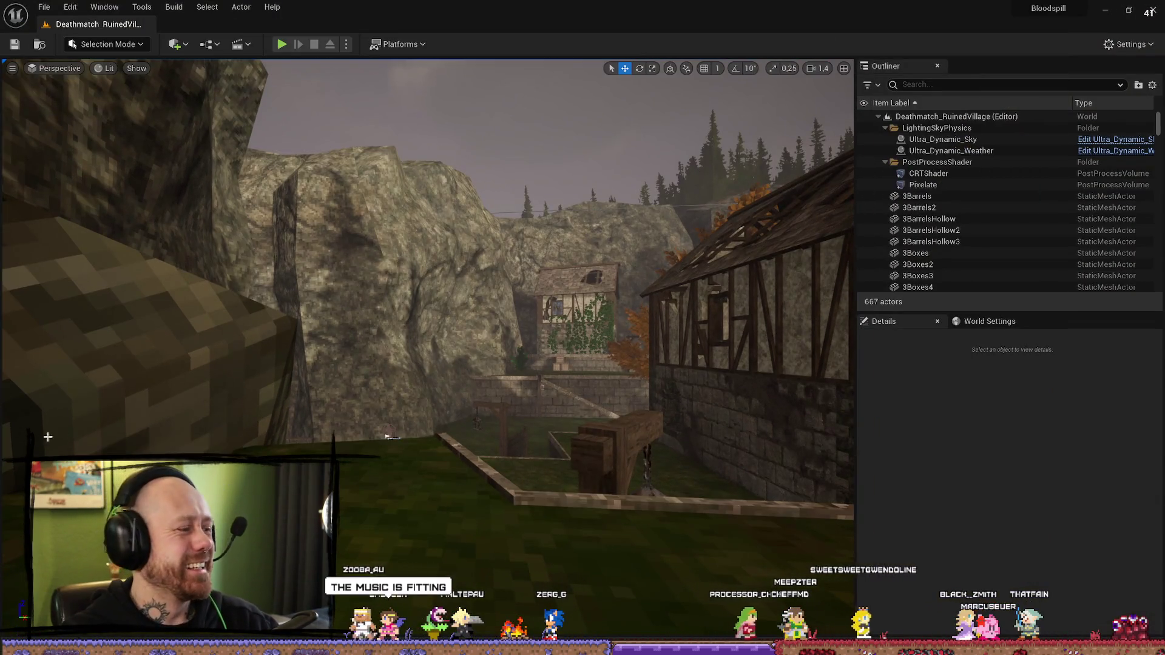
key(alt+Tab)
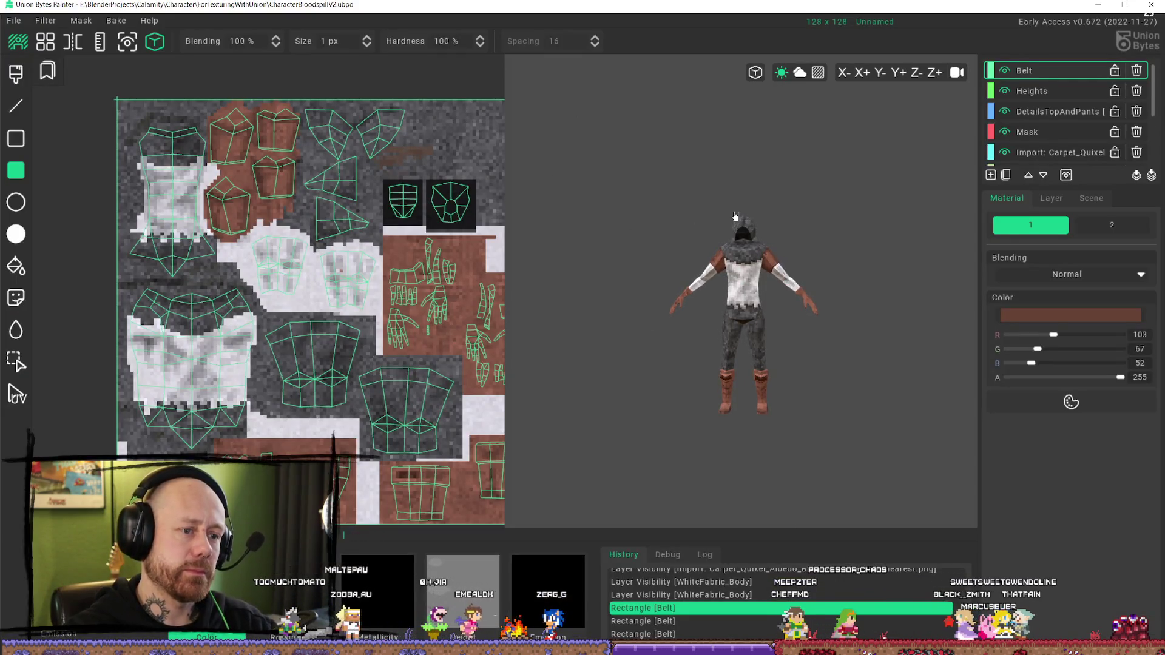
Step: Check the export folder in Union Bytes Painter's Export Textures dialog, then close it
click(14, 20)
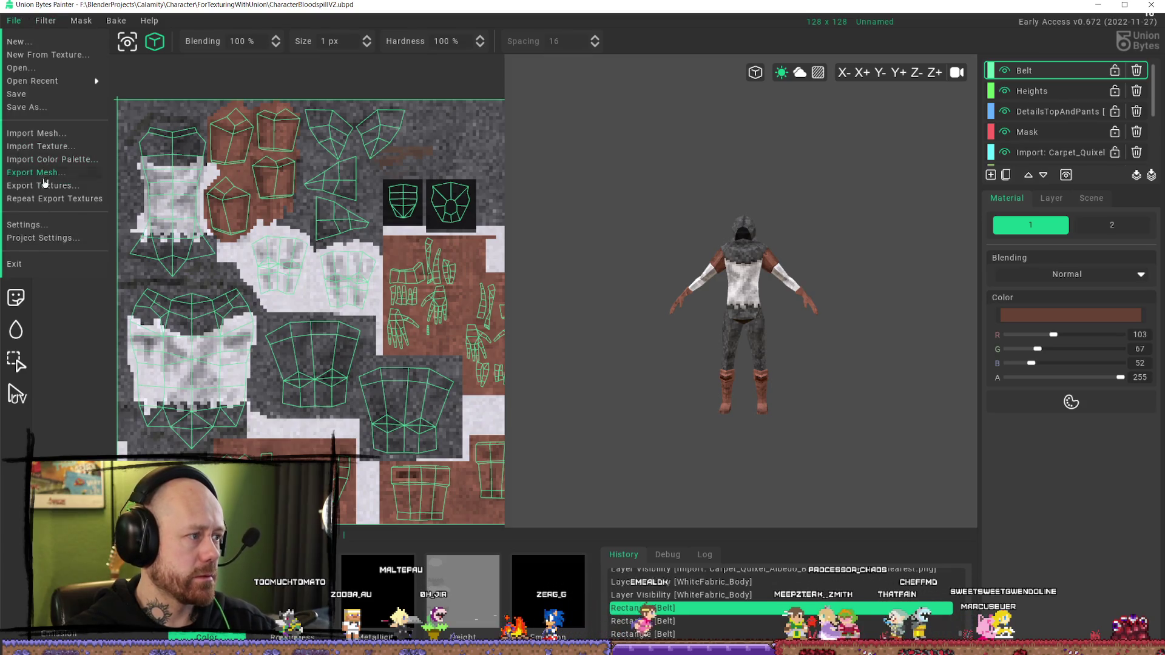
click(43, 185)
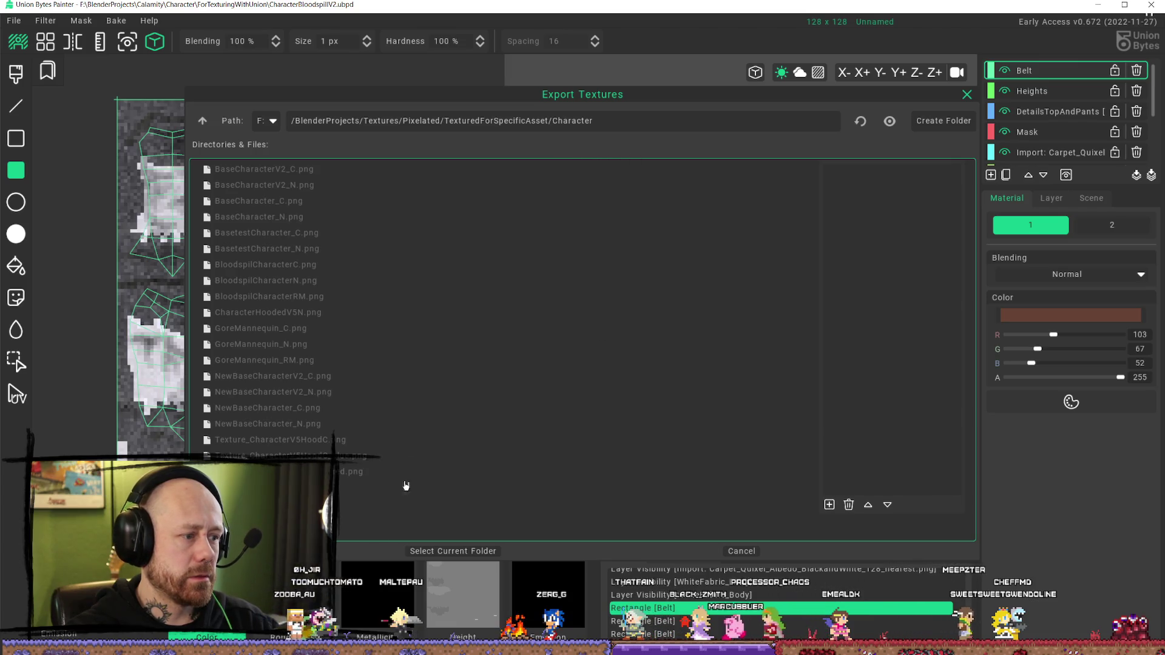
click(964, 97)
Step: Back in Unreal, widen the level viewport and bring up the Content Drawer
key(alt+Tab)
drag(546, 304, 606, 273)
drag(855, 303, 996, 303)
mouse_move(215, 376)
mouse_down()
mouse_move(182, 364)
mouse_move(182, 340)
mouse_up()
key(ctrl+space)
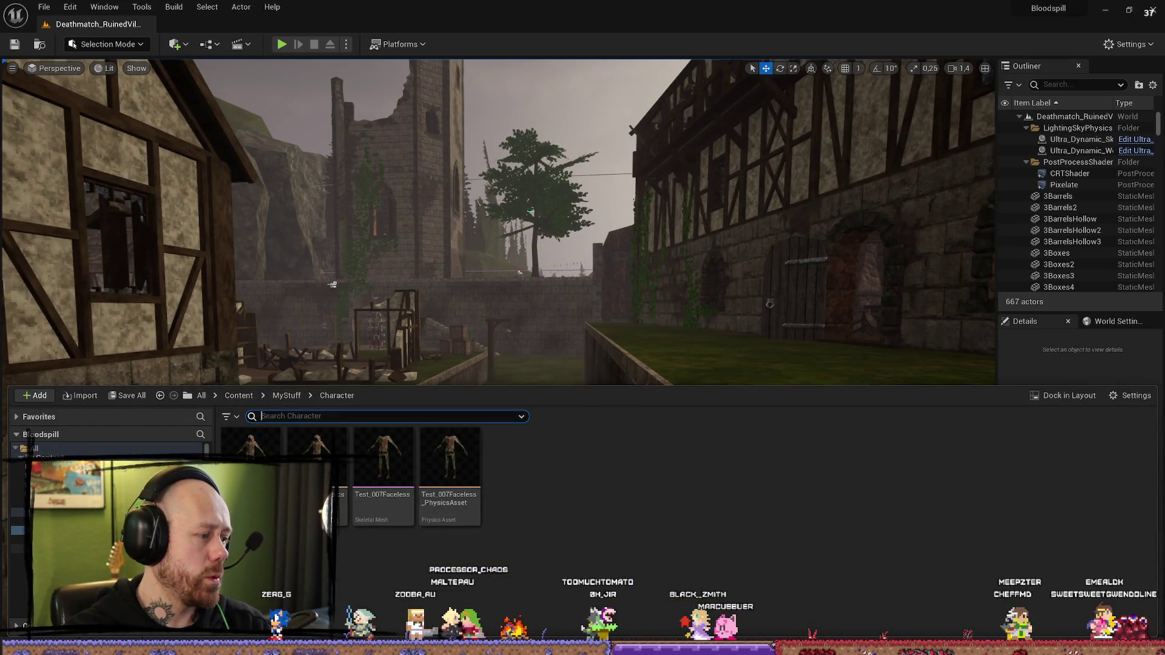
Step: Import the exported BloodspilCharacterC and BloodspilCharacterN PNGs into MyTextures/SpecificAssets/Character
key(alt+Left)
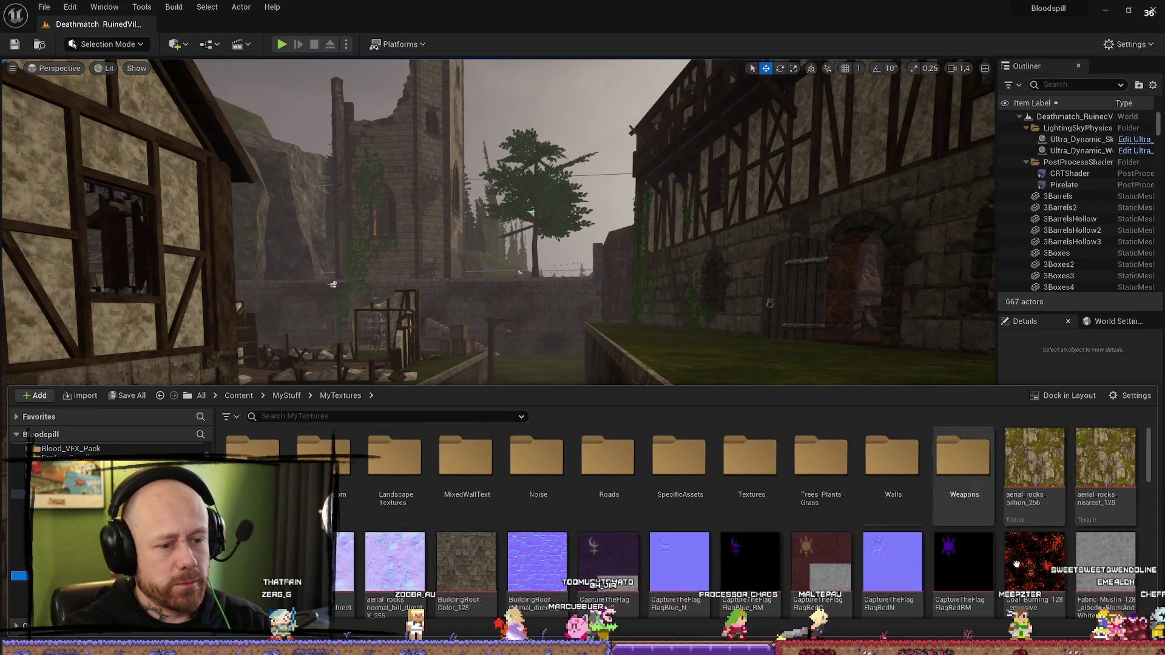
double_click(680, 458)
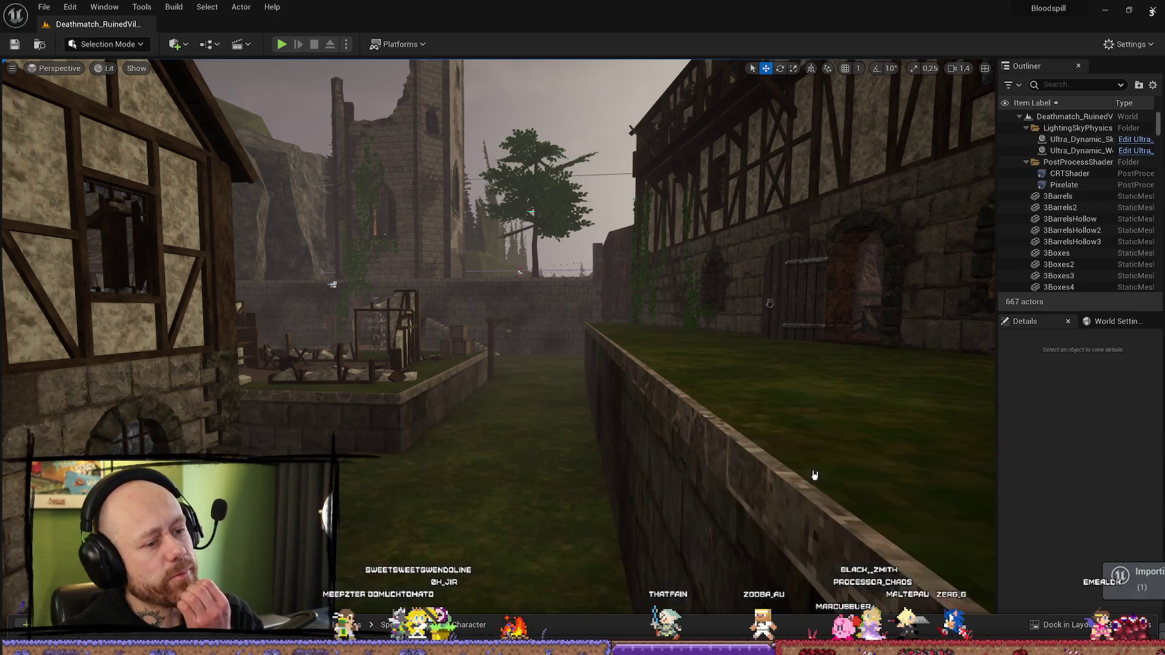
drag(815, 475, 709, 286)
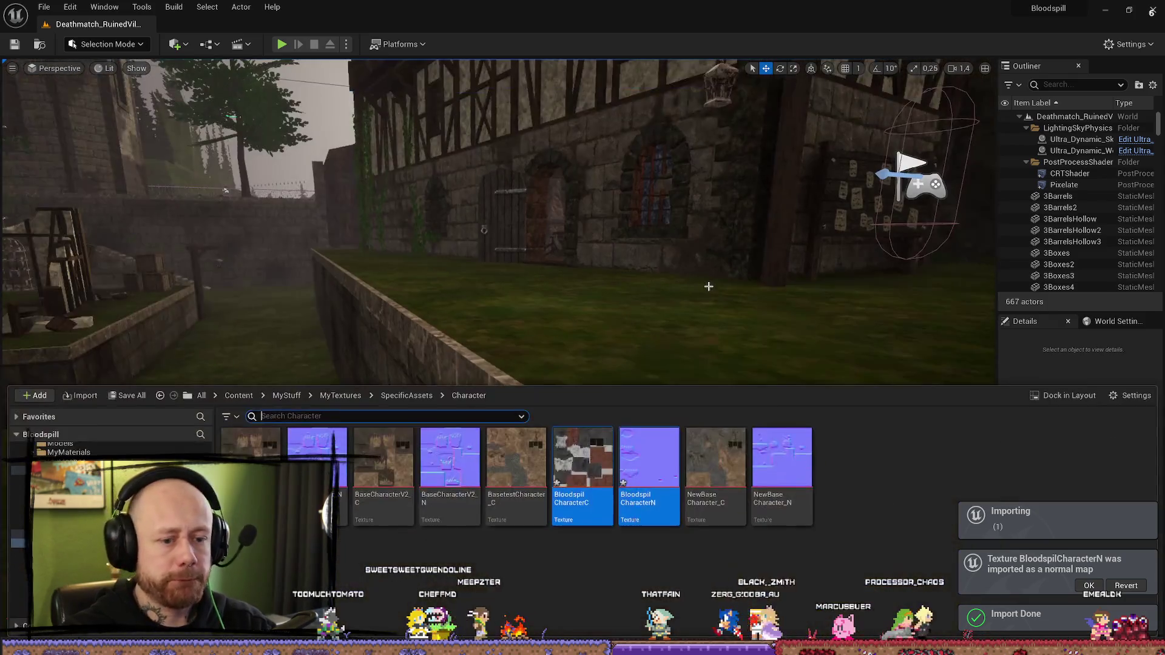
right_click(638, 466)
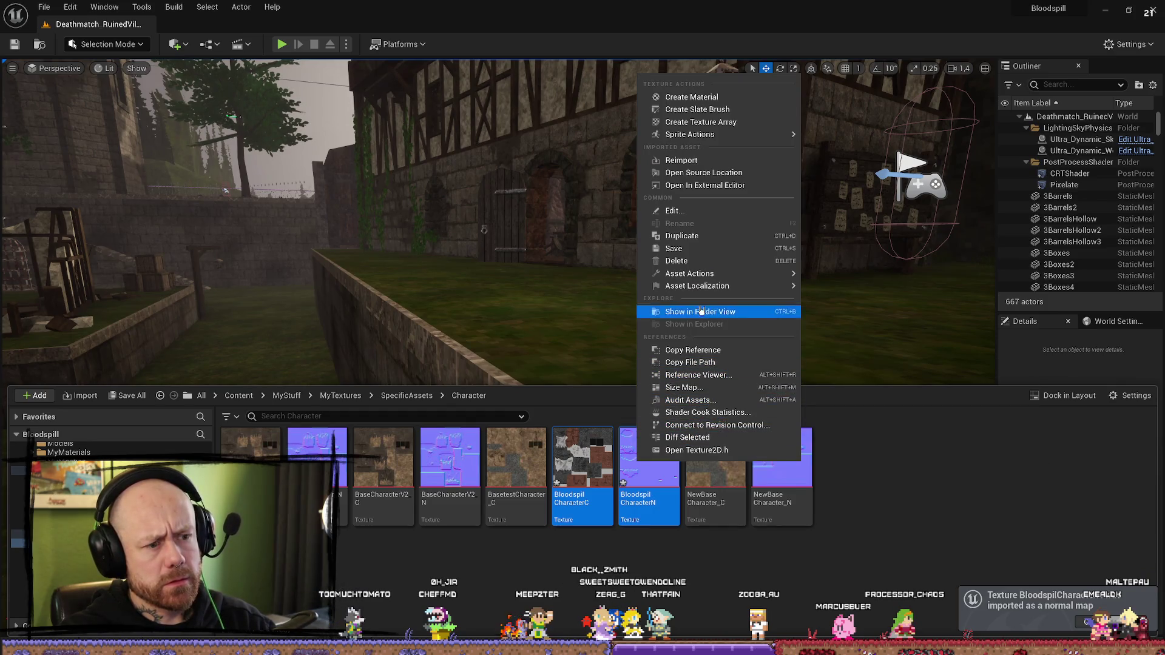
click(869, 420)
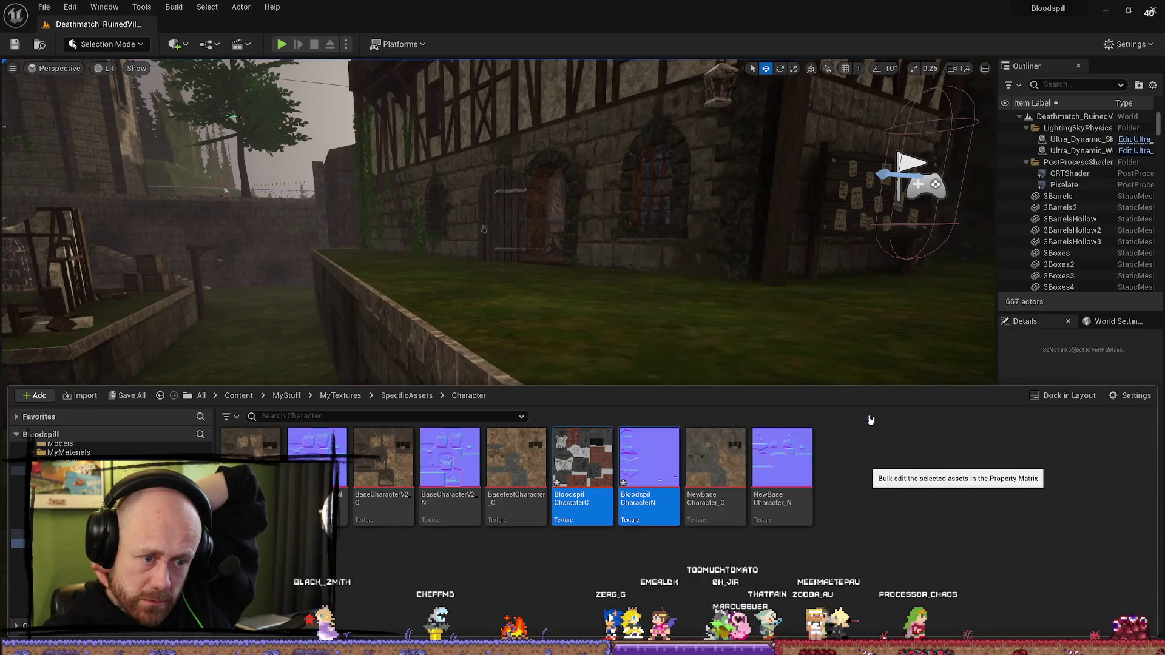
Step: Set Filter to Nearest for both Bloodspil character textures in the property matrix
click(447, 260)
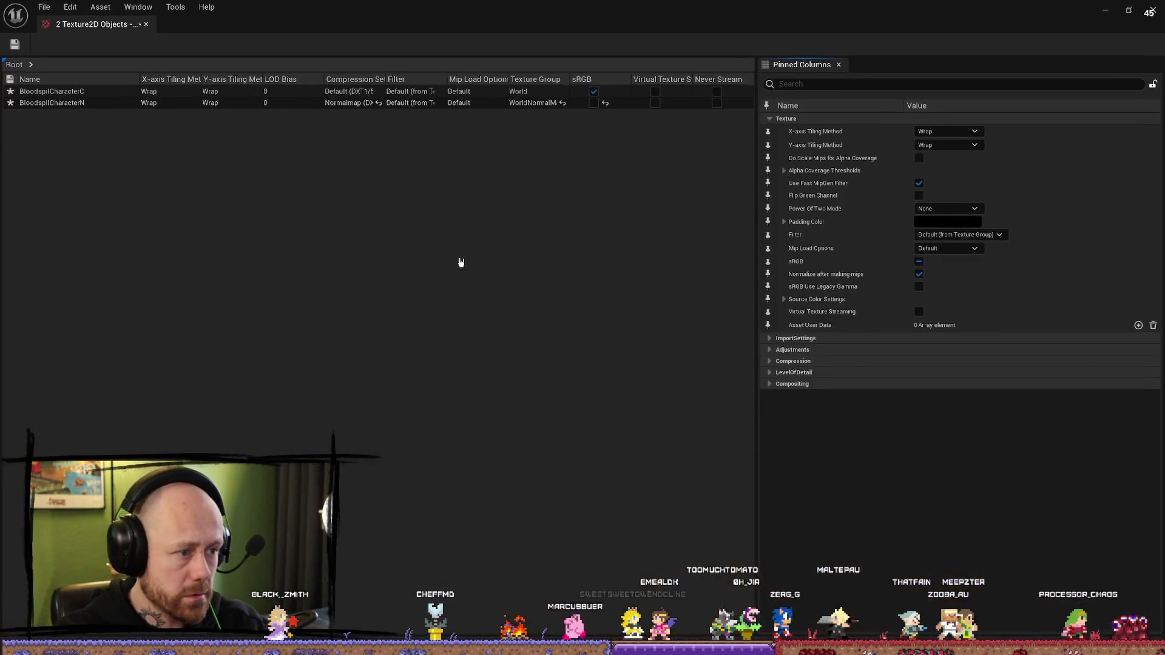
click(882, 83)
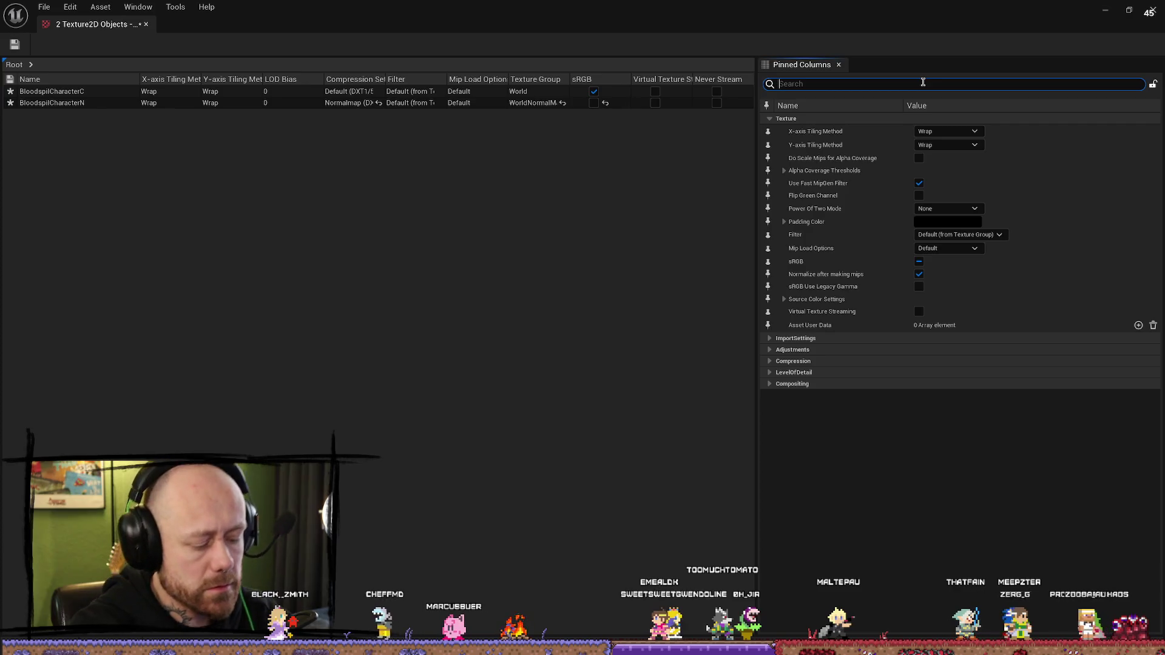
text(filter)
click(946, 144)
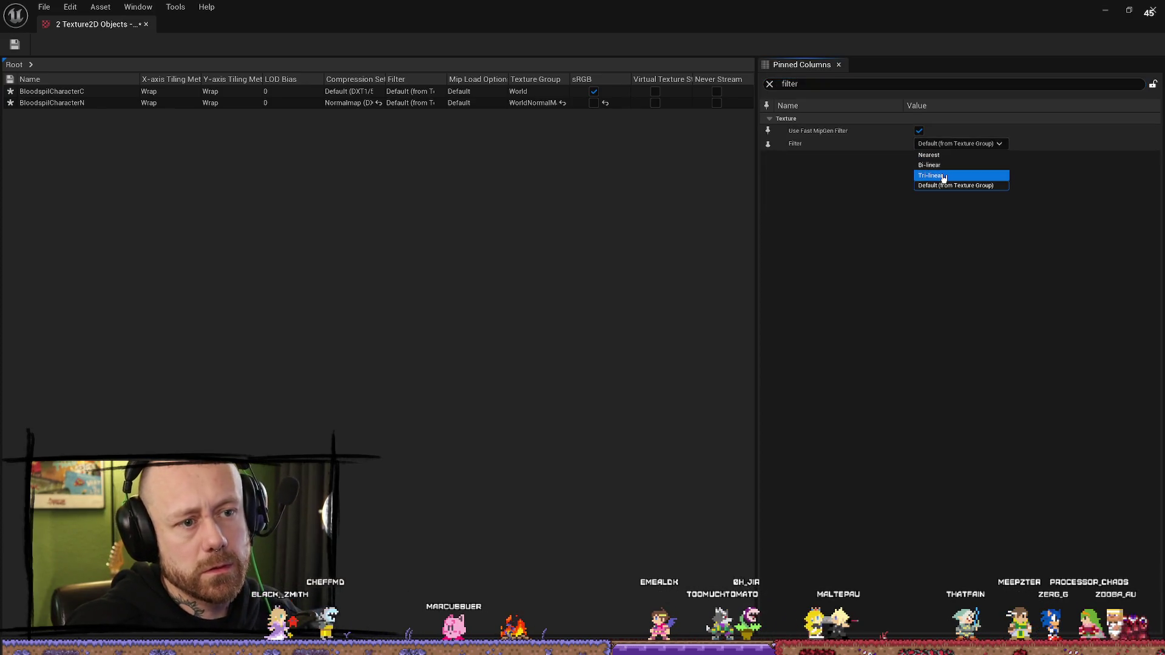
click(947, 155)
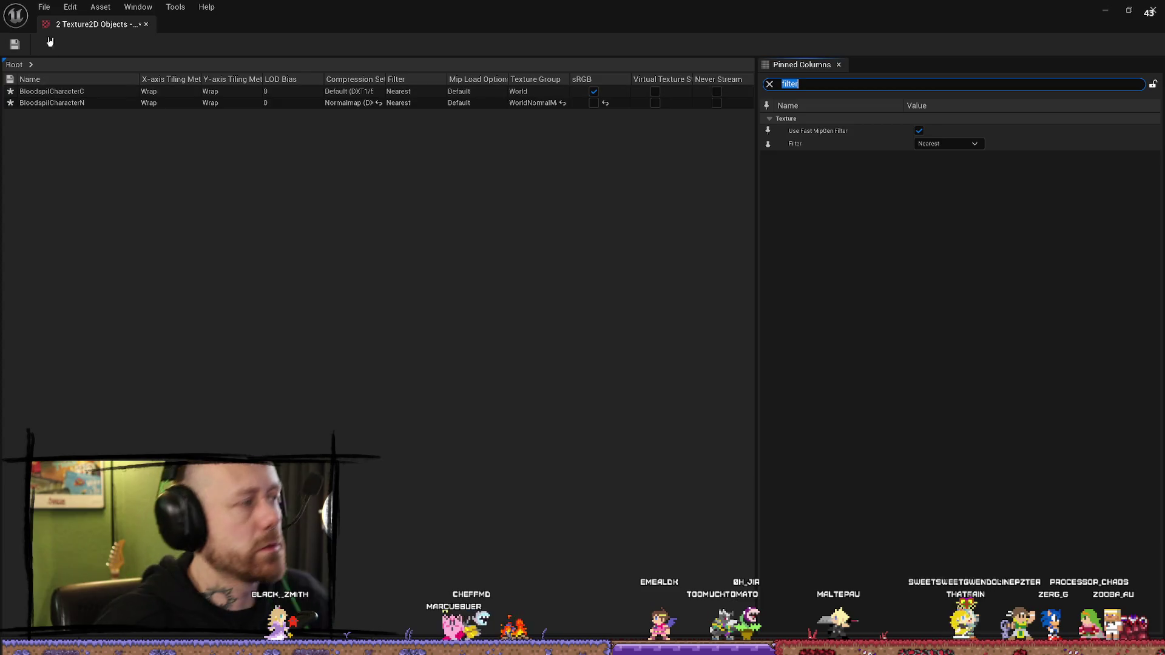
Step: Save all modified texture assets and switch to the Firefox soundtrack window
click(44, 7)
click(96, 65)
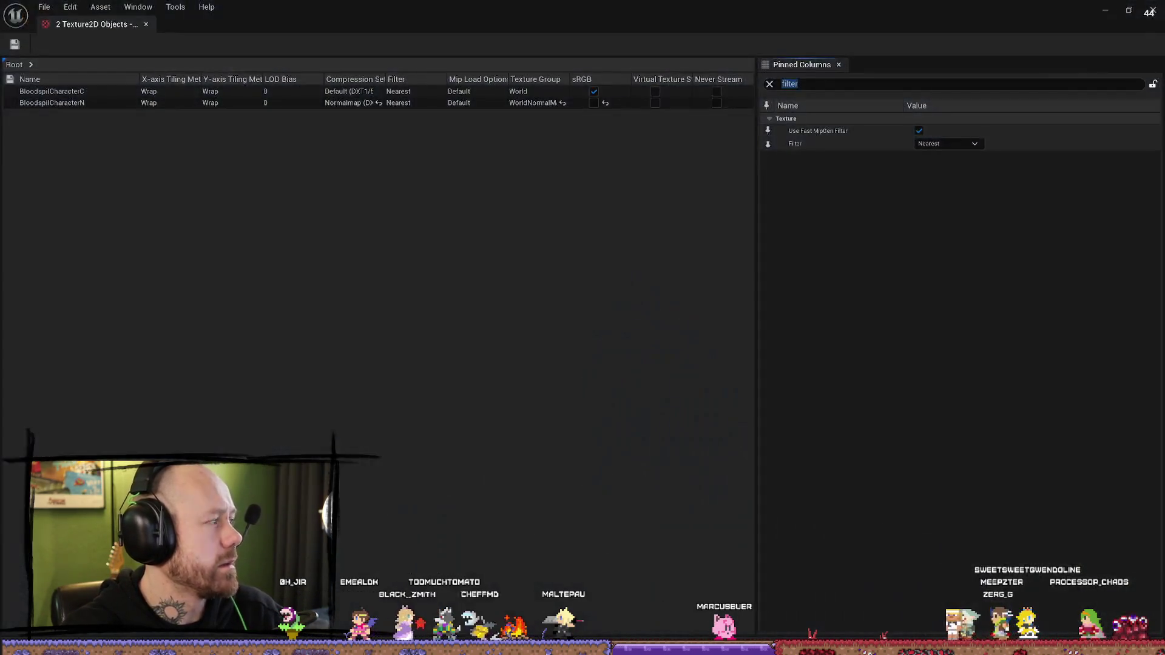
key(alt+Tab)
scroll(425, 268, down, 2)
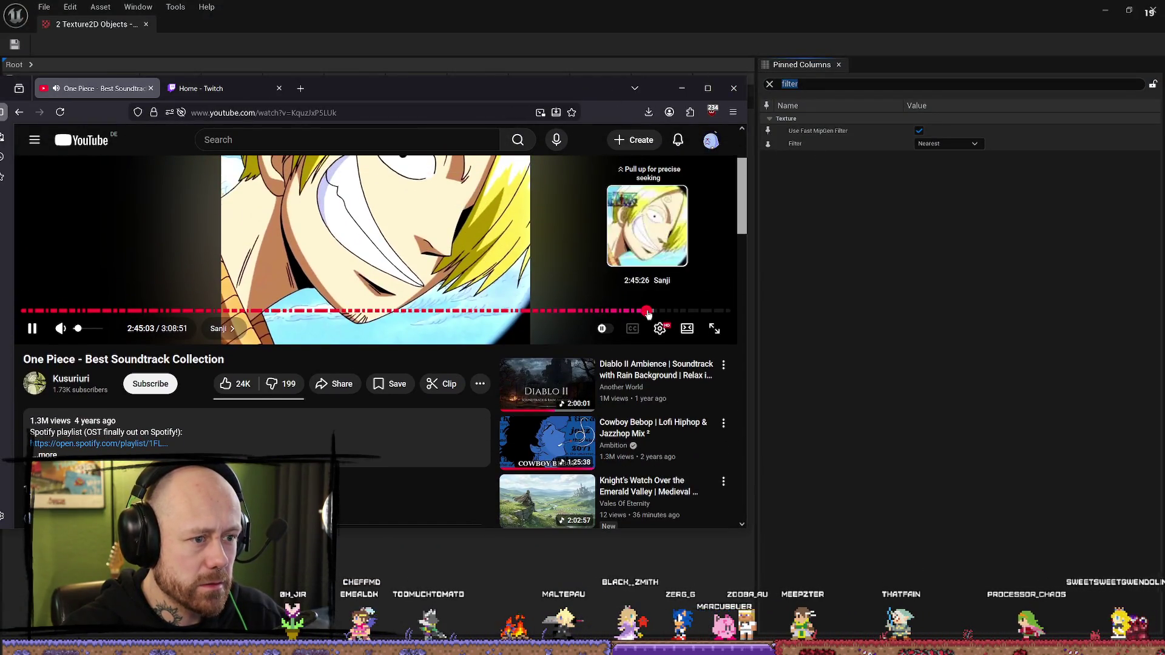
Step: Expand the One Piece soundtrack description, scroll its track list, then minimize Firefox
click(322, 437)
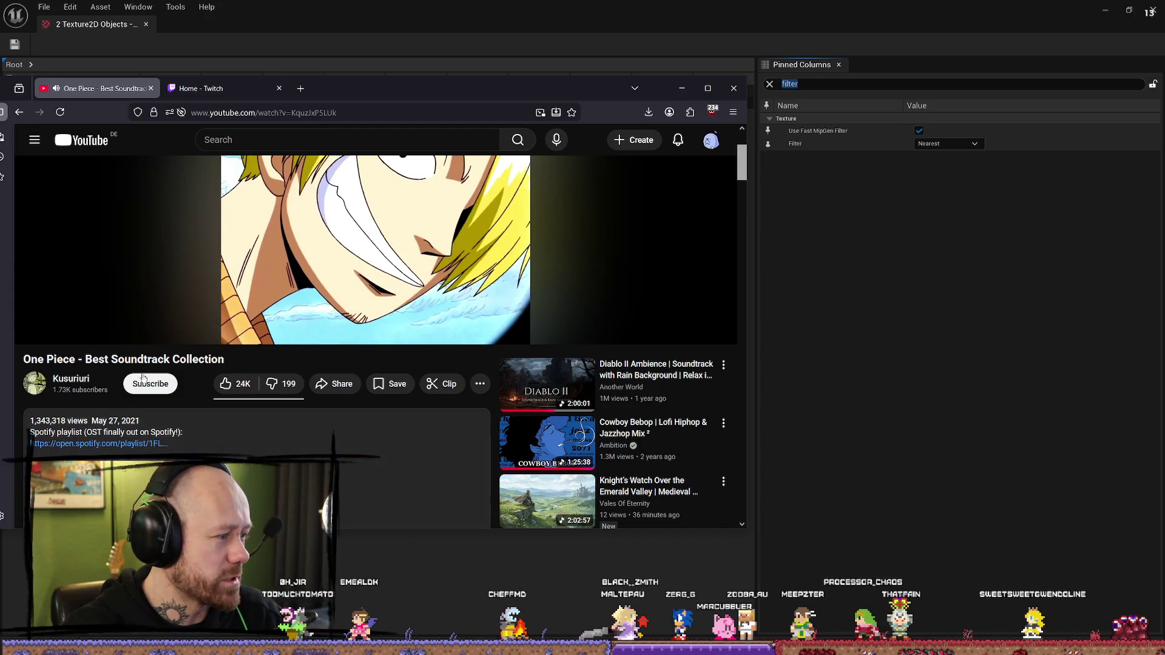
scroll(322, 341, down, 10)
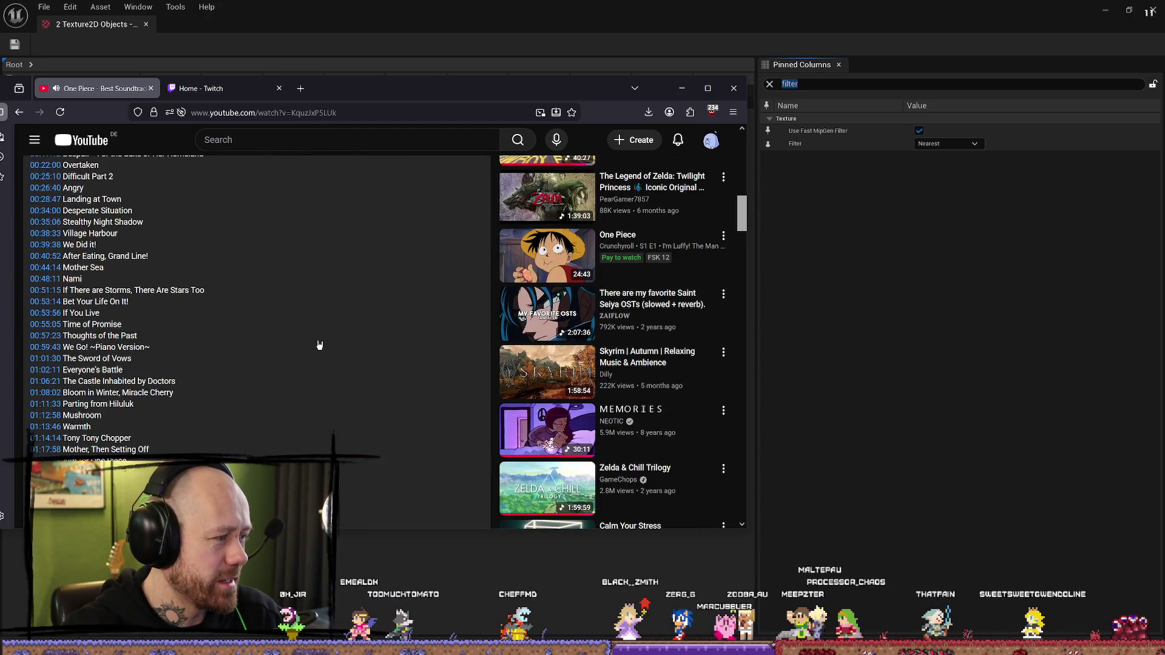
scroll(319, 345, down, 10)
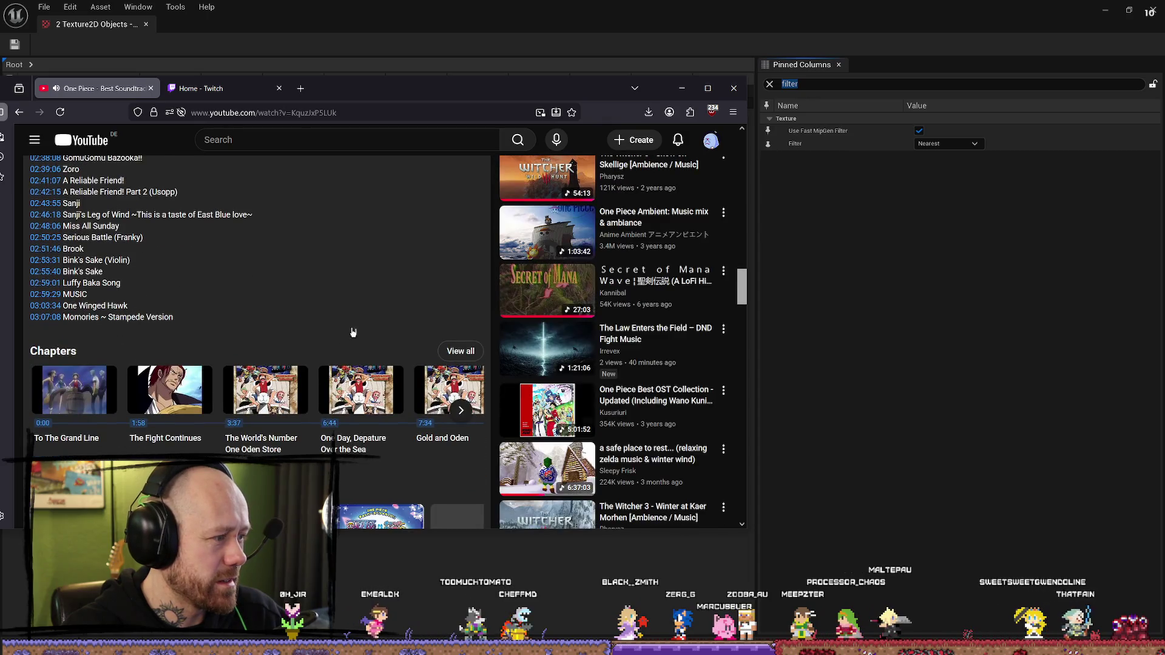
scroll(339, 324, up, 15)
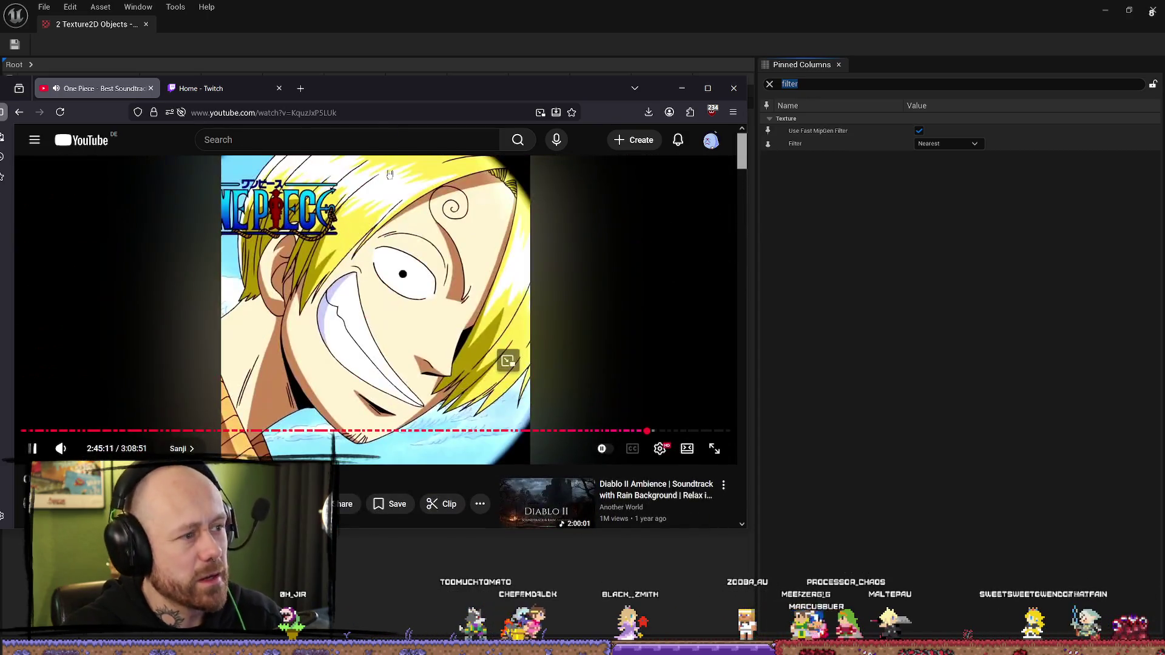
click(391, 116)
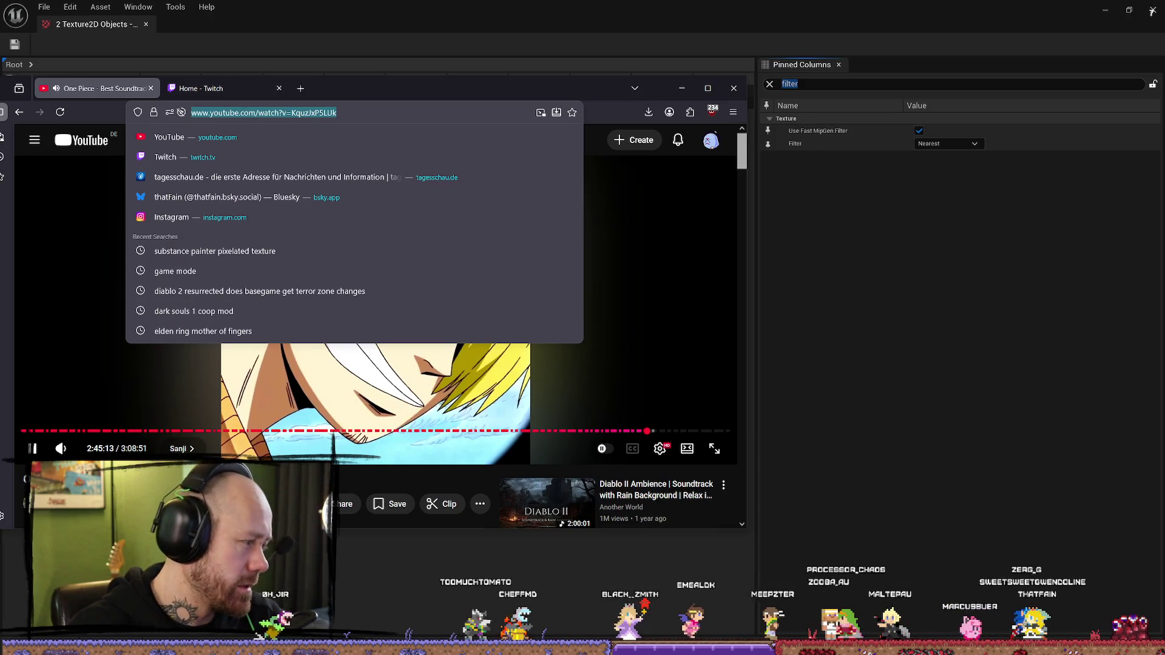
key(Escape)
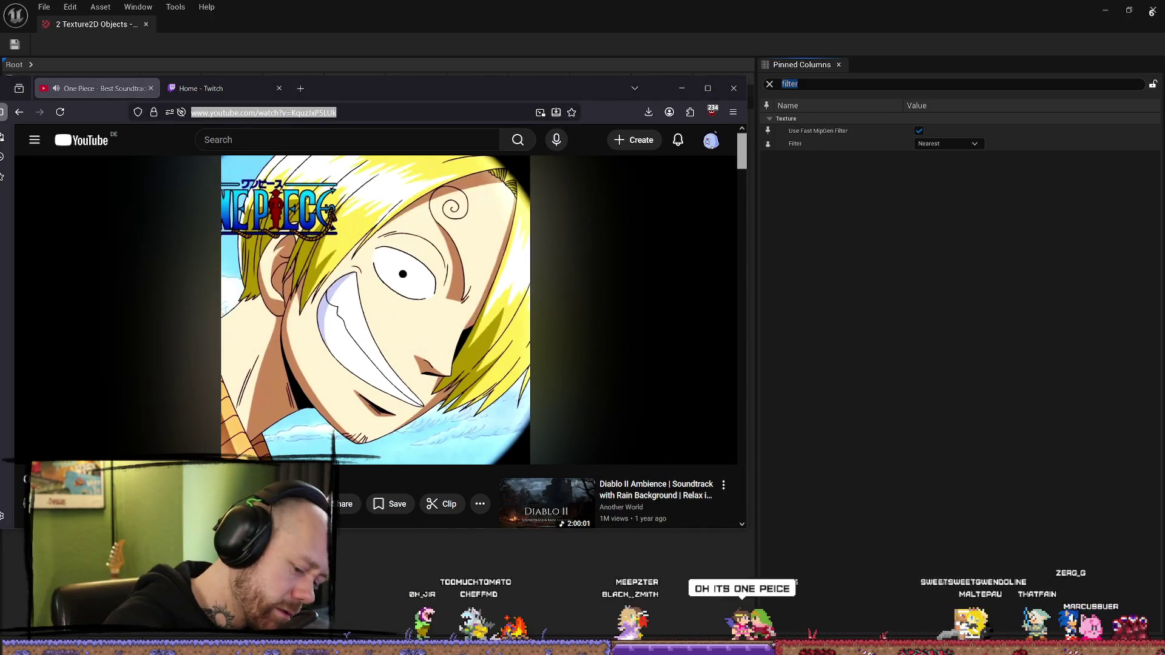
mouse_move(642, 452)
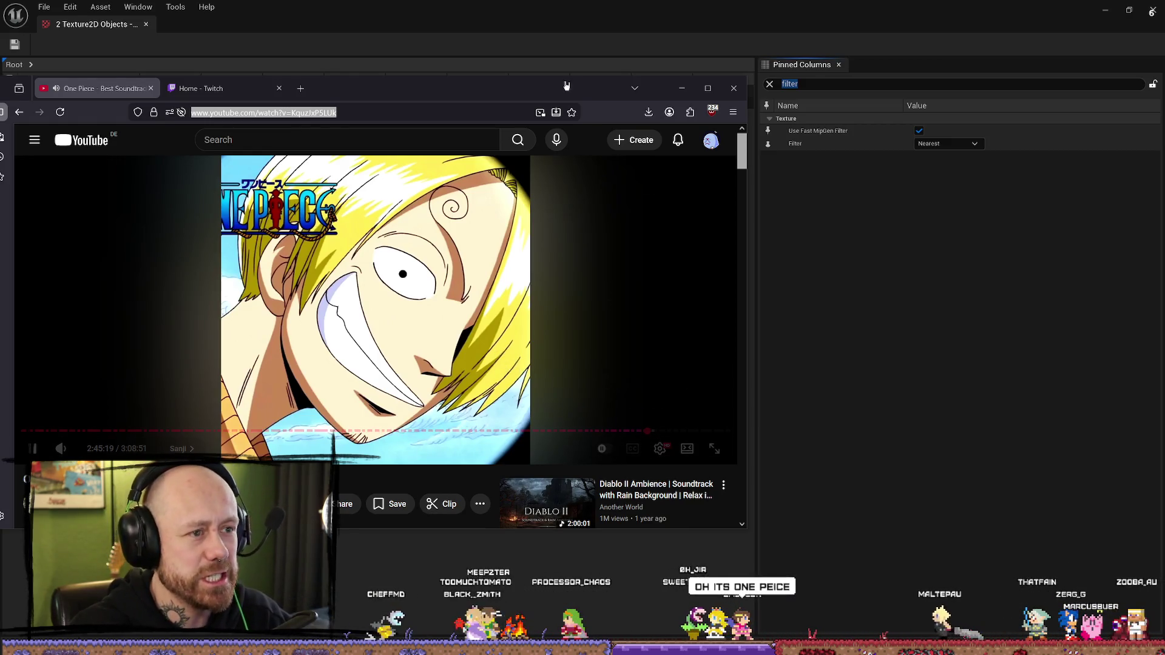
click(682, 88)
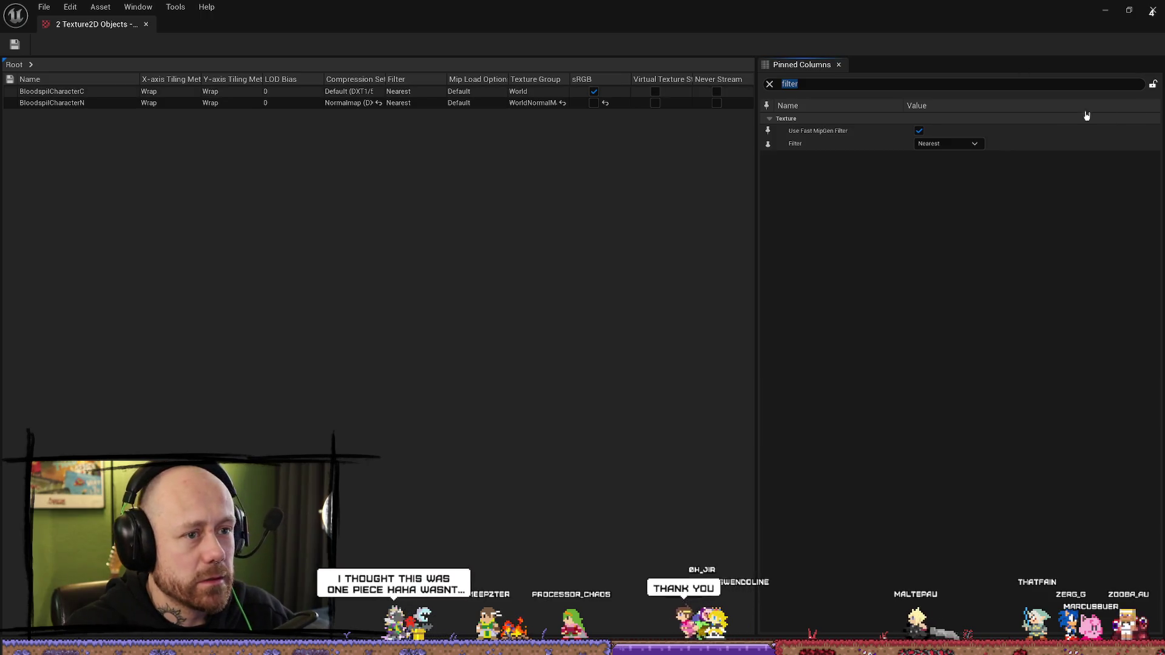
Step: Close the texture property table and browse the MyMaterials and Character texture folders
click(1151, 11)
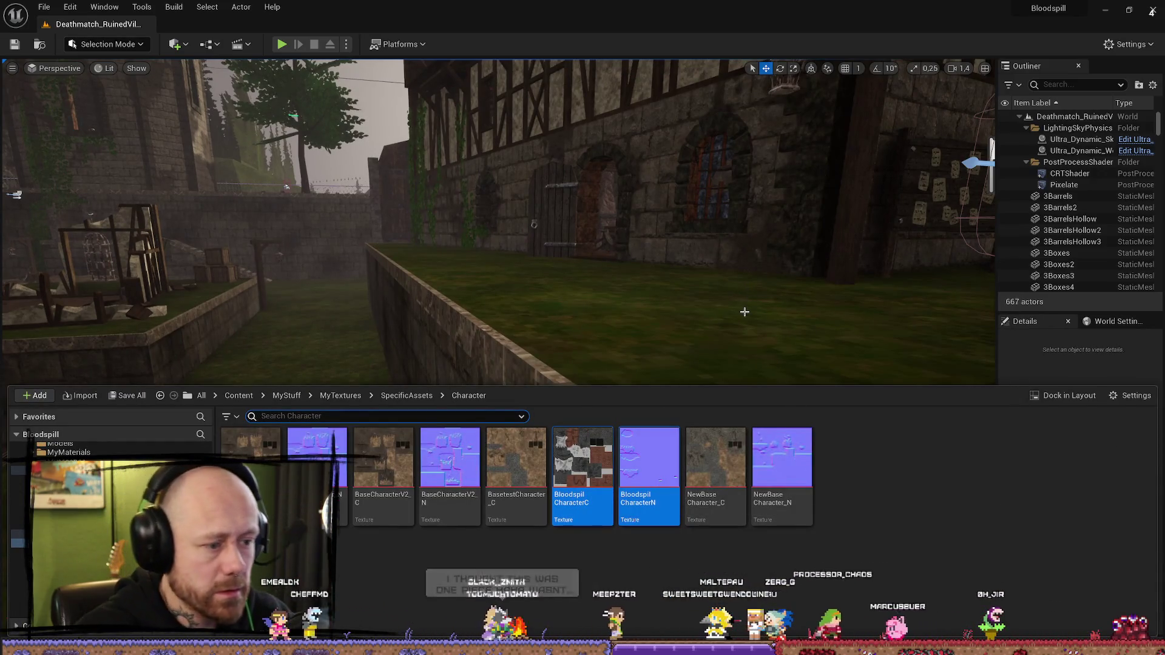
drag(755, 261, 656, 324)
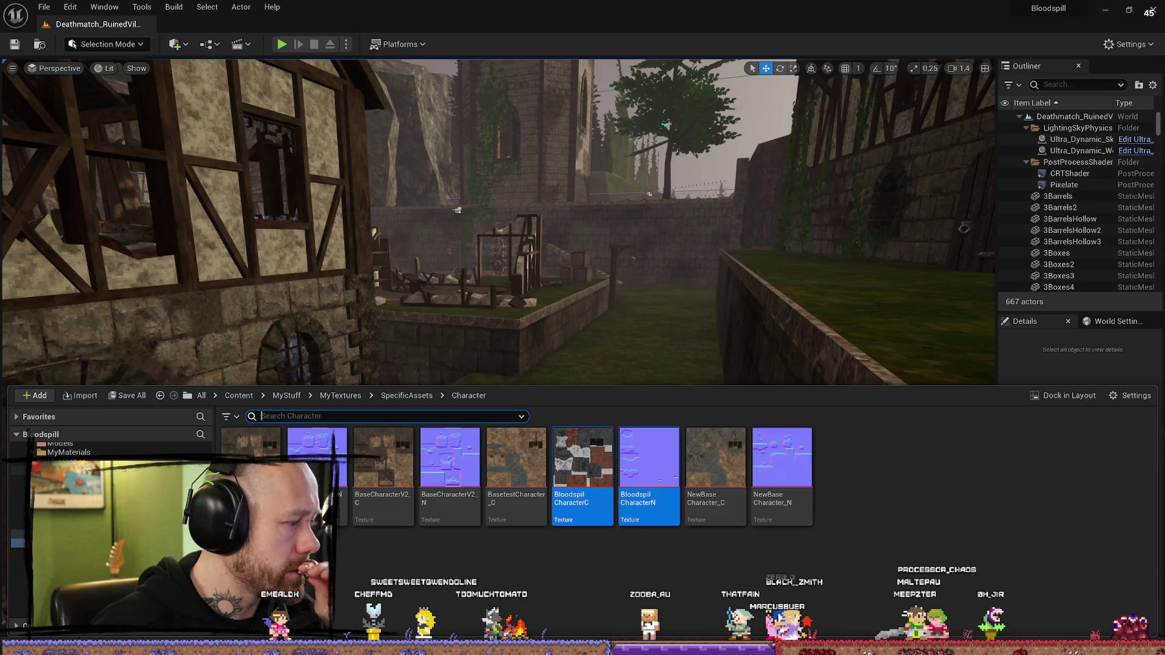
click(91, 453)
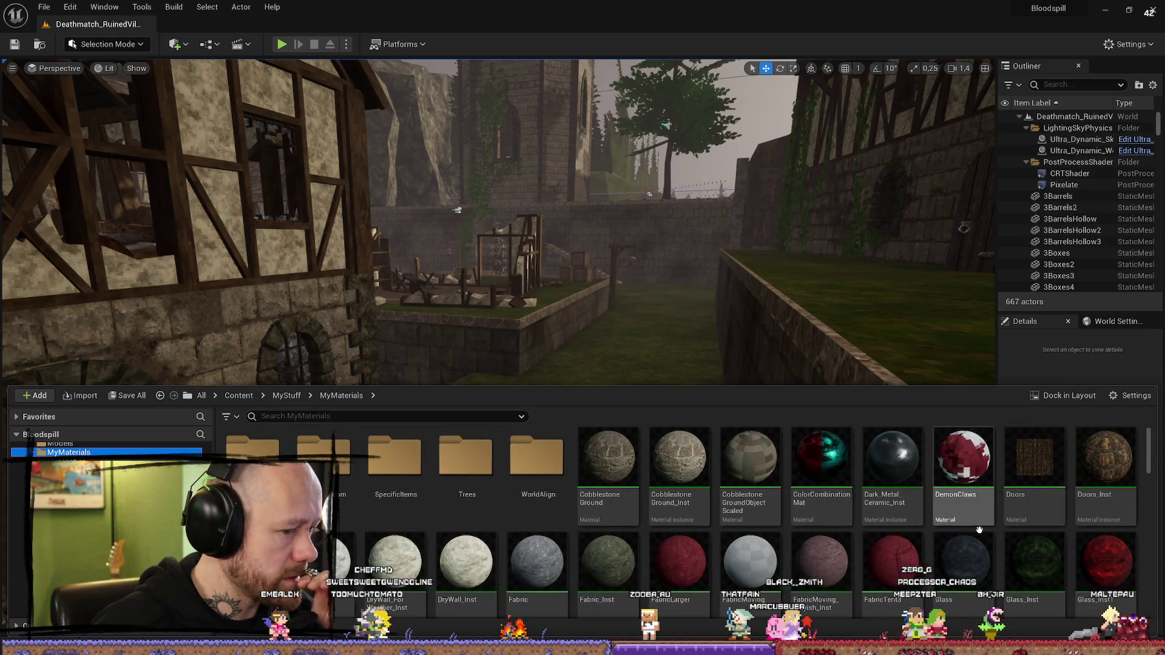
scroll(843, 534, down, 2)
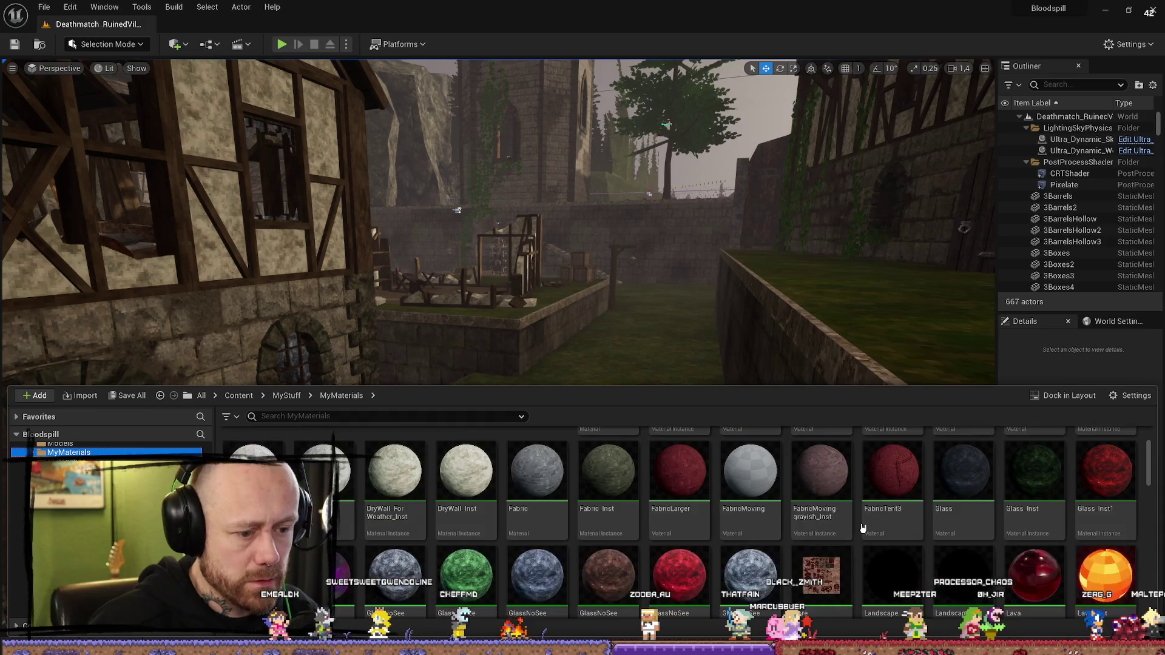
scroll(467, 503, up, 2)
scroll(467, 503, up, 1)
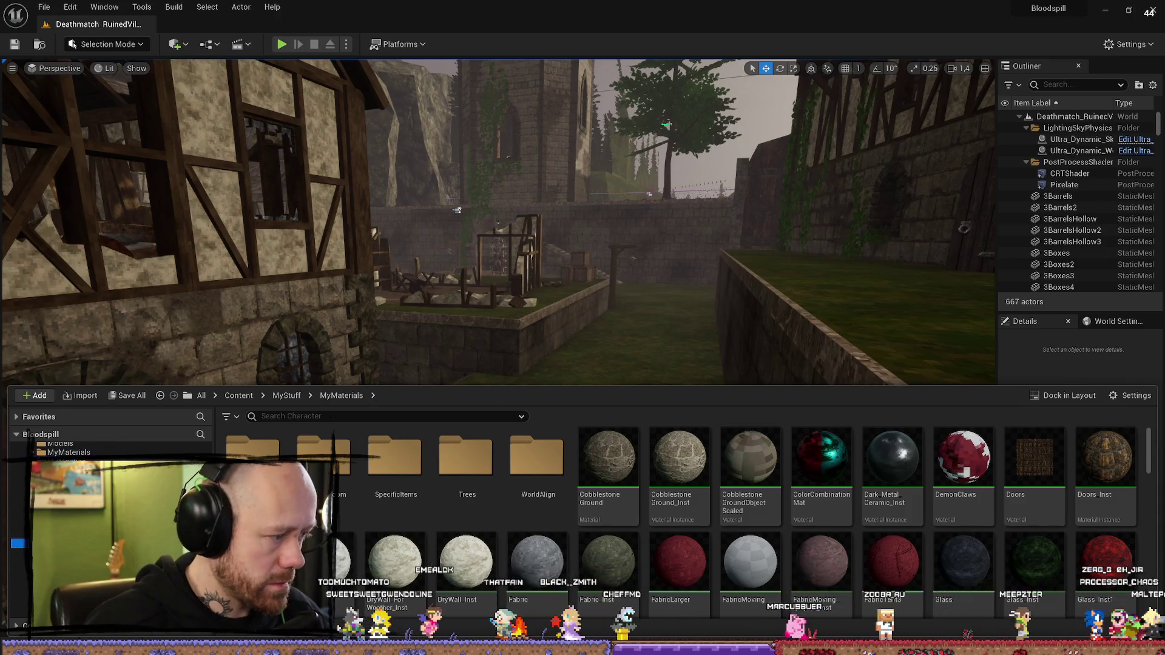
click(91, 543)
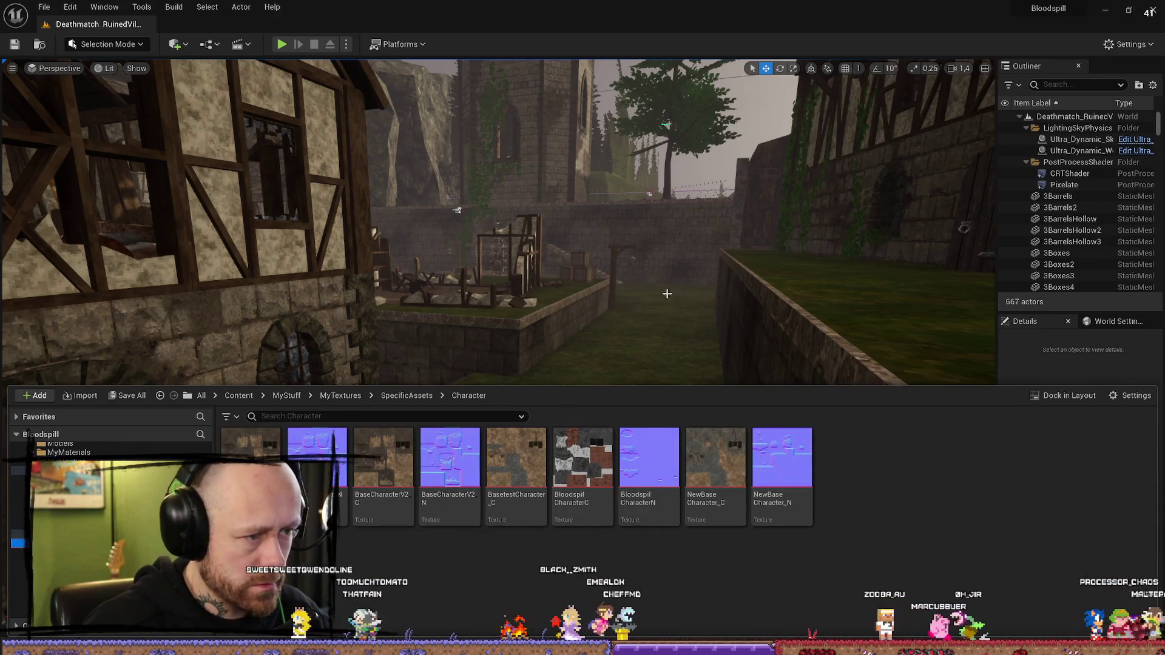
Step: Reopen the Content Drawer at the top-level Content folder
drag(674, 312, 673, 291)
key(ctrl+space)
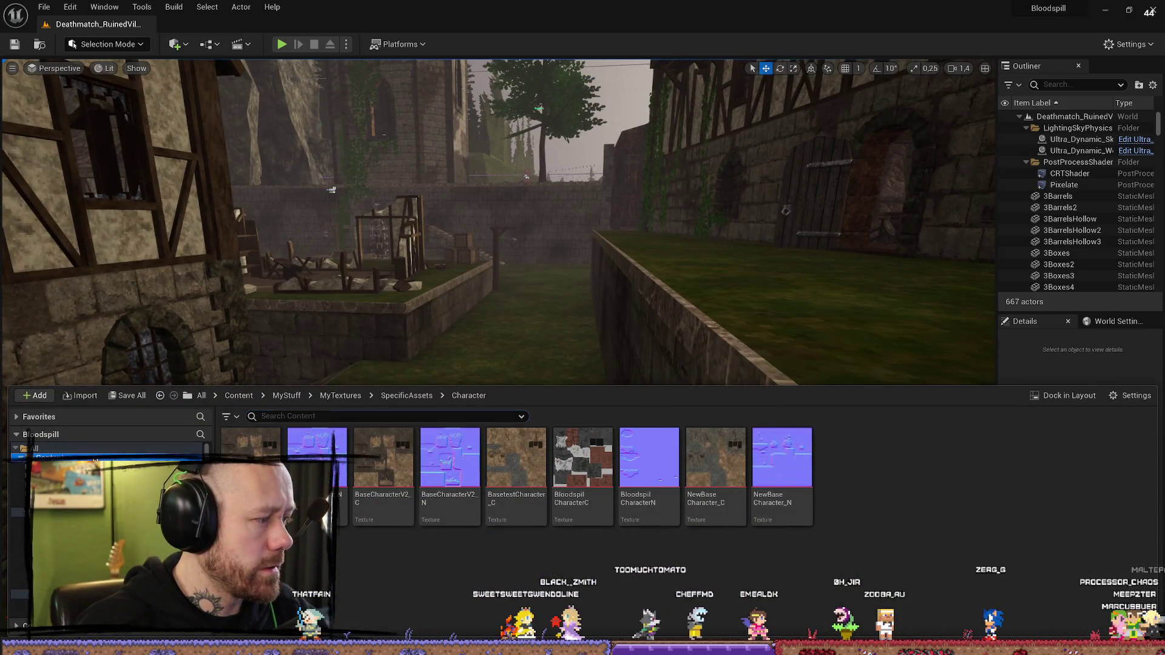
click(239, 395)
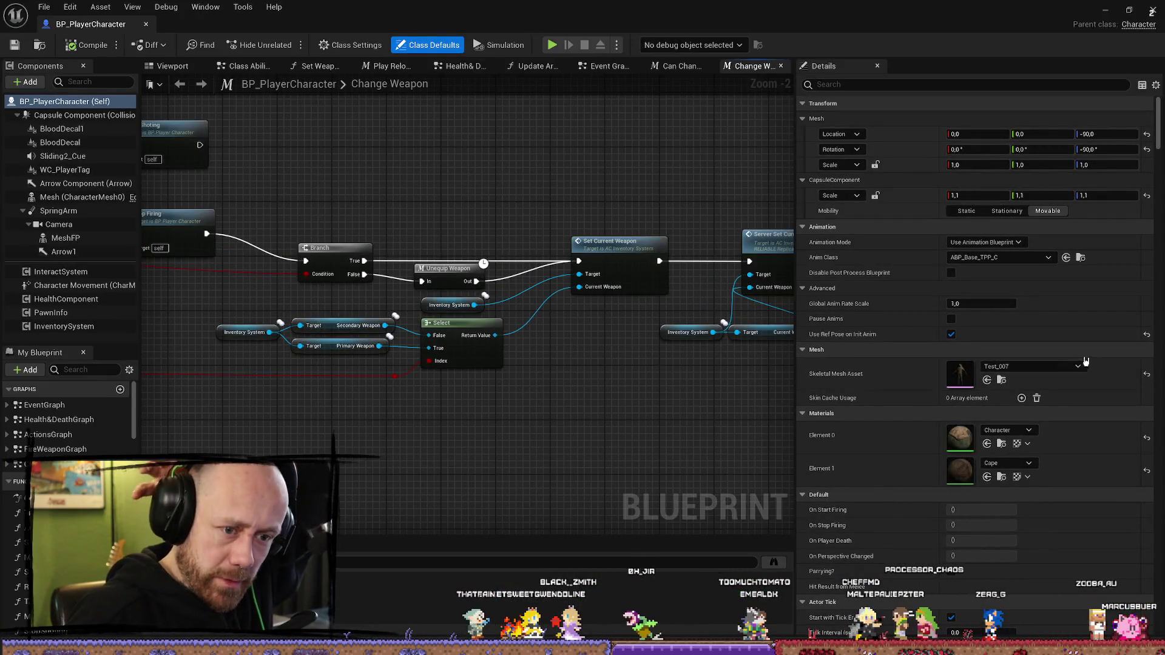
Step: Locate the Character material used by the mesh's Element 0 slot in the Content Browser
click(1002, 380)
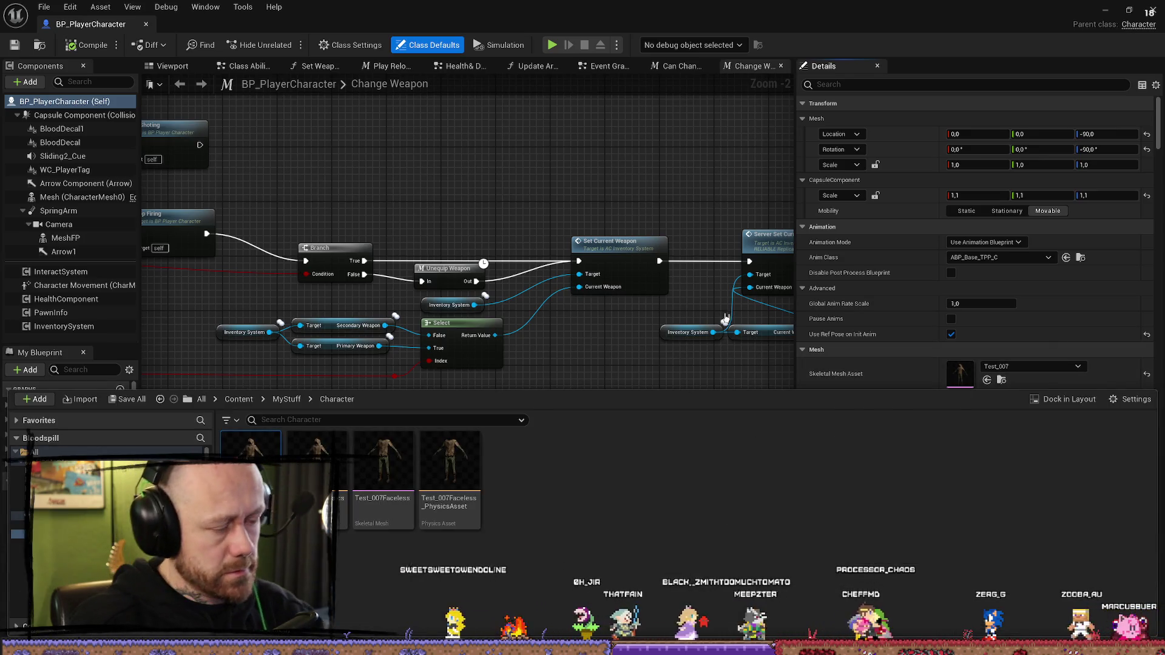
click(1001, 412)
click(1002, 445)
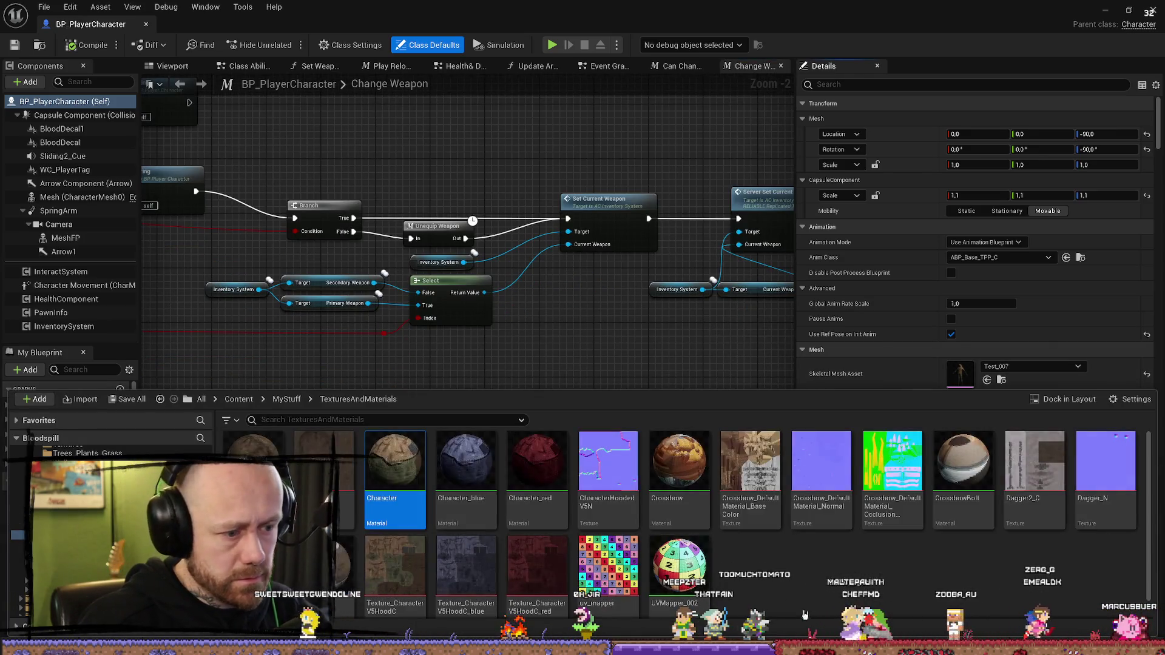
scroll(951, 559, down, 1)
scroll(951, 558, up, 1)
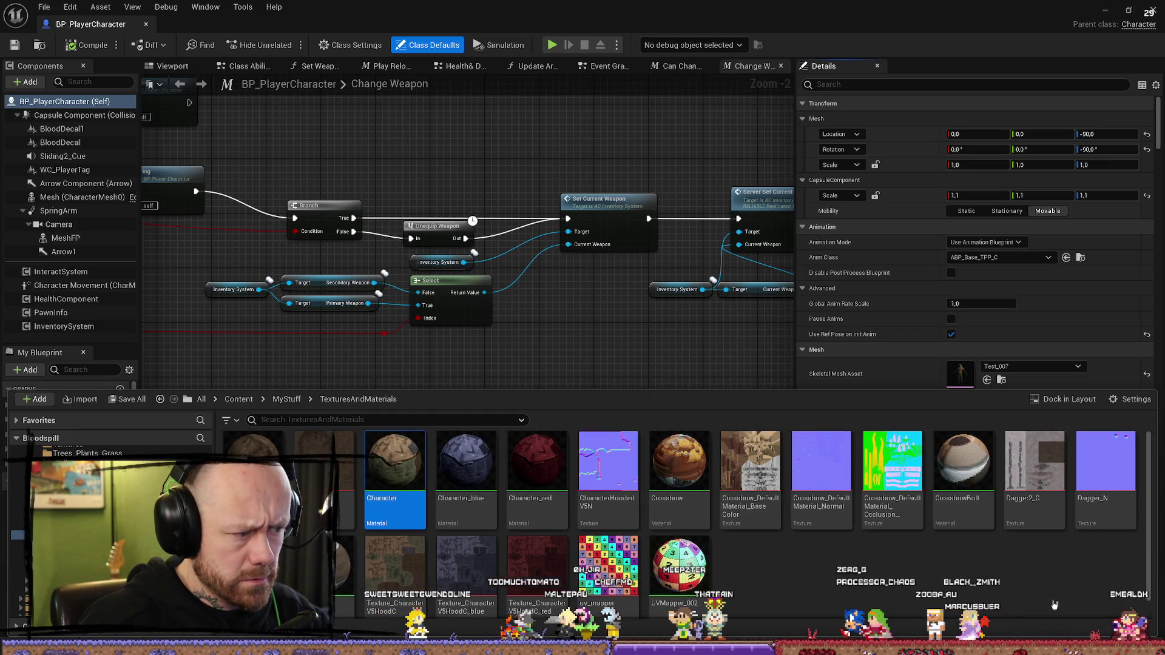
Step: Duplicate the Character material as BloodspillNewCharacter and open it in the material editor
right_click(401, 470)
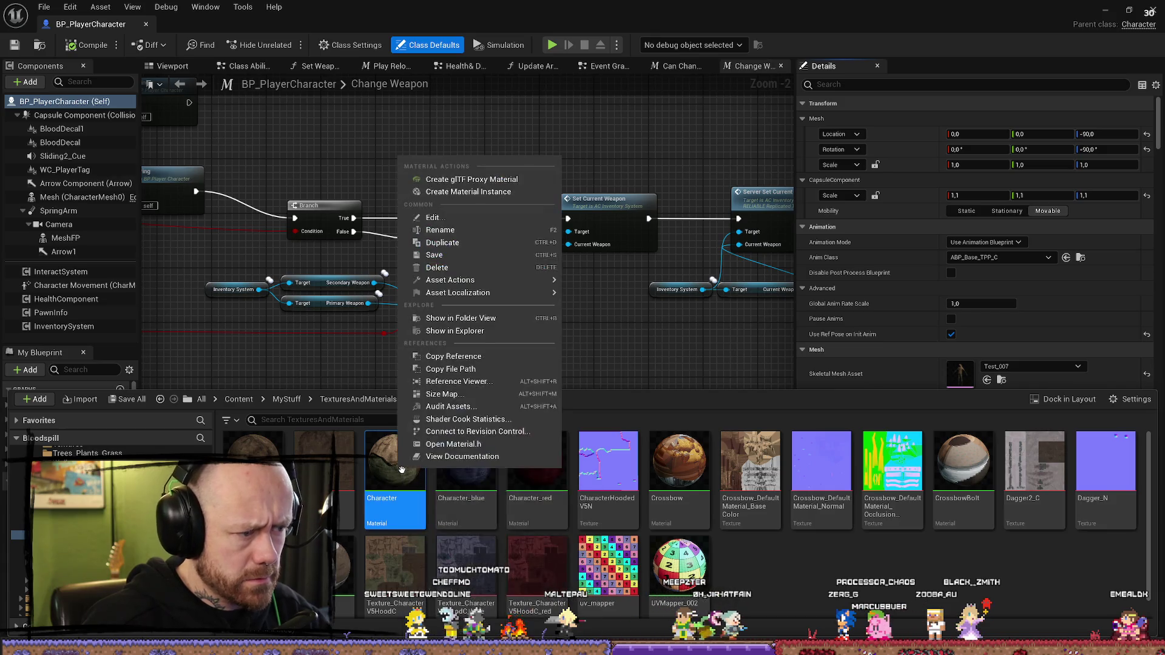
click(449, 243)
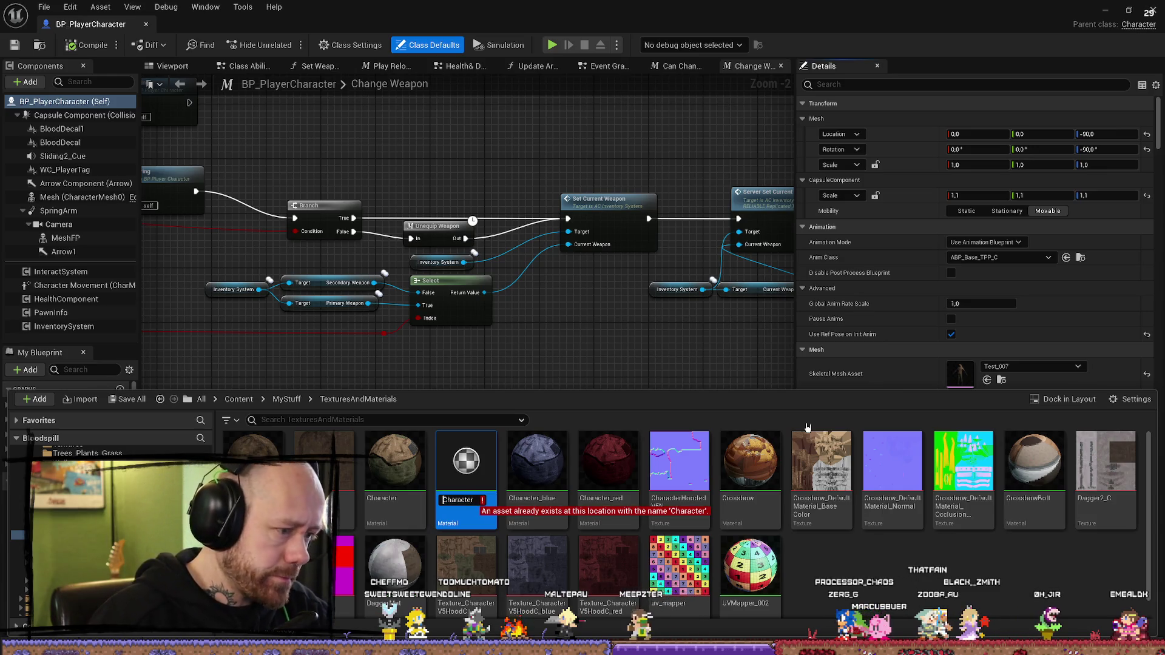
text(Bloods)
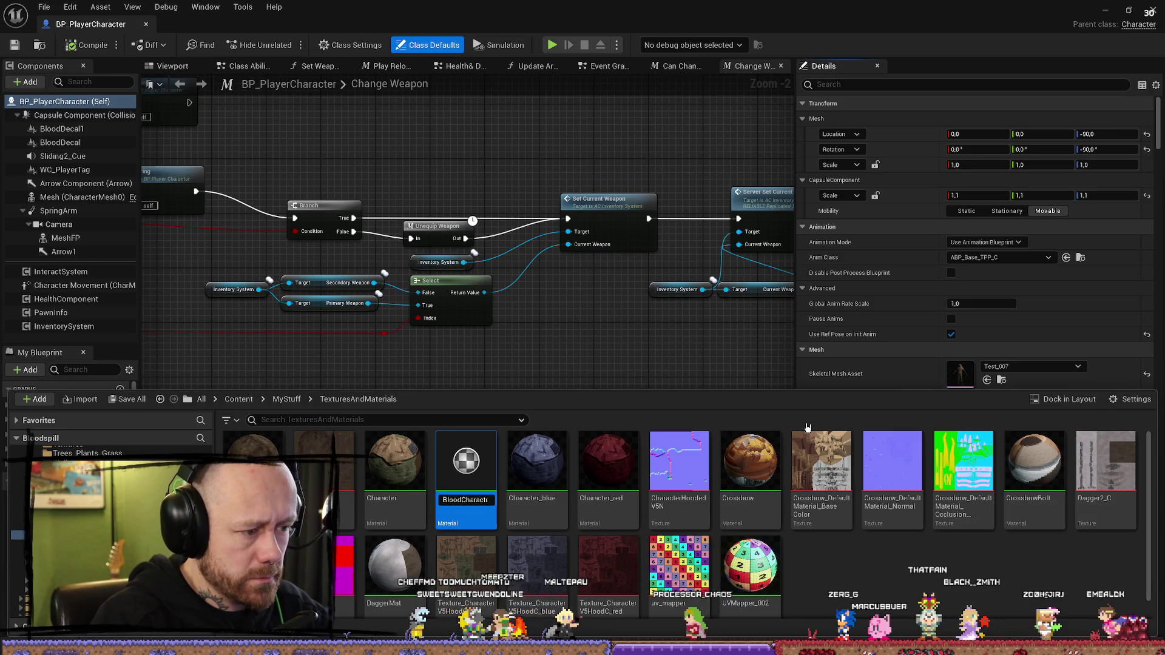
text(pillNew)
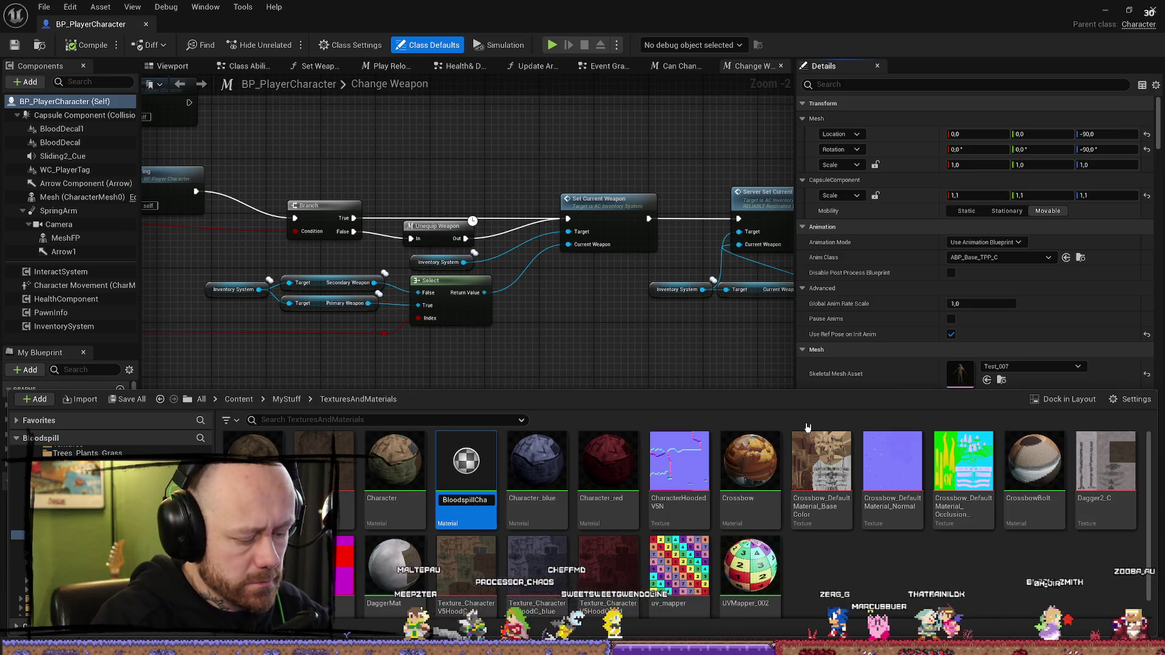
key(Return)
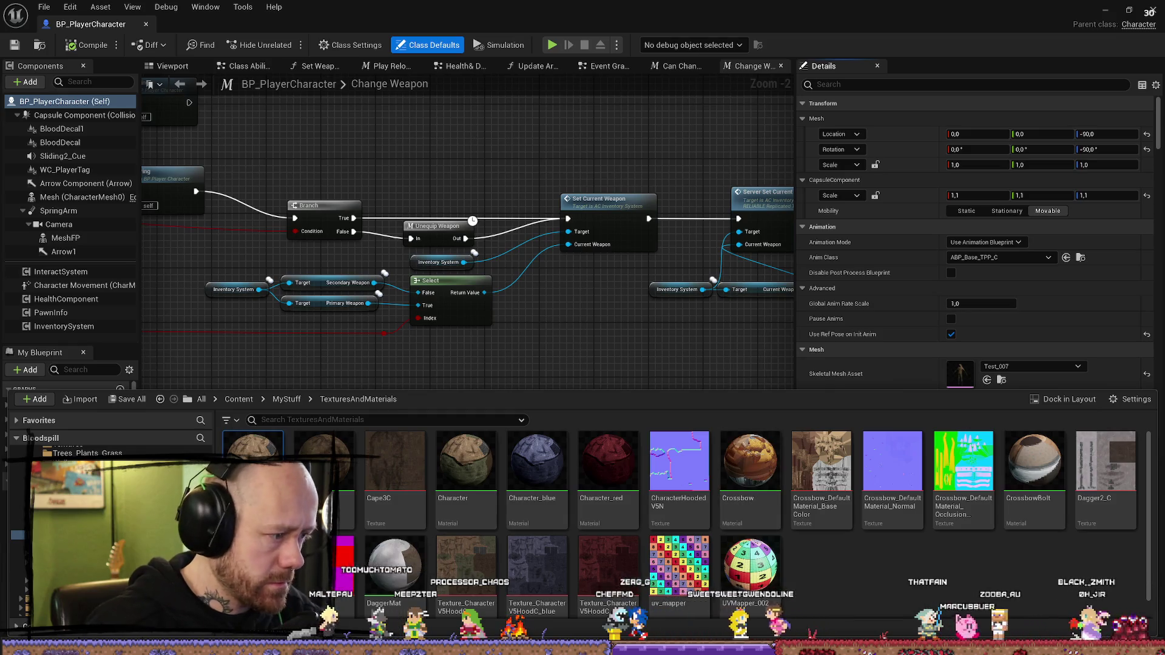
double_click(253, 461)
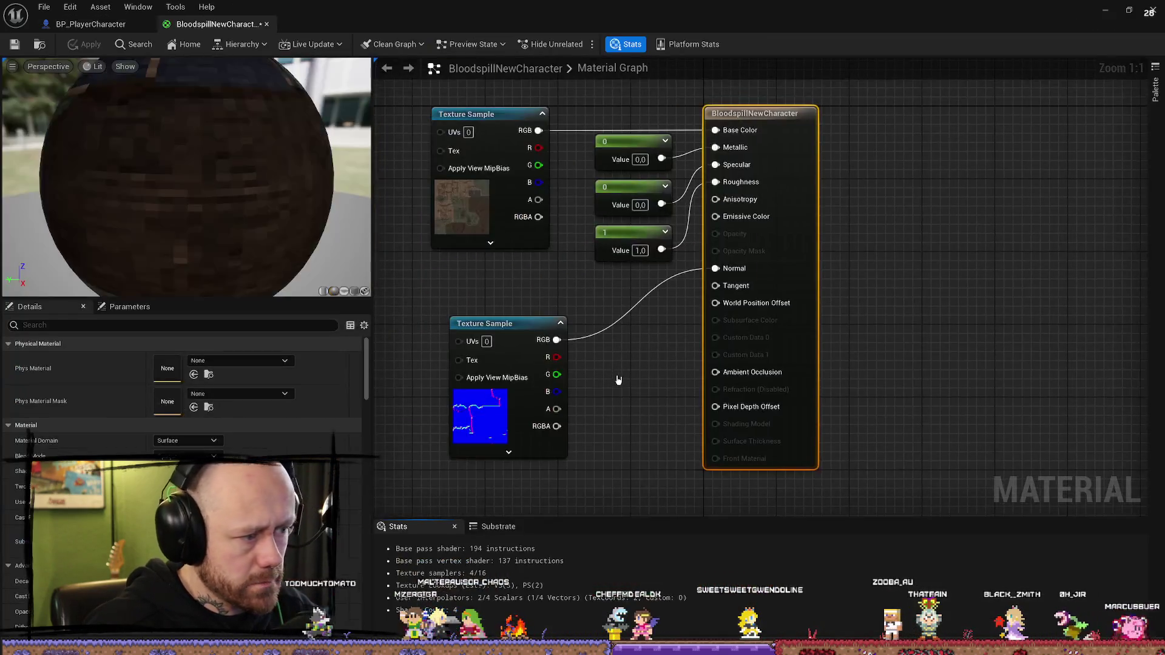
Step: Browse to MyTextures/SpecificAssets/Character and drag both Bloodspil textures over the material graph
scroll(637, 364, up, 3)
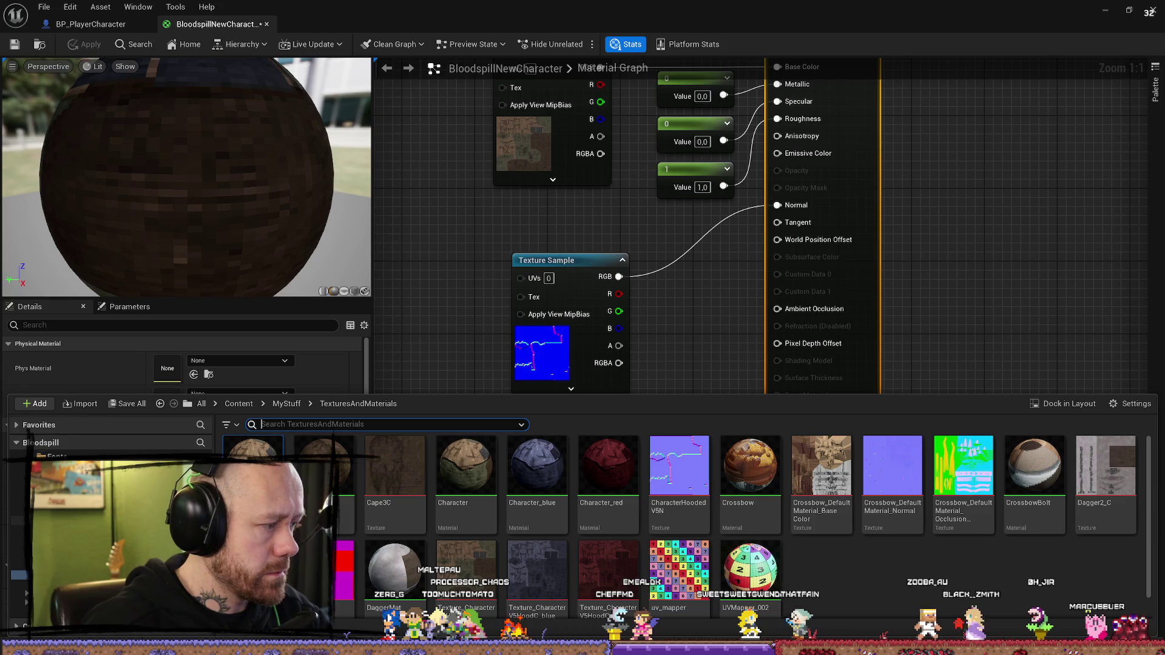
click(60, 512)
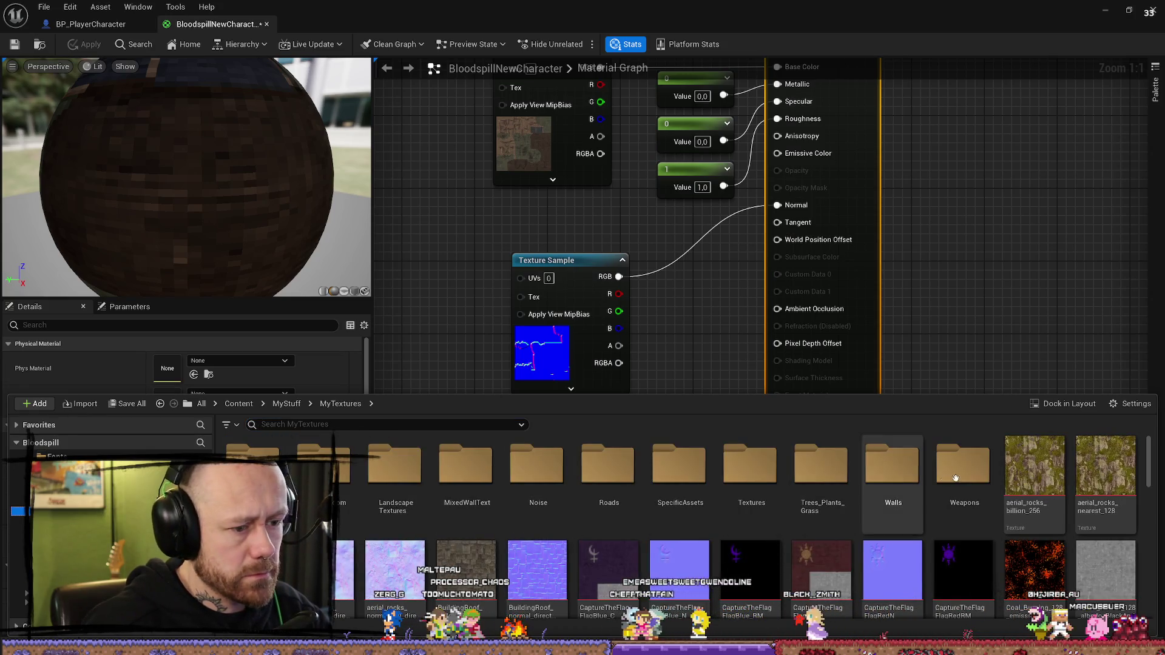
double_click(679, 466)
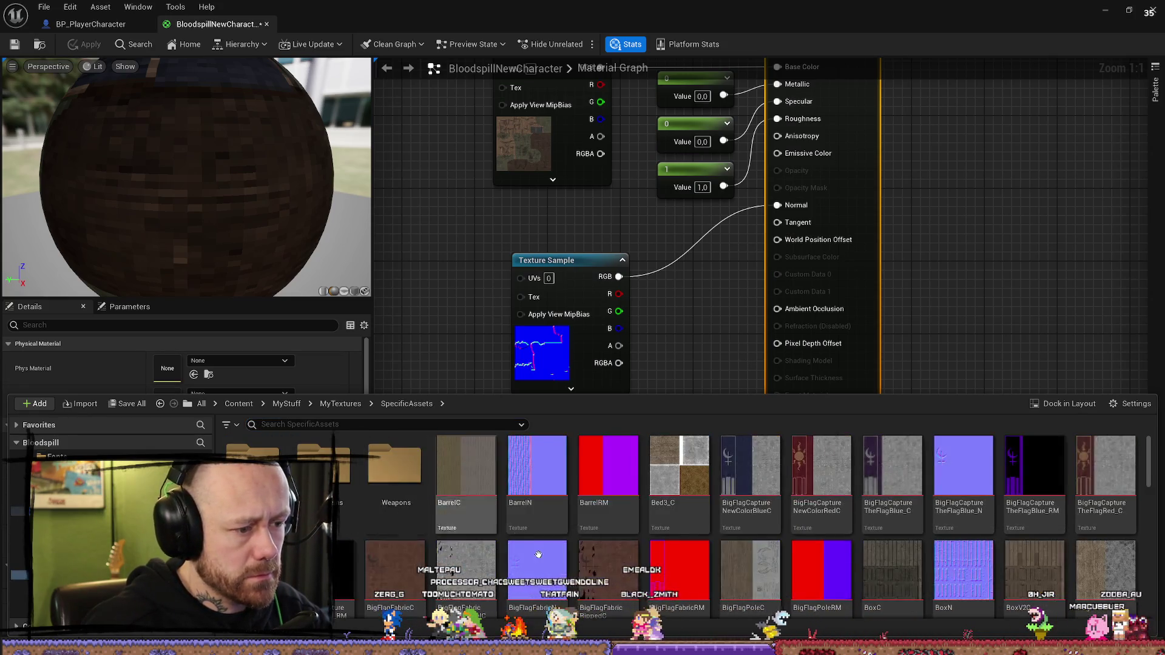
double_click(252, 464)
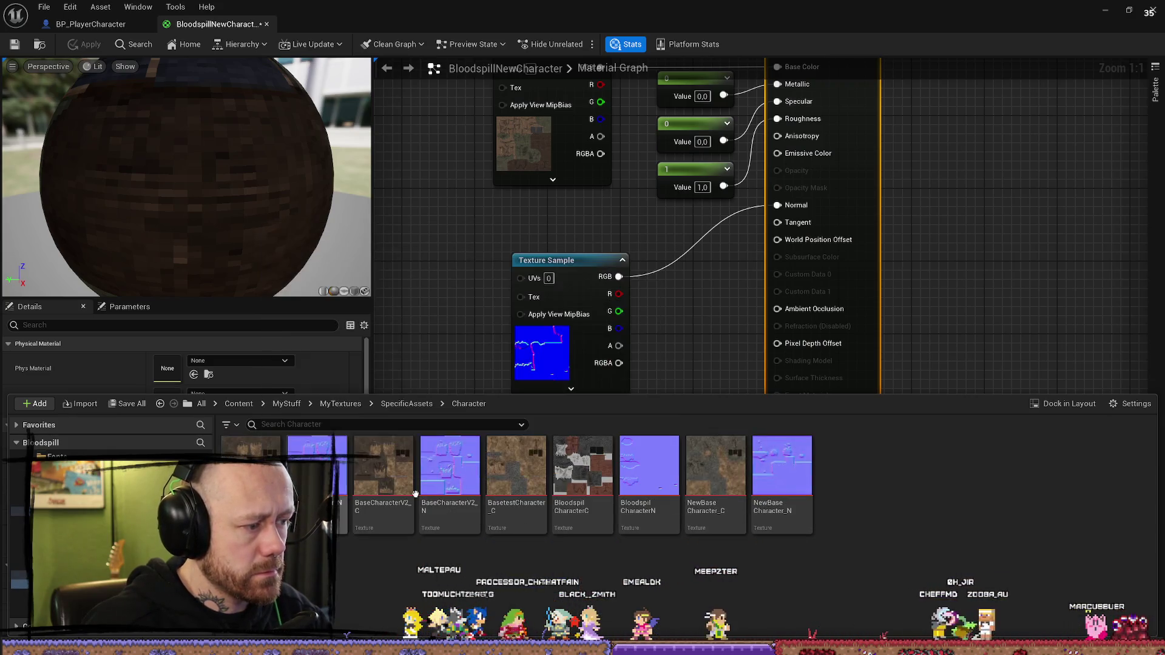
click(583, 467)
ctrl+click(649, 467)
mouse_move(649, 473)
mouse_down()
mouse_move(402, 310)
mouse_move(466, 201)
mouse_up()
scroll(592, 228, down, 7)
scroll(619, 358, up, 3)
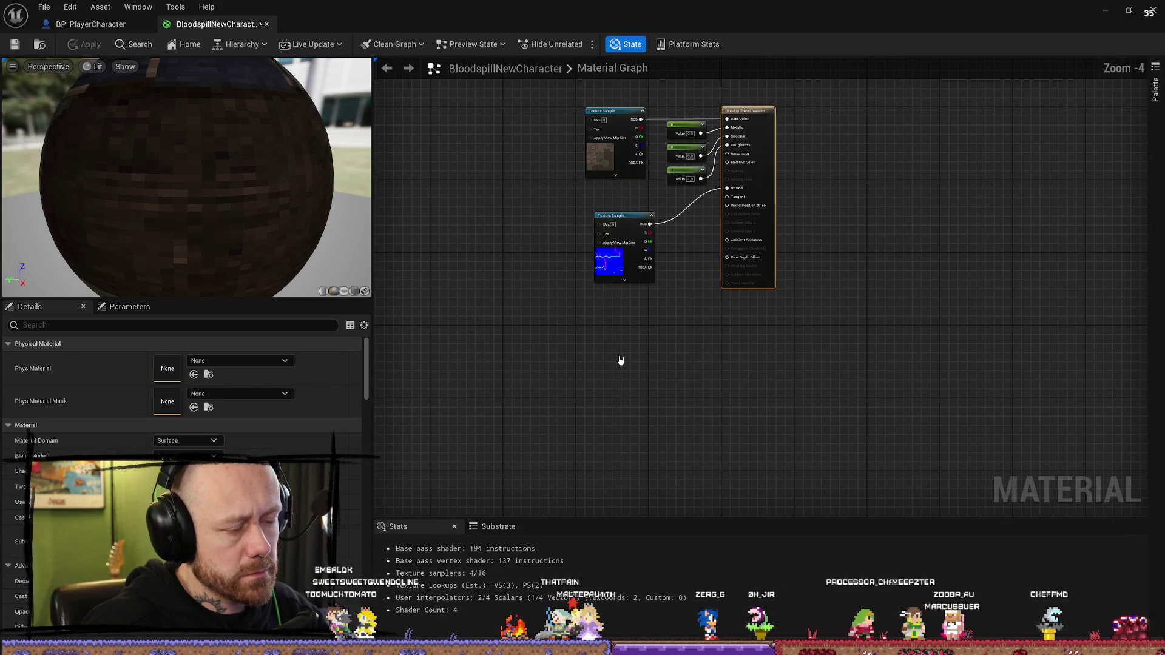
key(ctrl+space)
Step: Assign BloodspilCharacterN to the lower Texture Sample and BloodspilCharacterC to the upper one
click(682, 306)
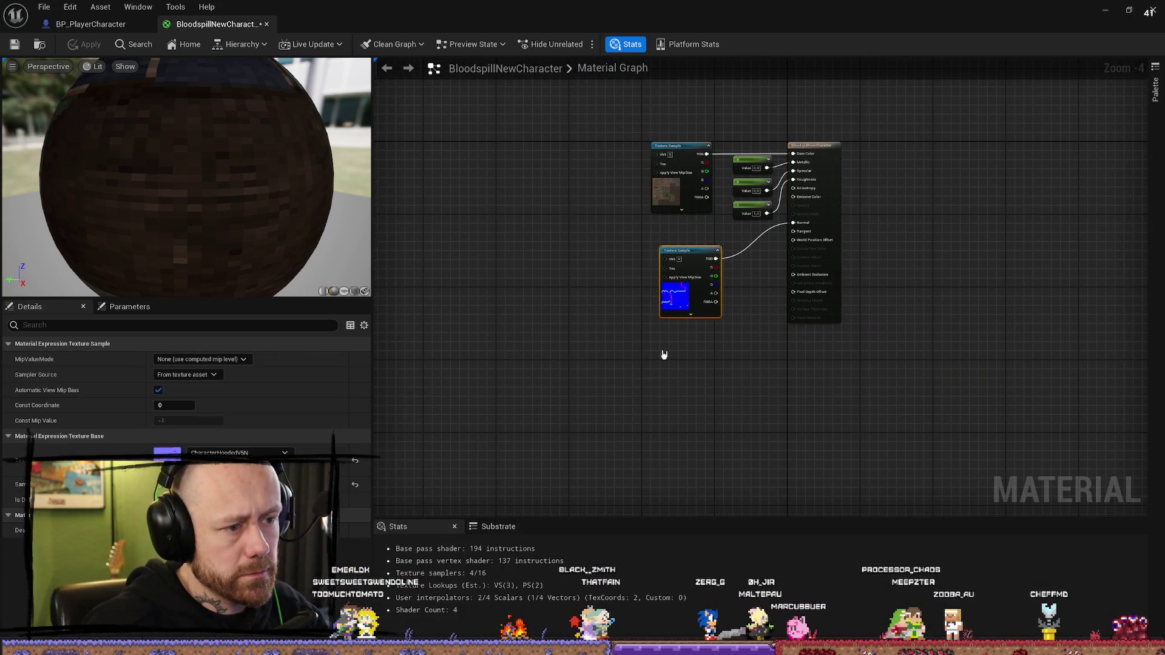
click(237, 452)
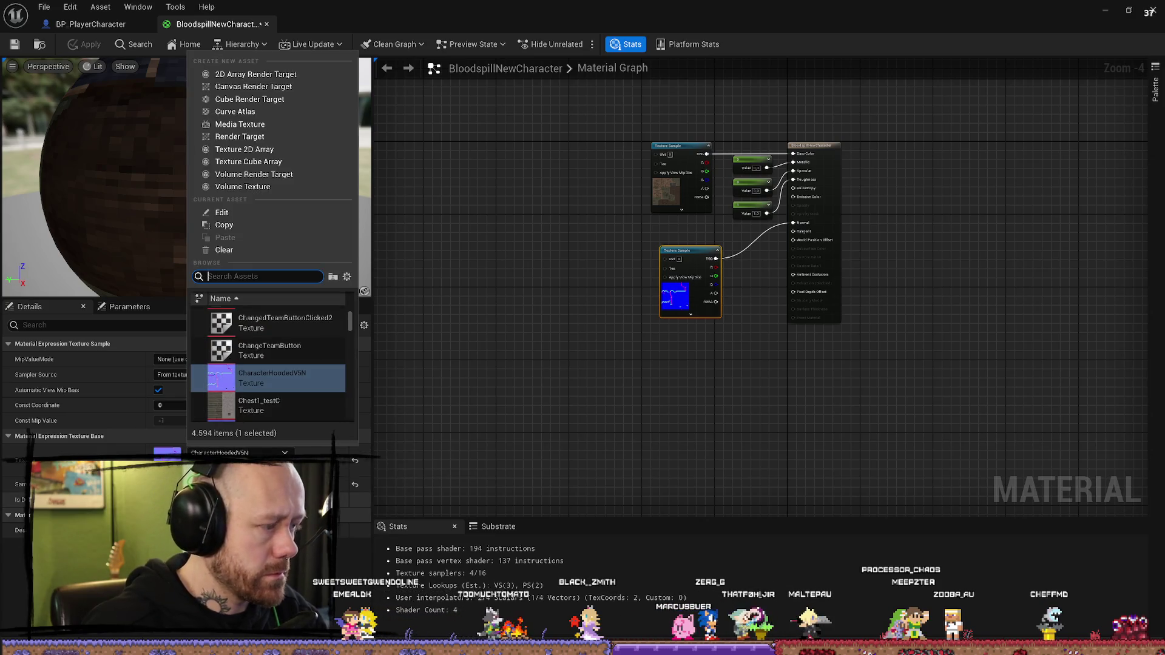
text(bloodspi)
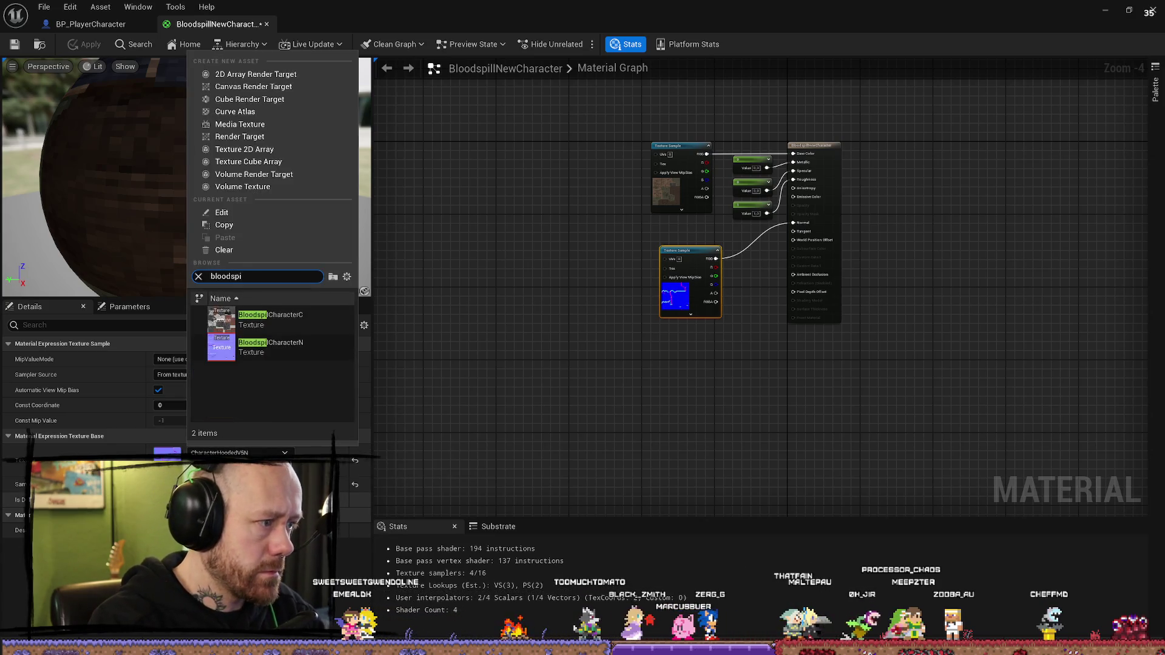
click(270, 346)
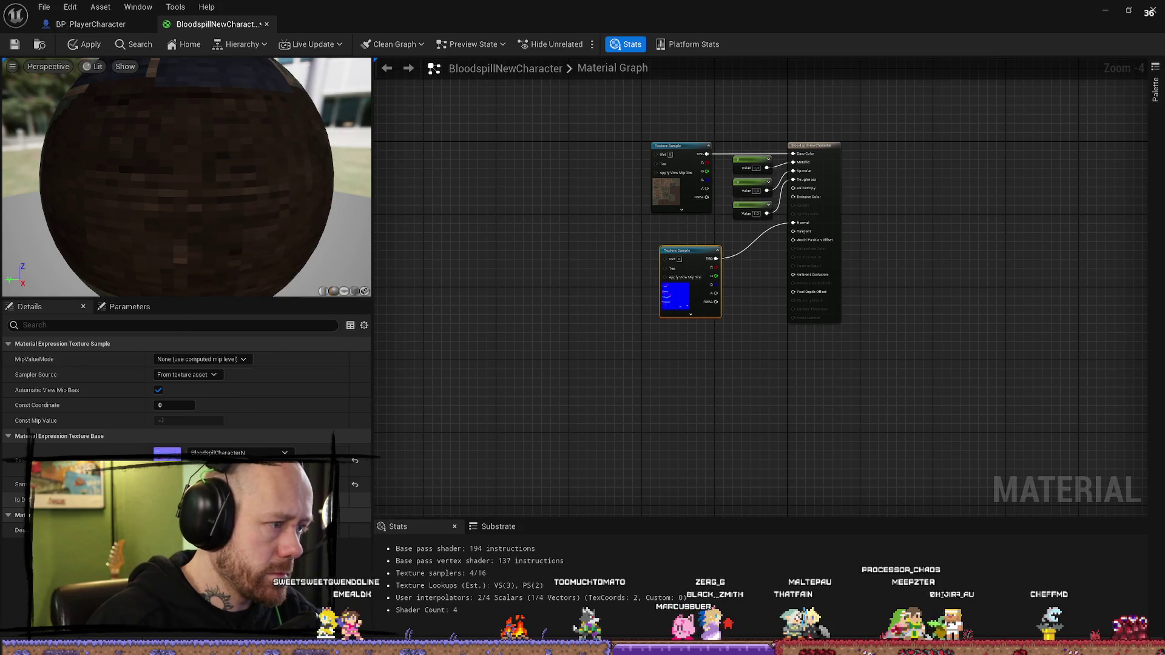
click(677, 194)
click(285, 452)
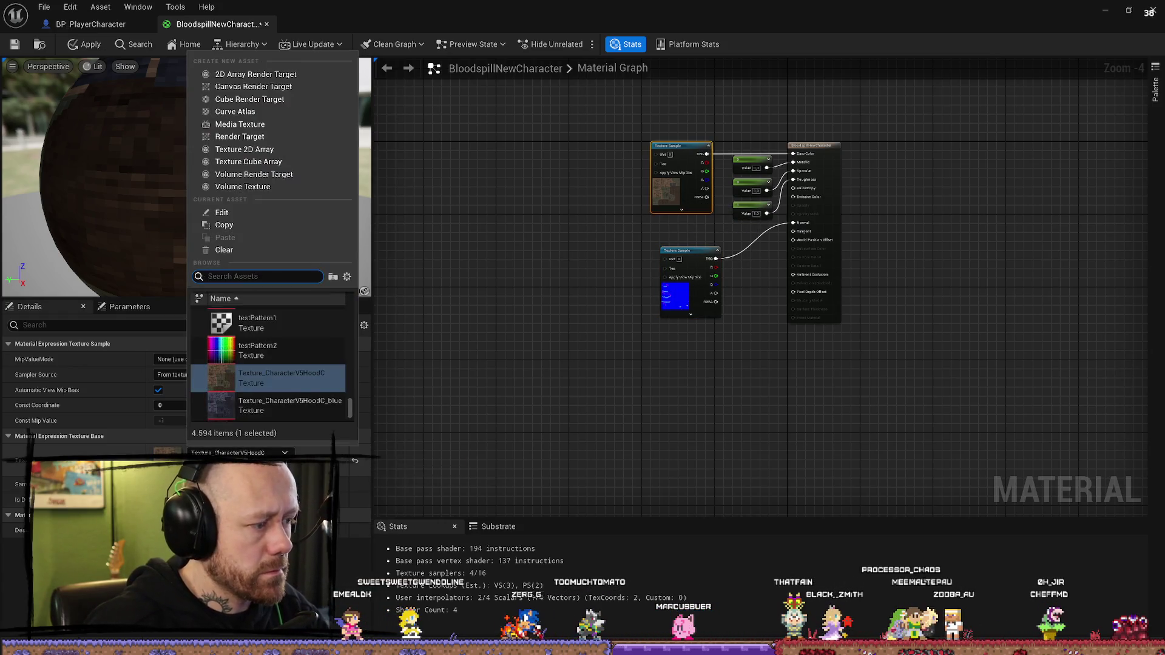
text(bloodspill)
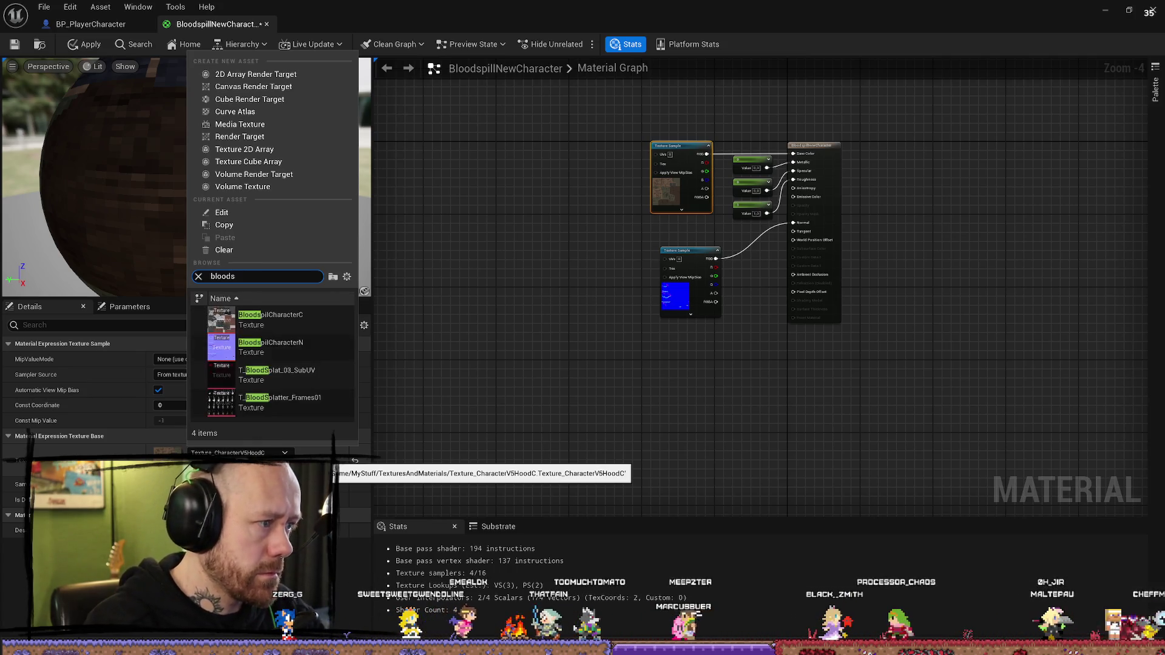
key(BackSpace)
key(BackSpace)
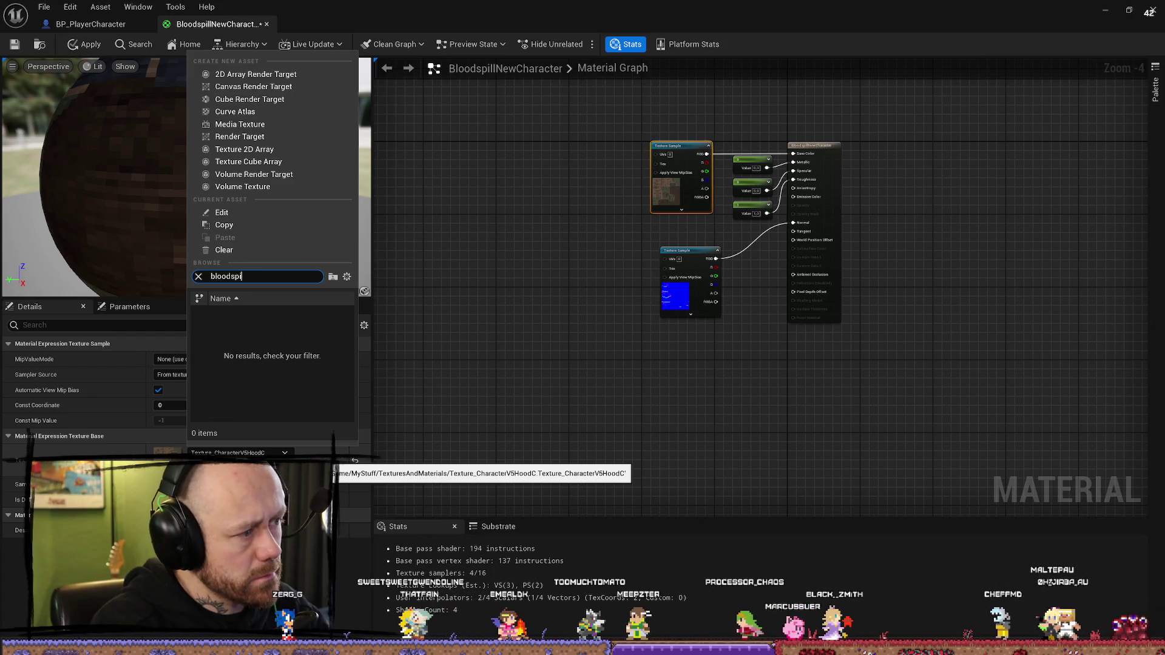
key(Return)
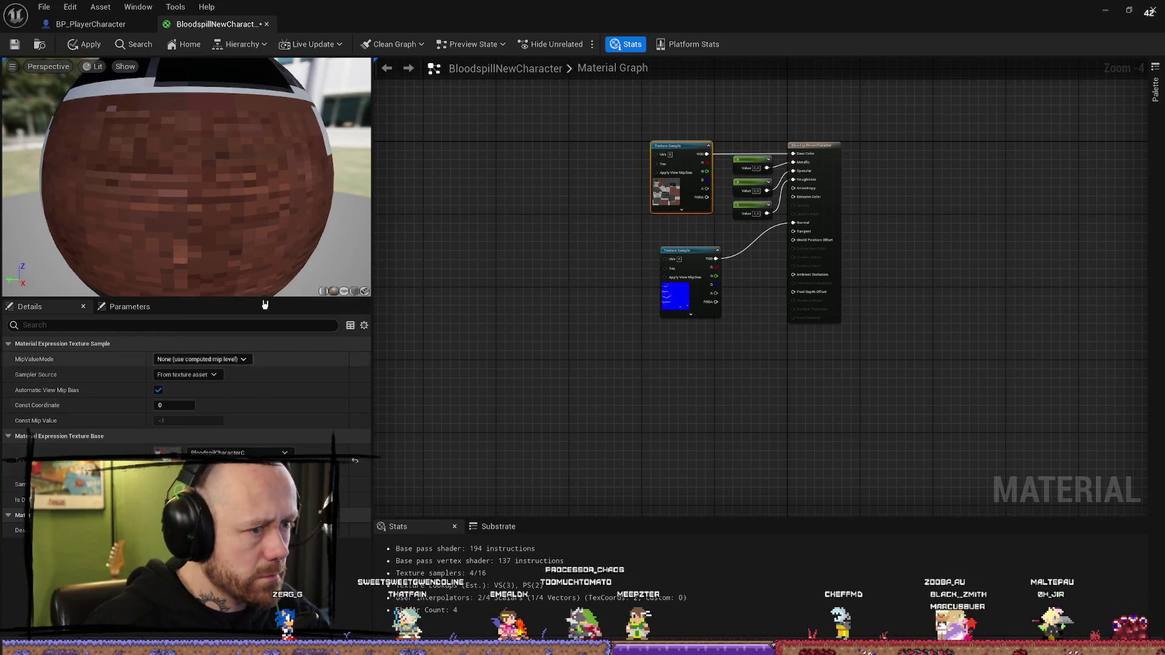
Step: Preview the material on a plane, apply and save it, then search Content for 'character'
click(344, 292)
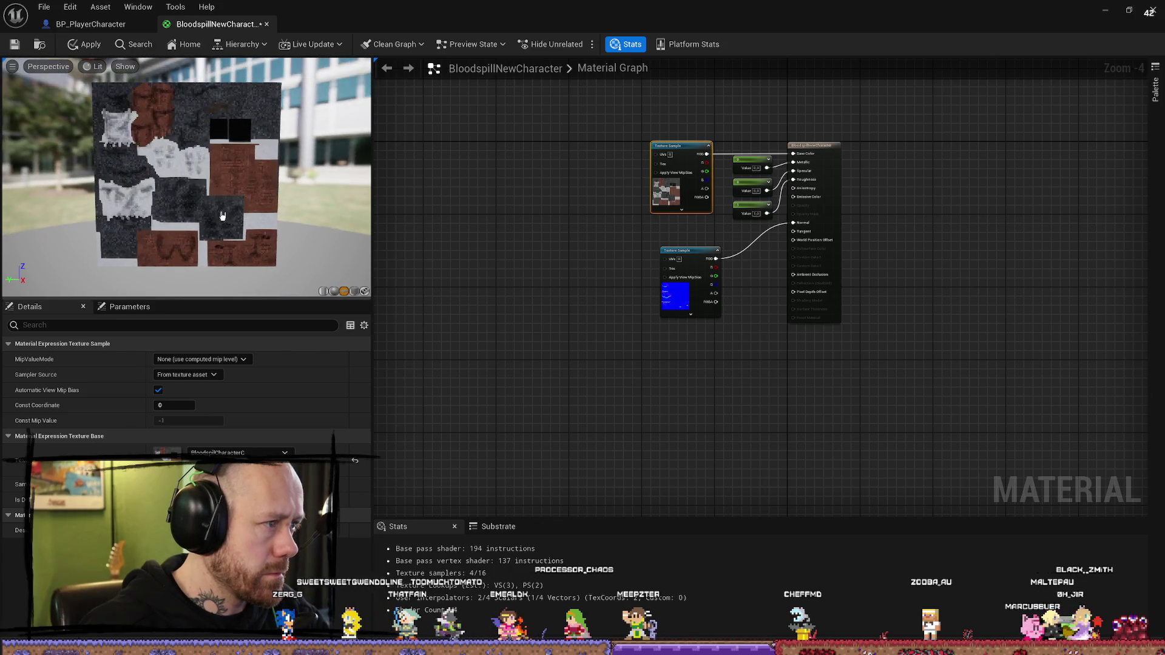
click(15, 46)
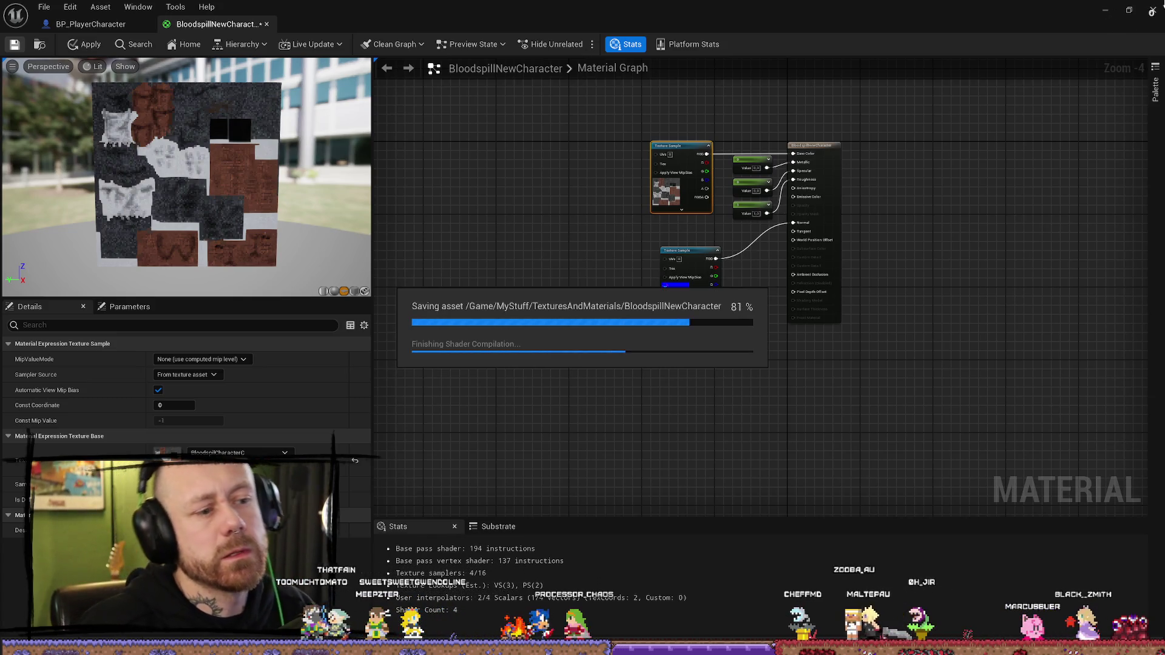
click(1105, 13)
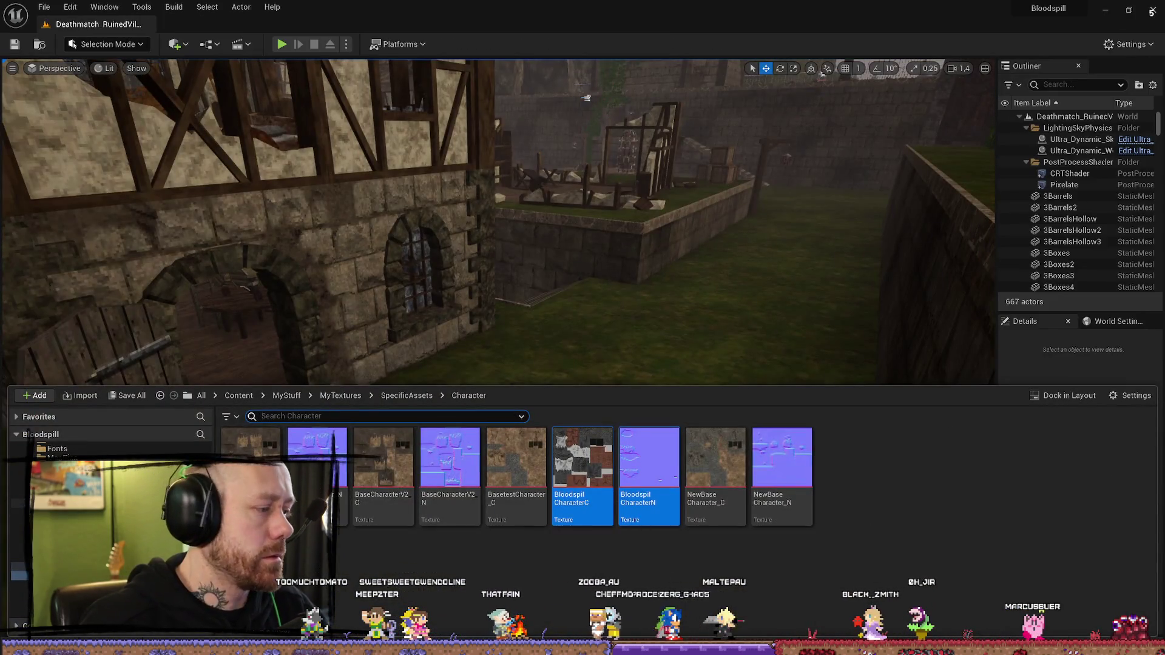
click(238, 395)
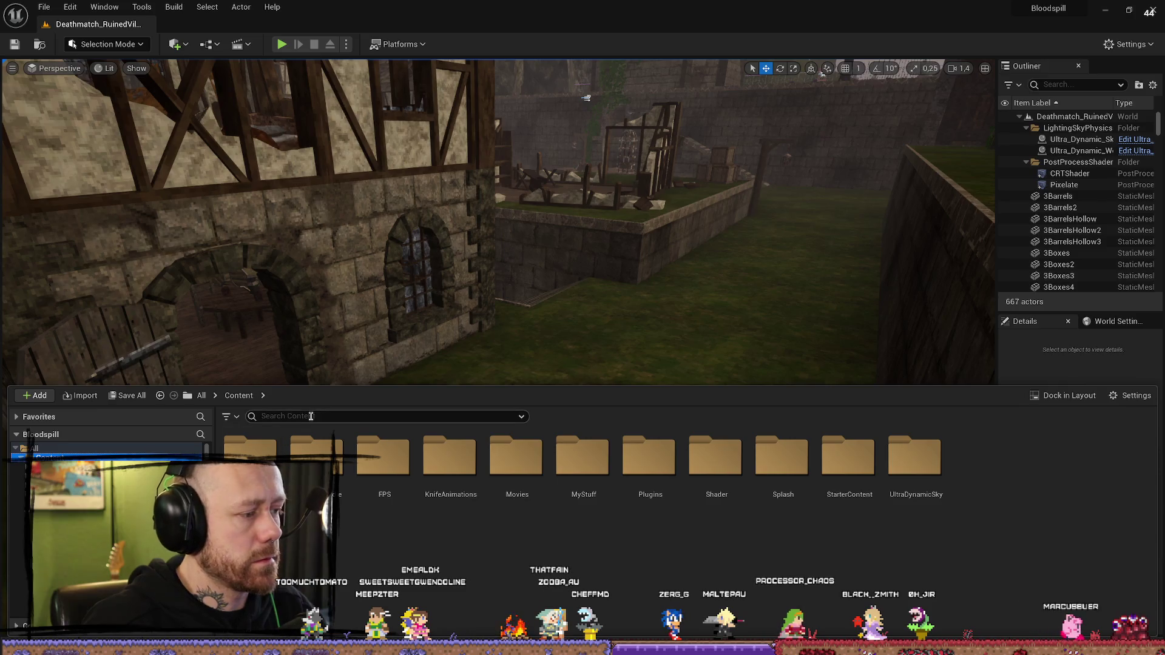
text(character)
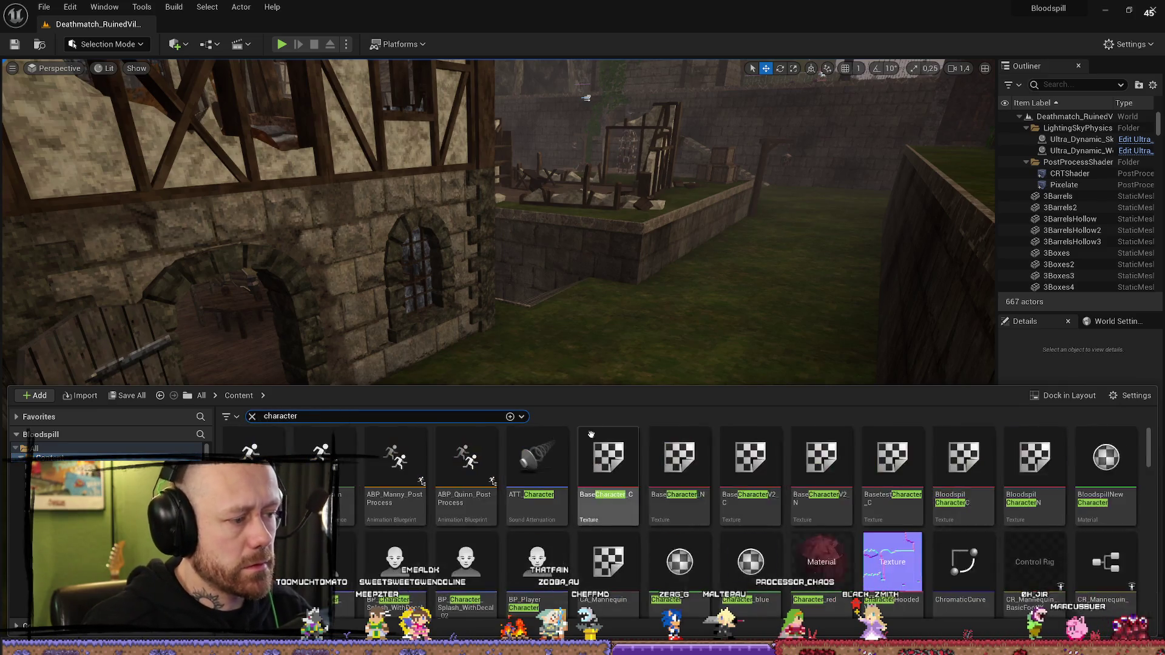
Step: Open BP_PlayerCharacter, locate its Test_007 skeletal mesh and place it in the level
double_click(537, 564)
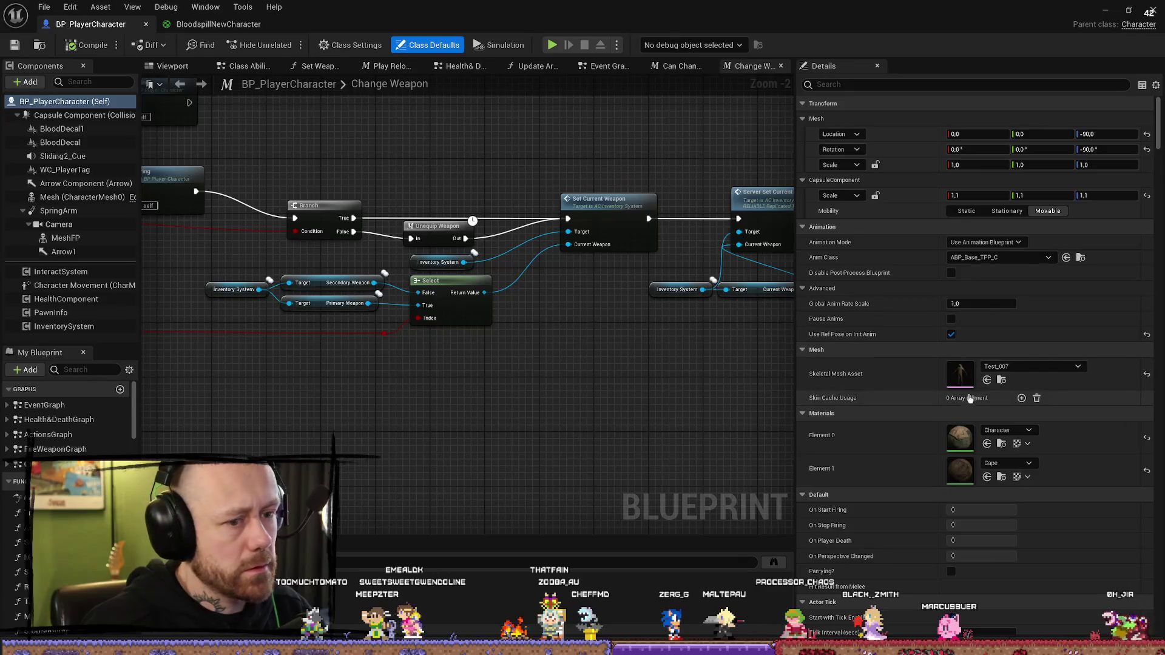
click(1005, 380)
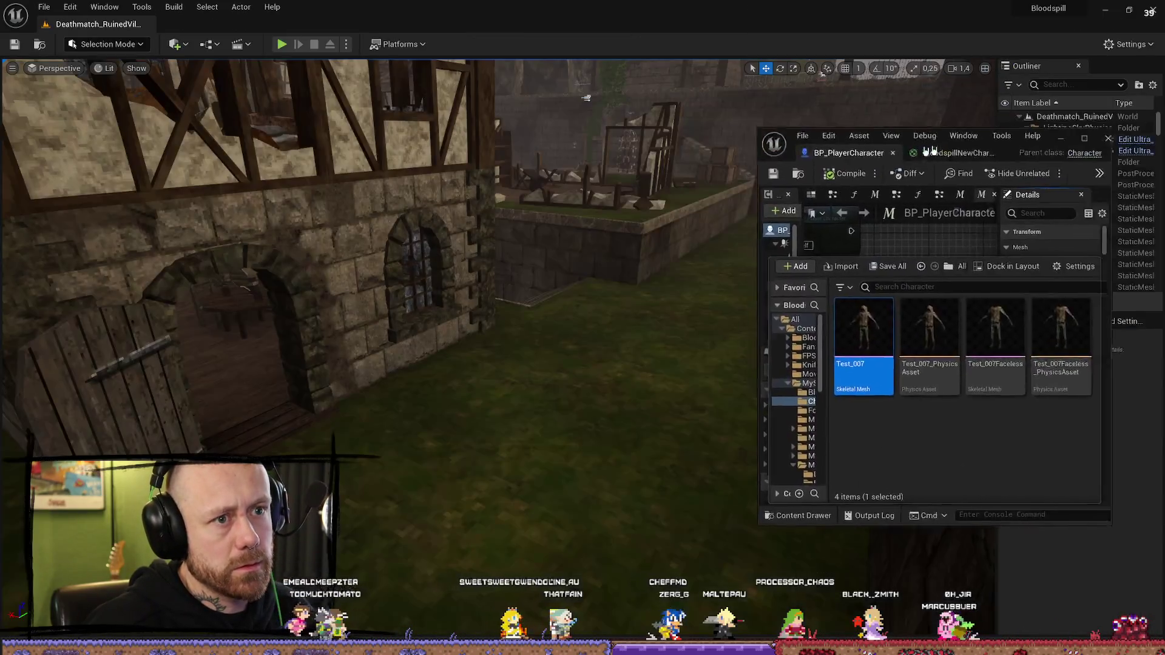
click(813, 188)
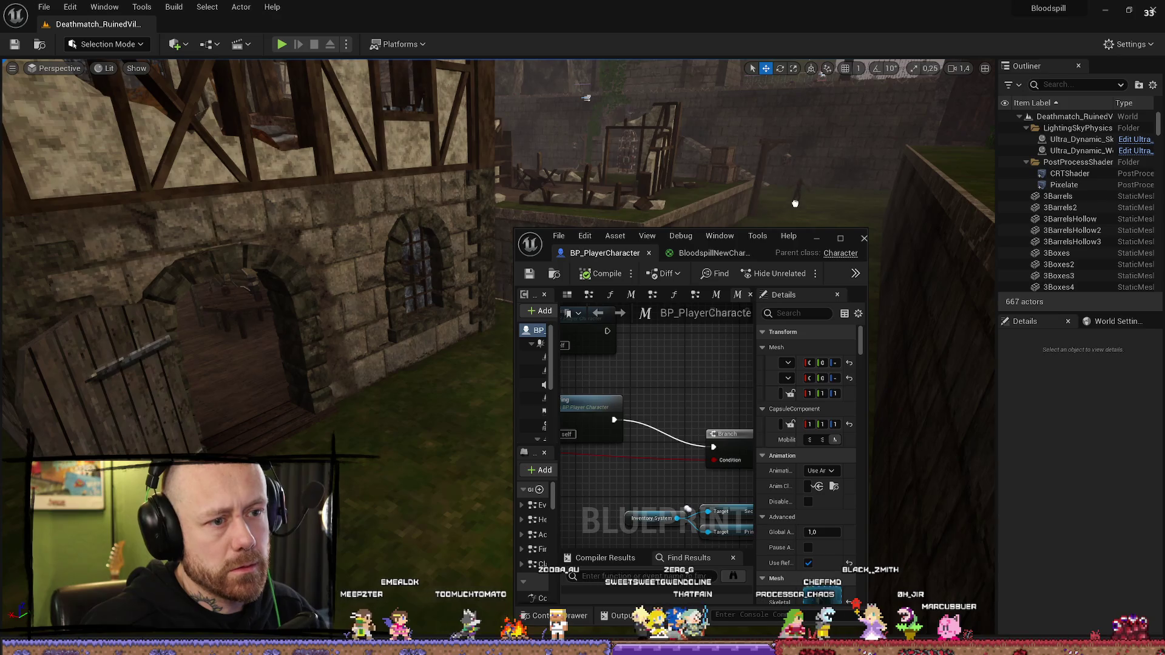
drag(789, 193, 788, 193)
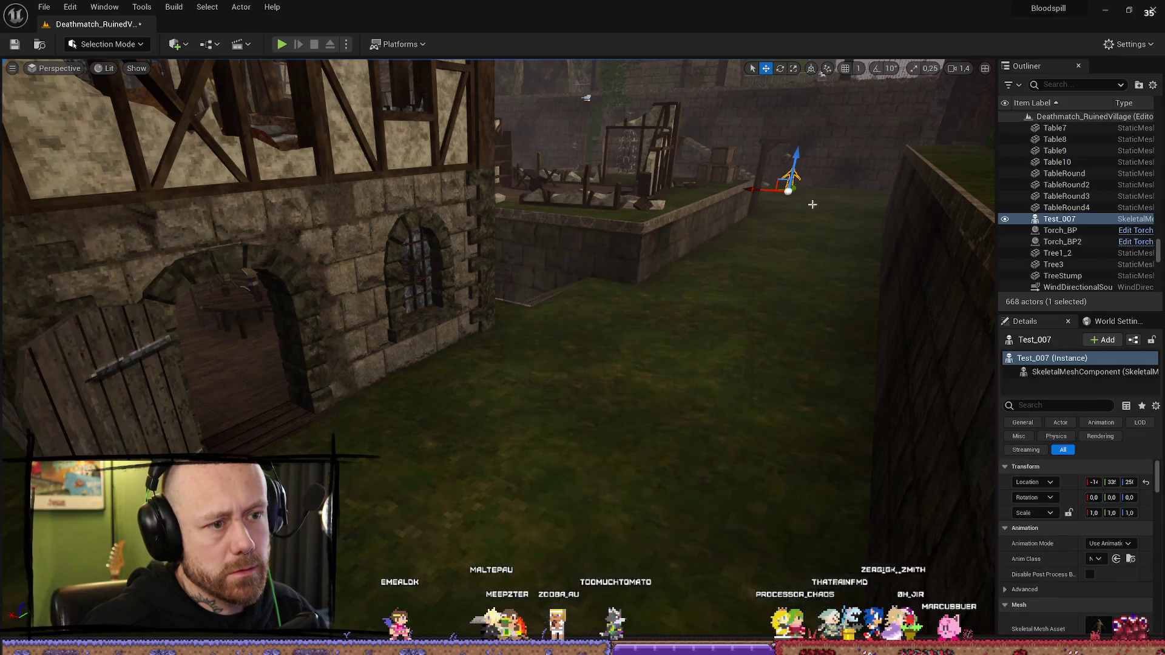
scroll(1030, 549, down, 3)
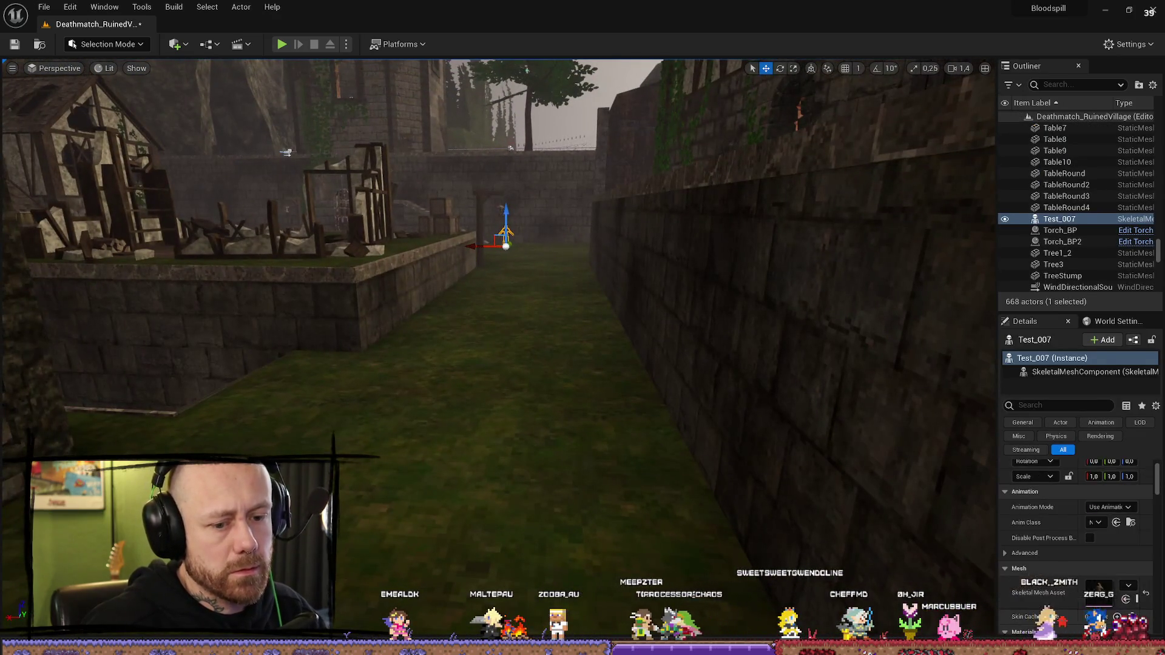
Step: Set the placed Test_007's Materials Element 0 to BloodspillNewCharacter
drag(996, 425, 929, 425)
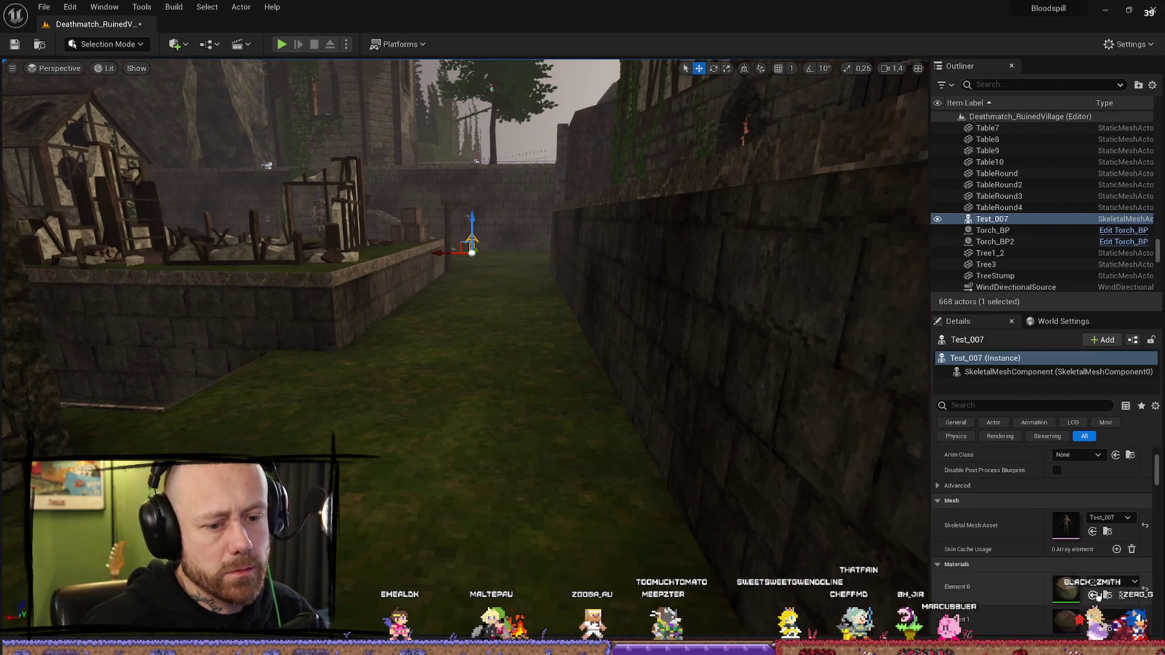
click(1110, 581)
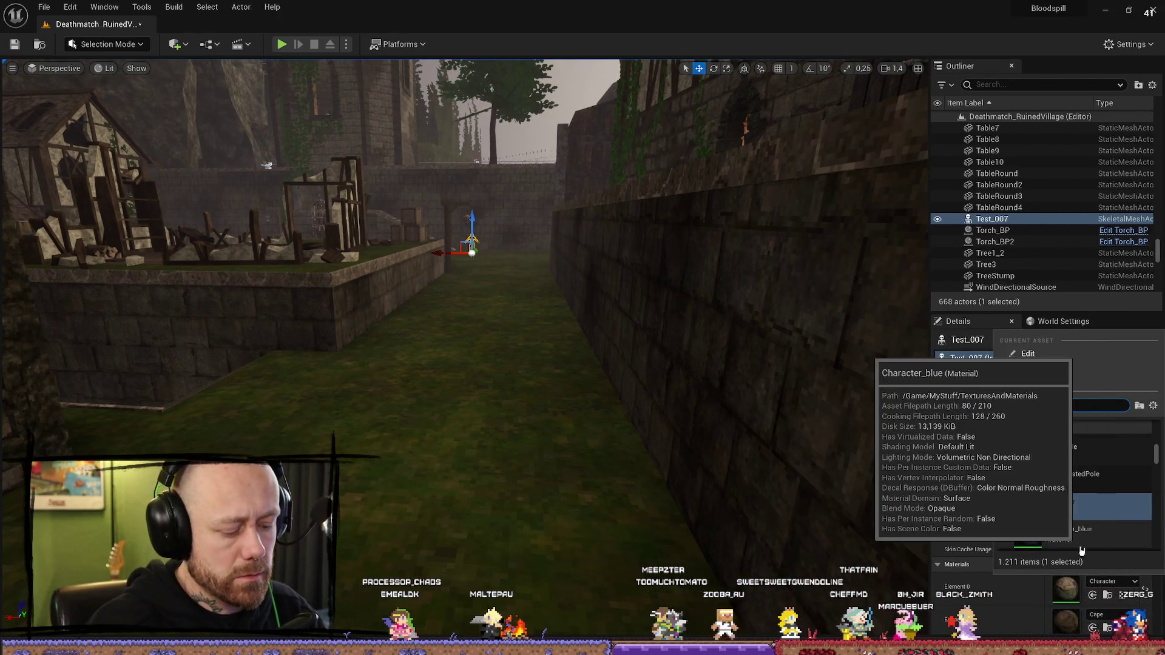
text(bloodspil)
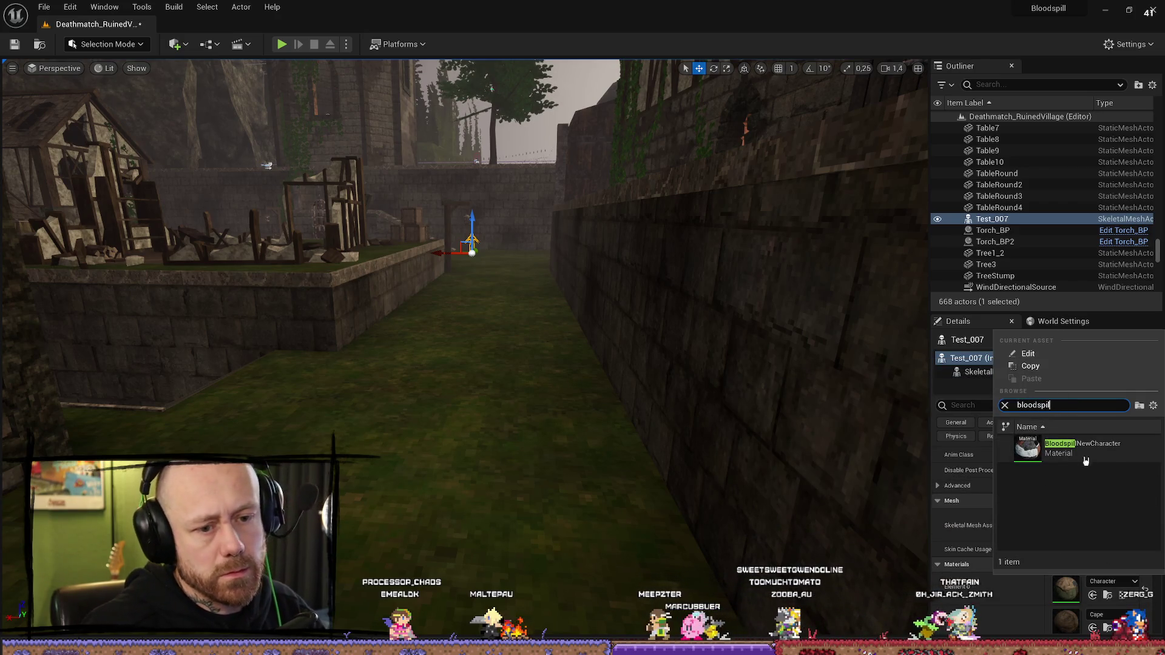
click(1073, 452)
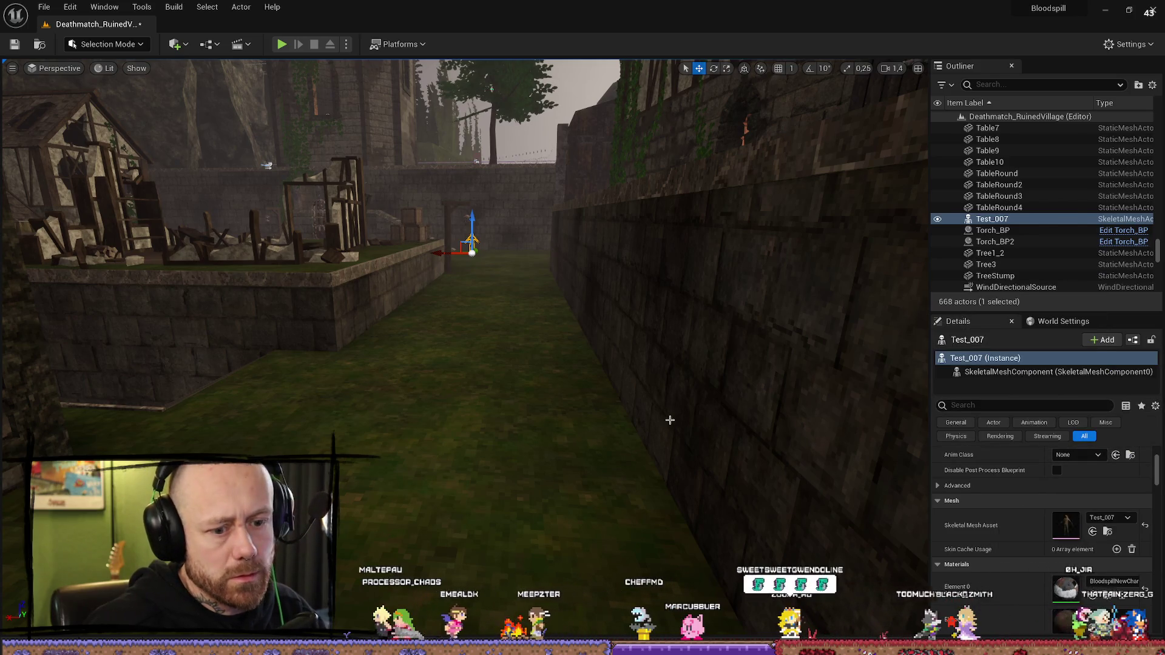
click(671, 416)
drag(638, 401, 638, 368)
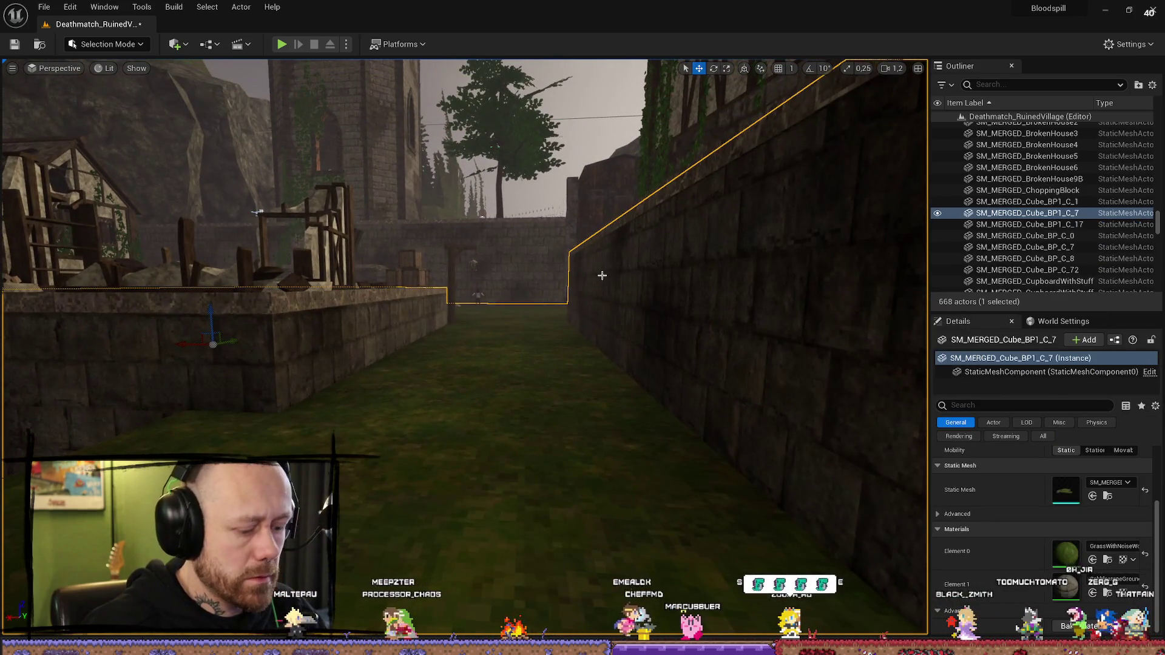
Step: Fly the viewport to the placed character on the courtyard grass and rotate it to face another way
key(F11)
scroll(602, 278, down, 2)
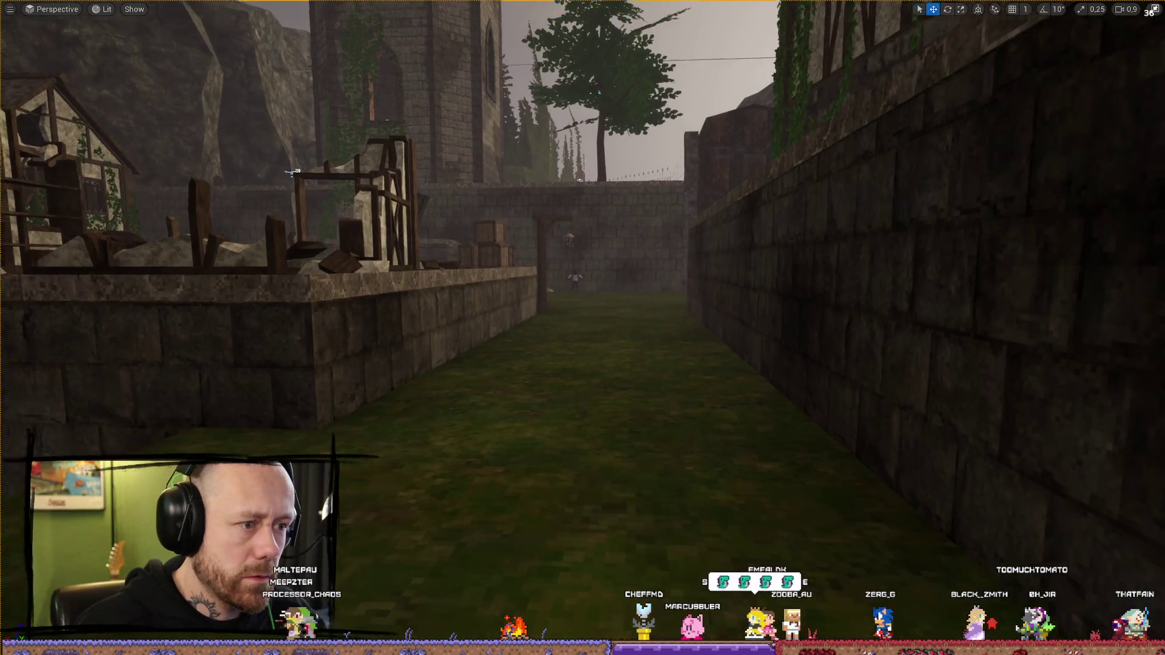
drag(259, 199, 280, 185)
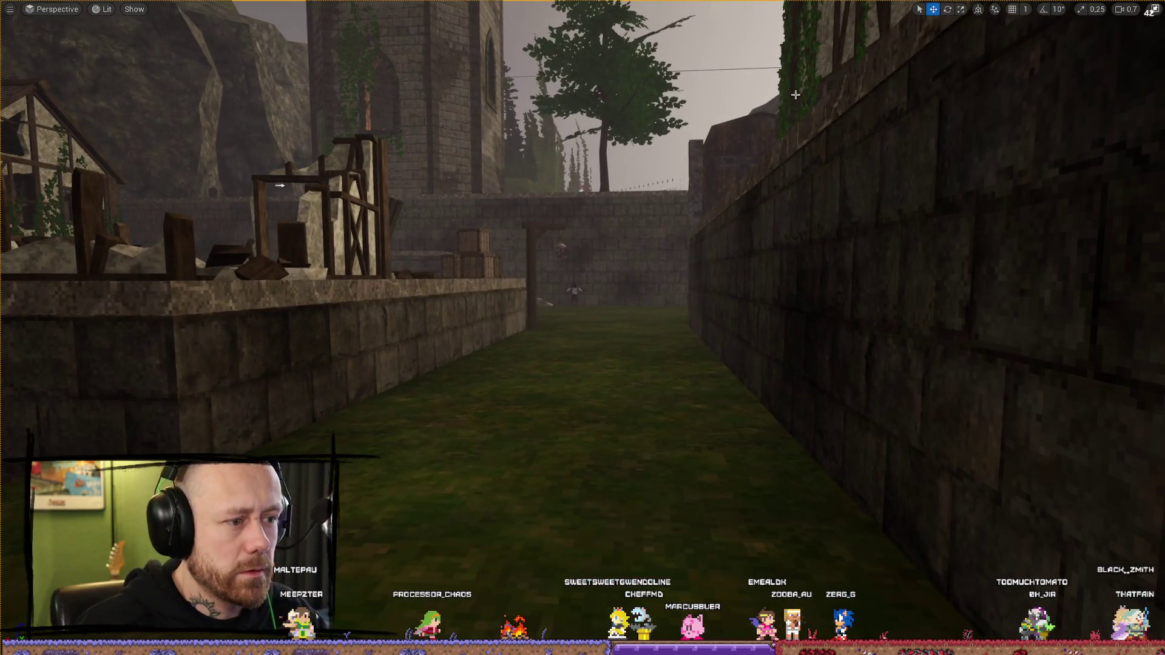
scroll(795, 95, up, 2)
drag(795, 94, 777, 73)
key(w)
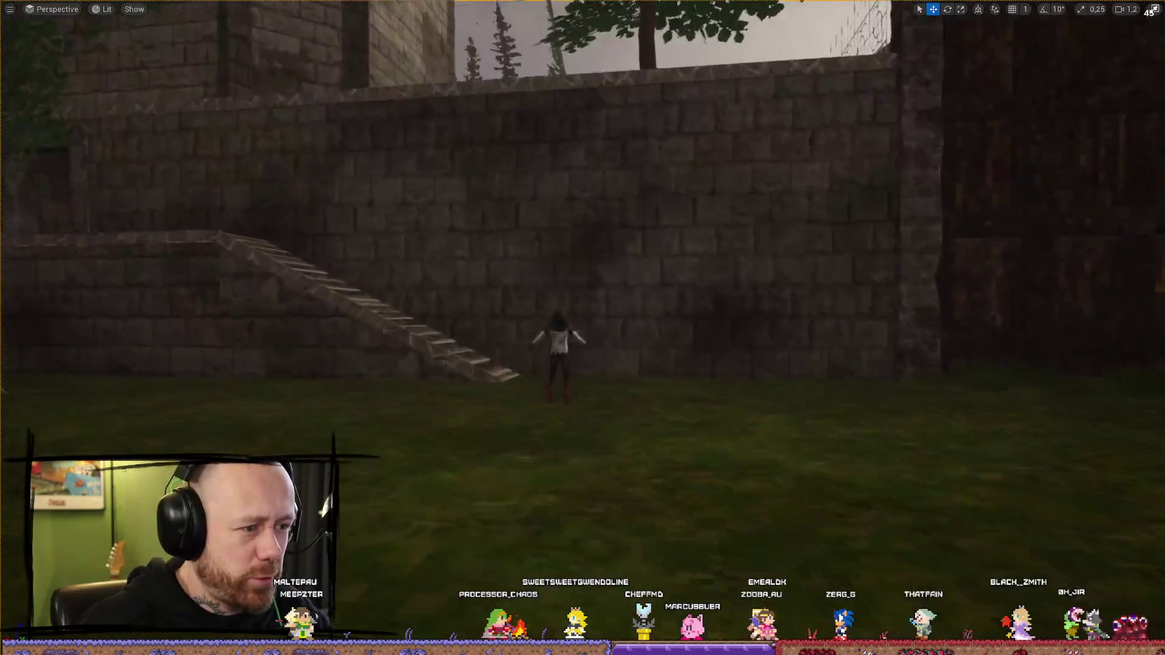
key(s)
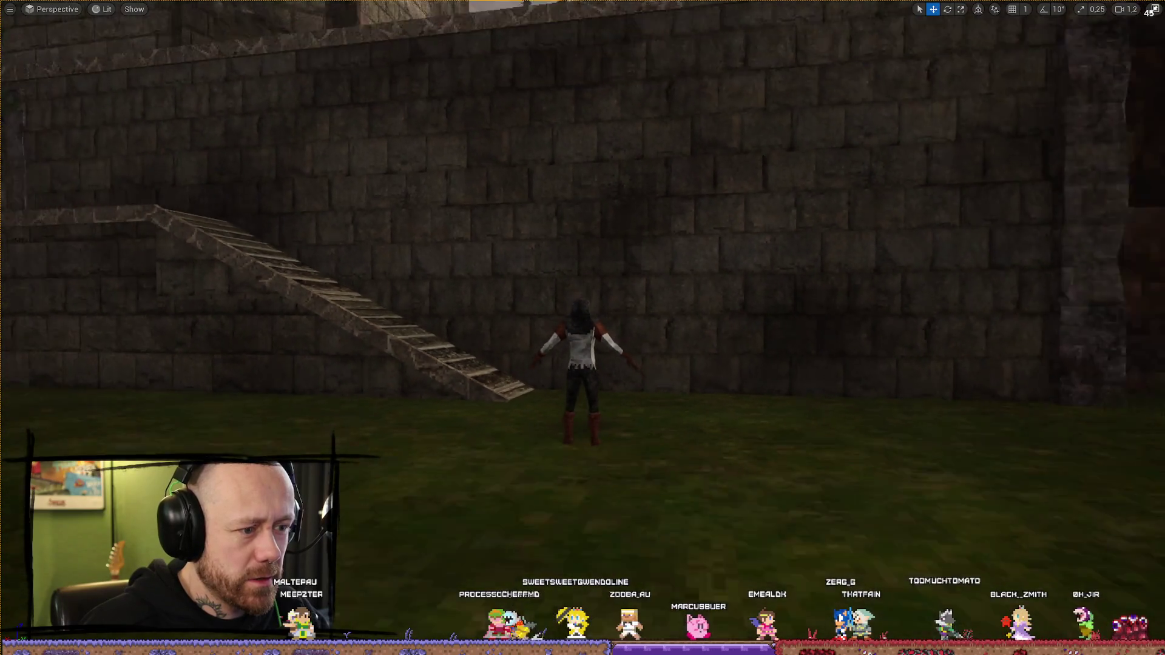
click(582, 342)
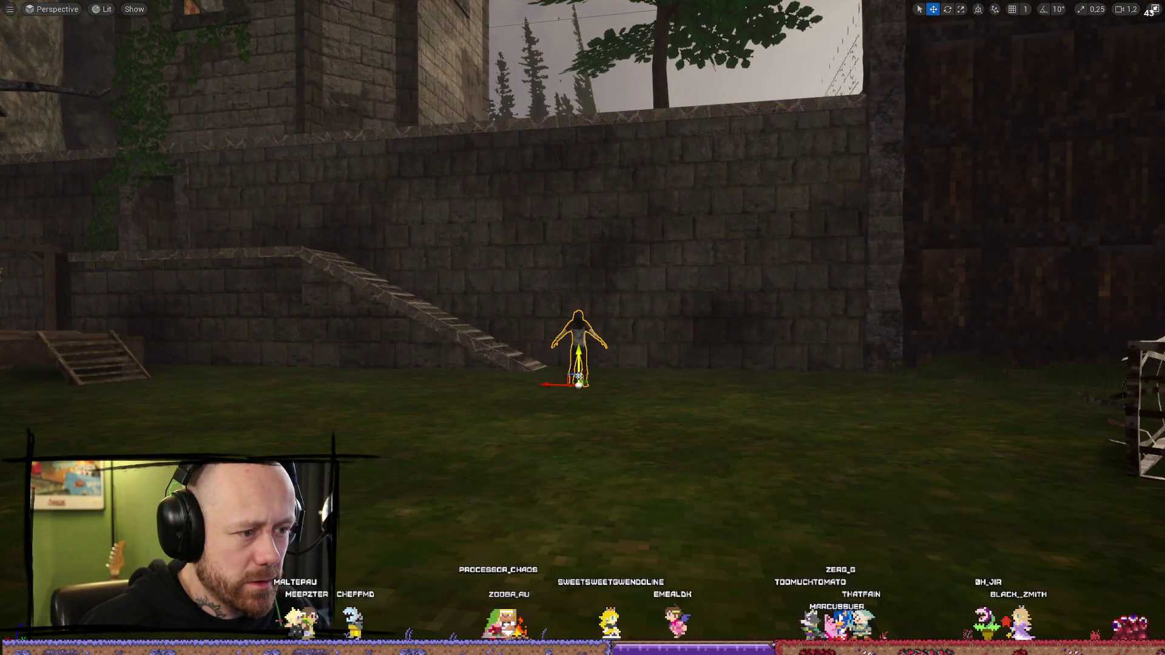
key(e)
drag(610, 352, 634, 388)
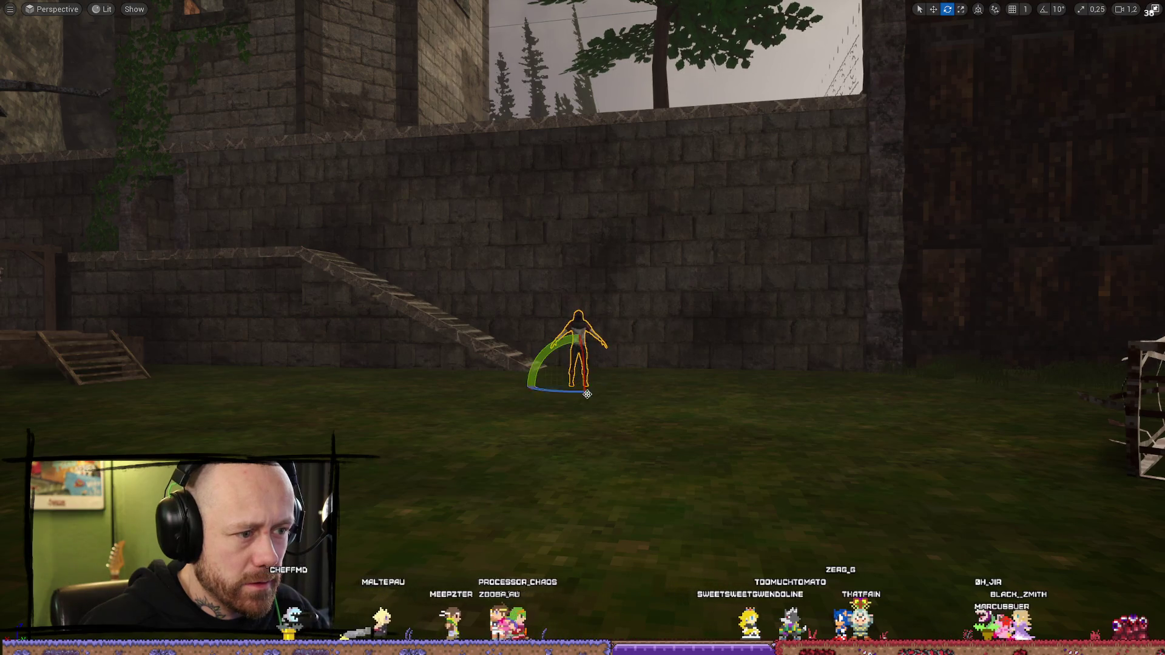
Step: Fly the camera down the village alley, select the character at its end, and reopen the Content Drawer
key(w)
key(s)
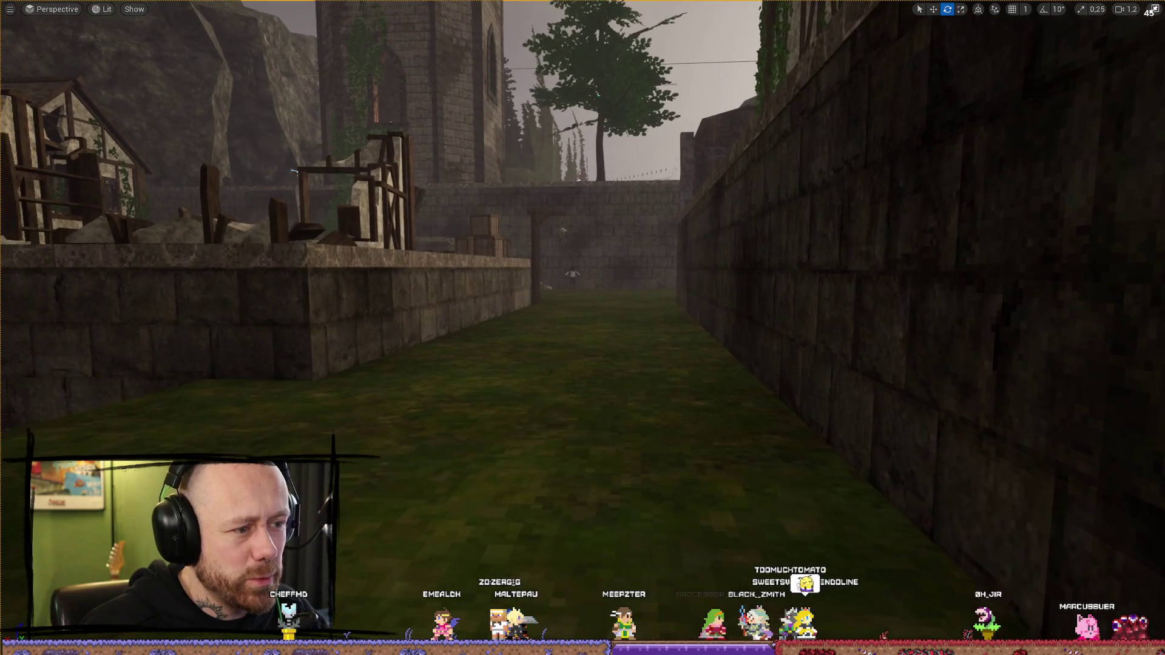
scroll(614, 254, down, 2)
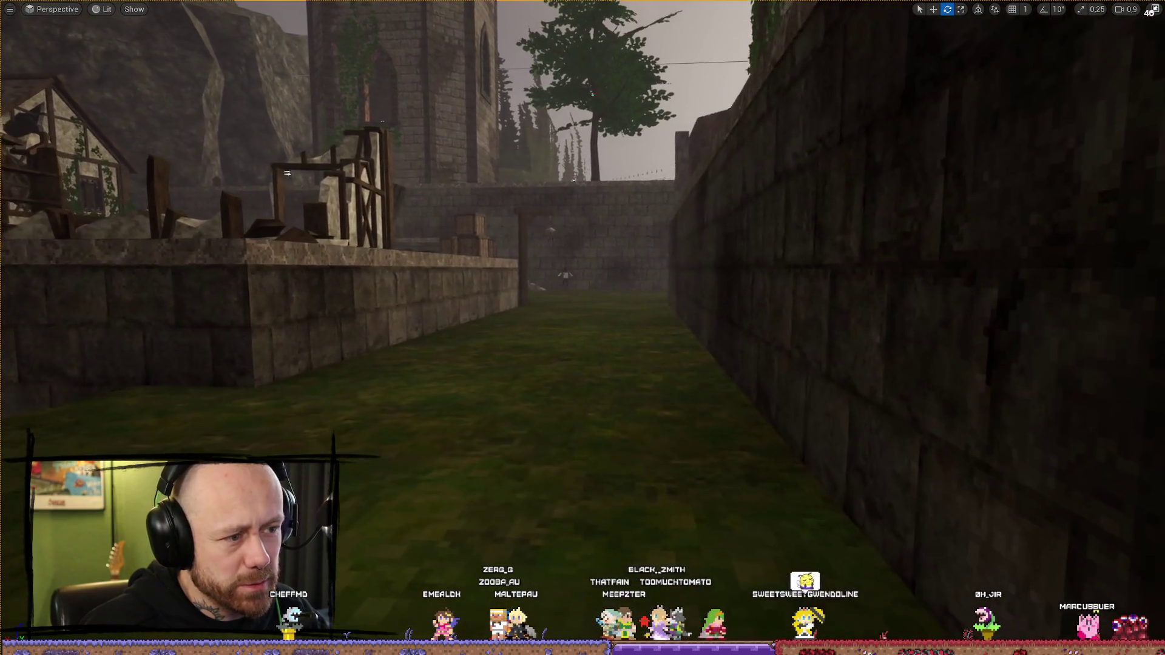
drag(656, 254, 656, 254)
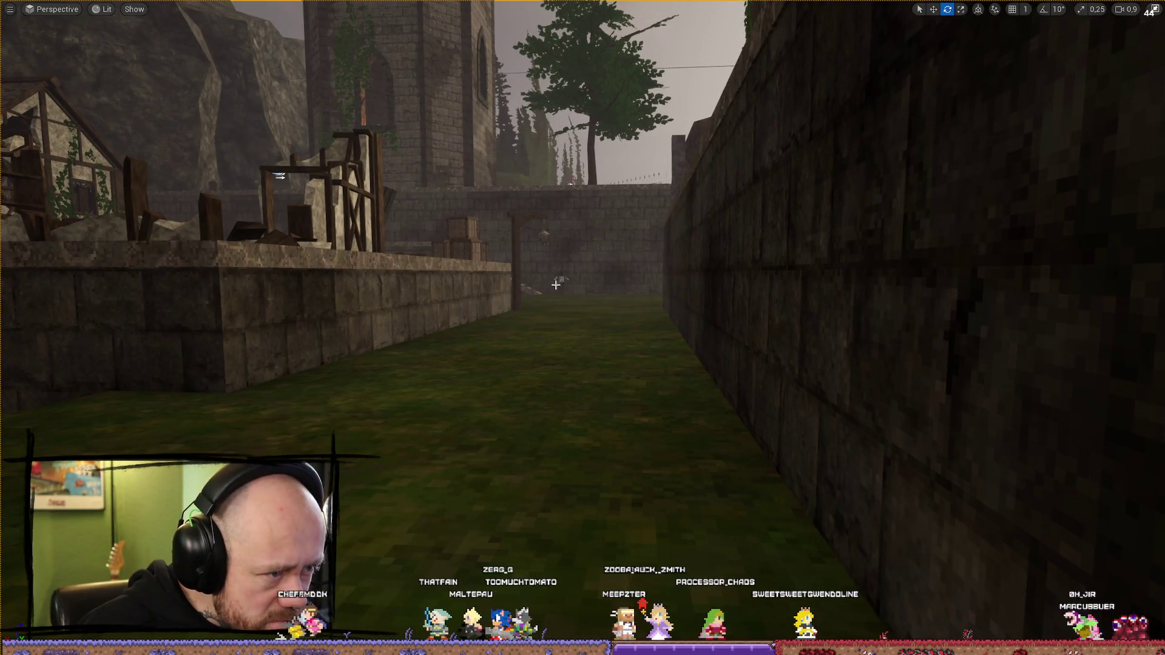
drag(626, 361, 625, 355)
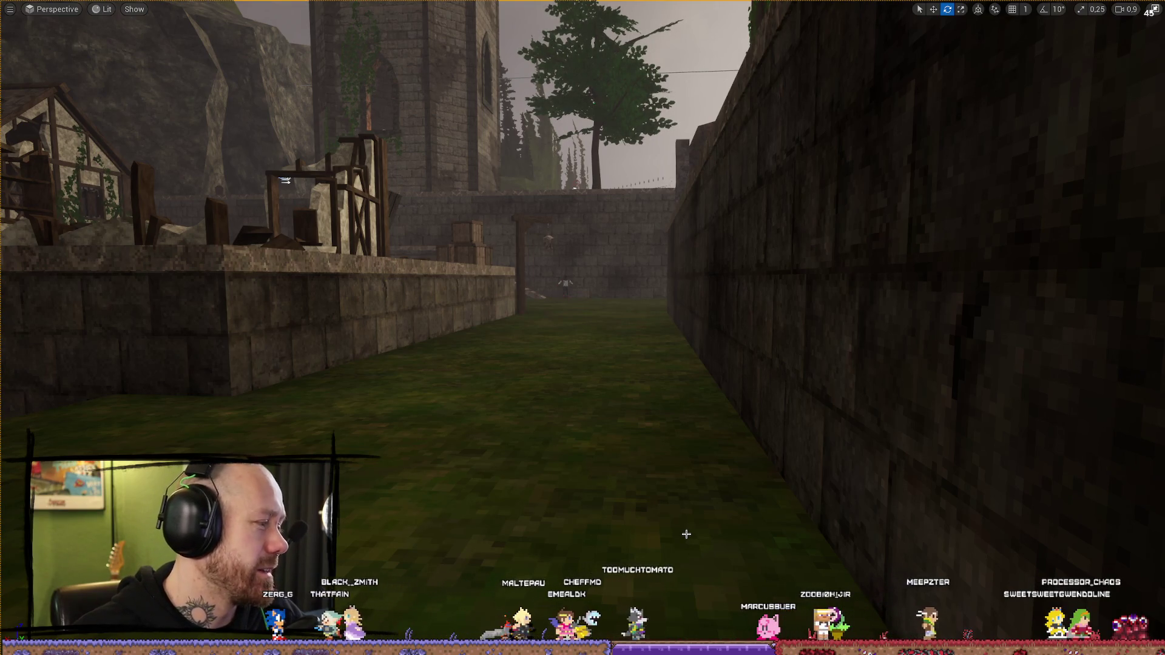
click(563, 281)
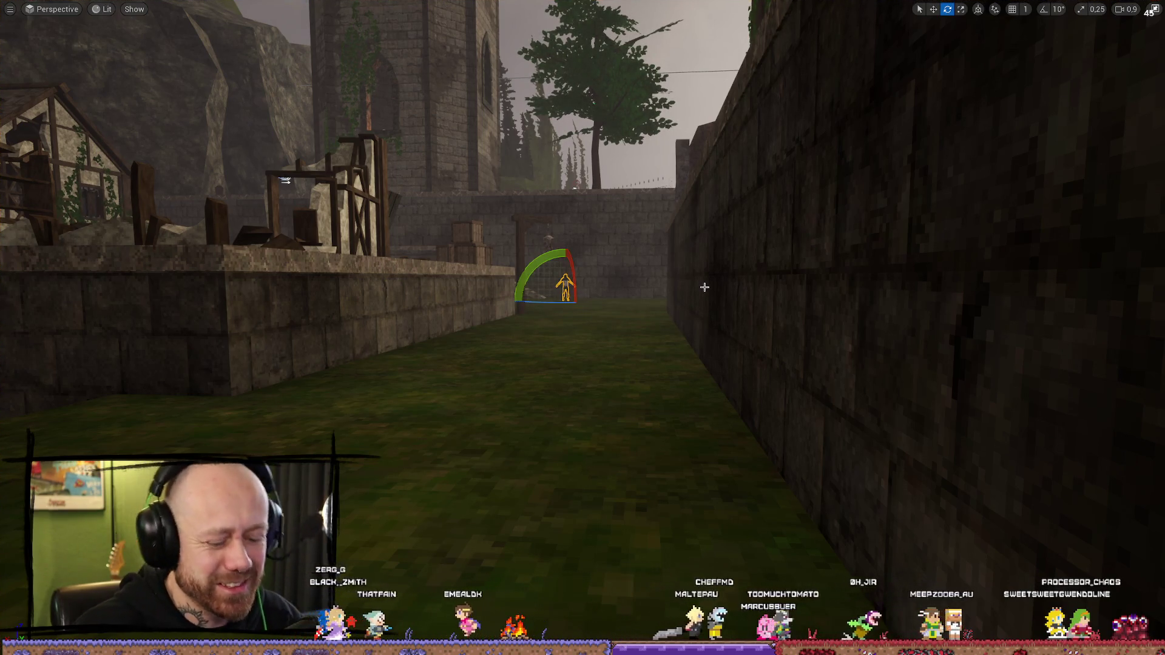
scroll(704, 287, up, 3)
key(w)
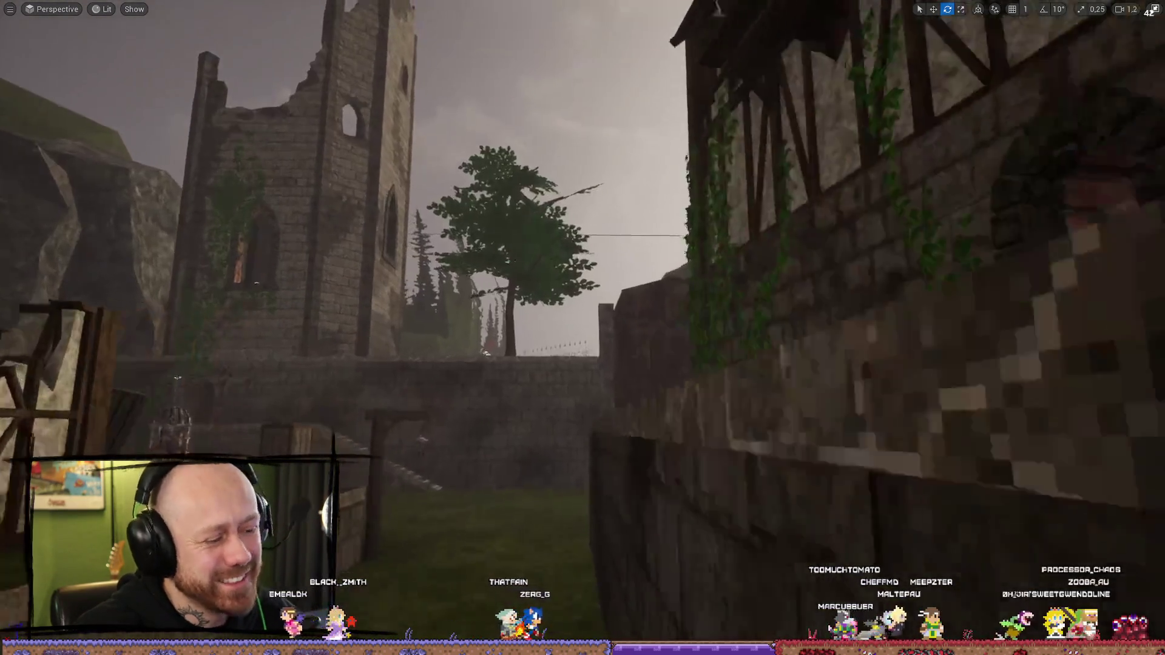
key(ctrl+space)
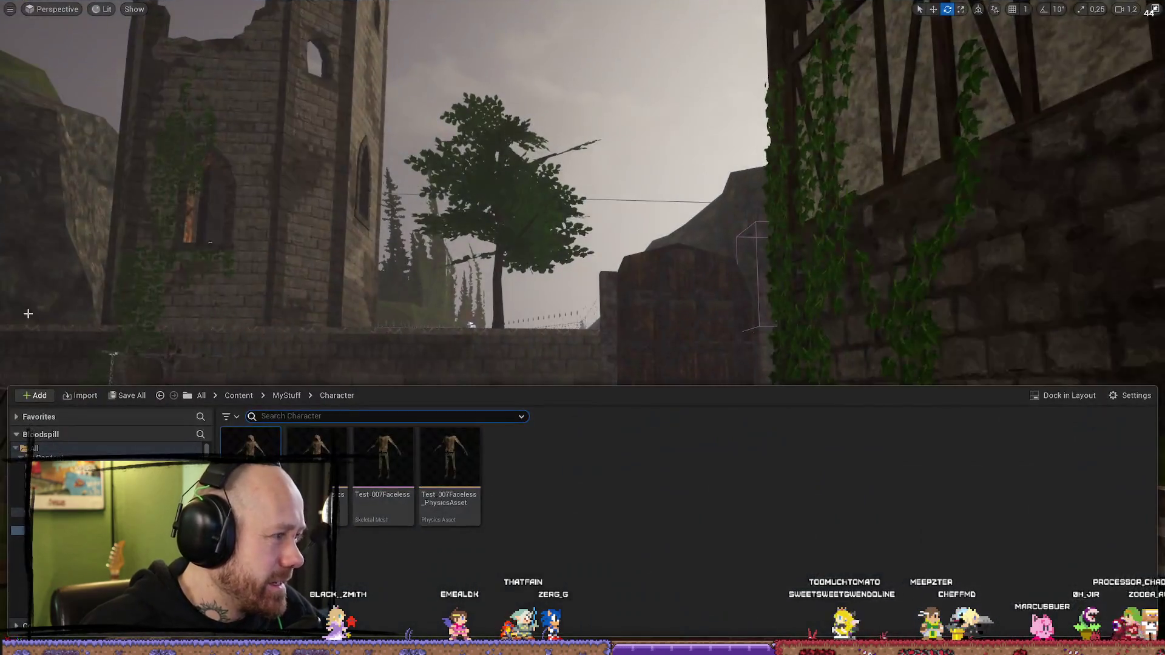
Step: Restore the editor panels, search the Content Drawer for 'character', and open BP_PlayerCharacter
key(F11)
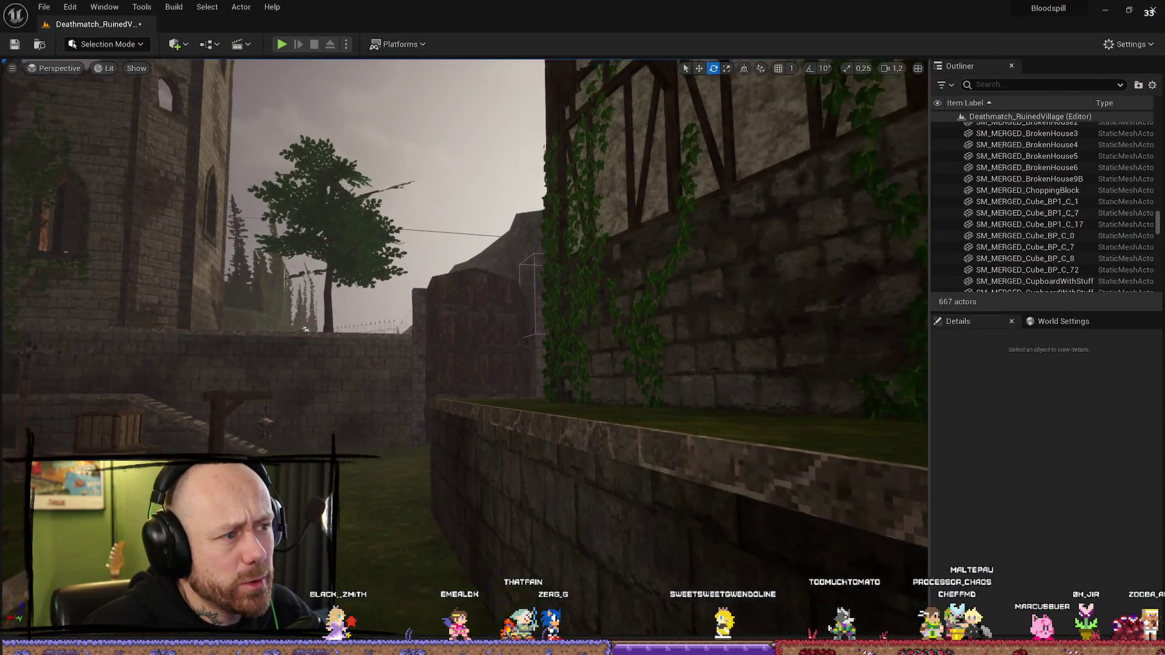
key(ctrl+space)
key(alt+Left)
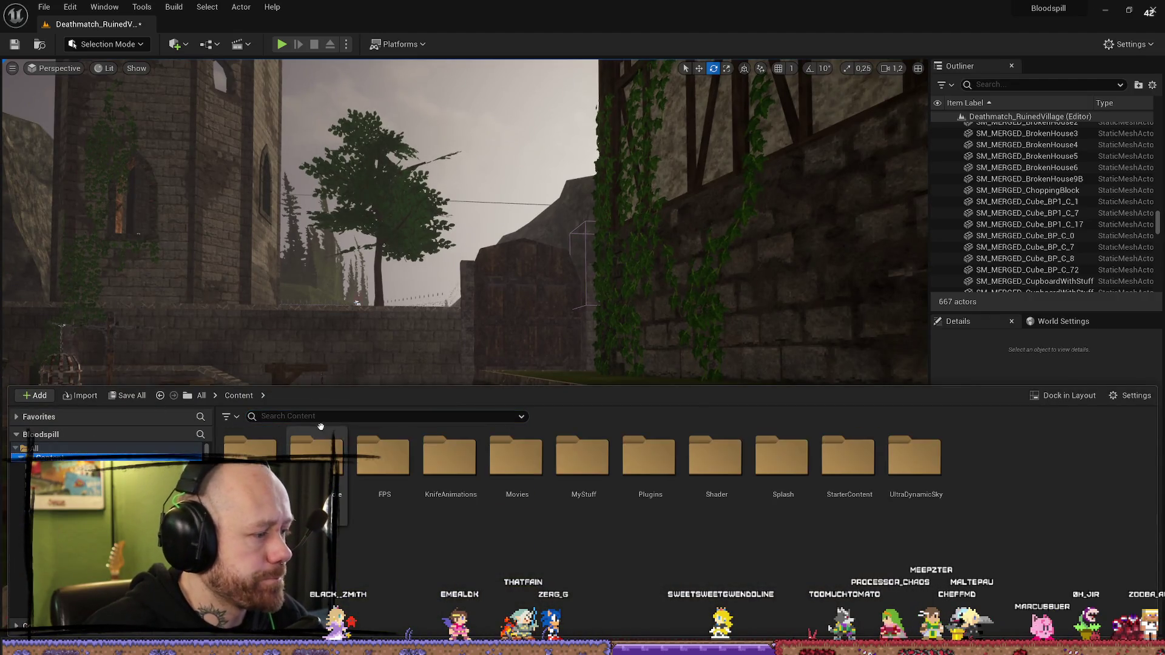
text(character)
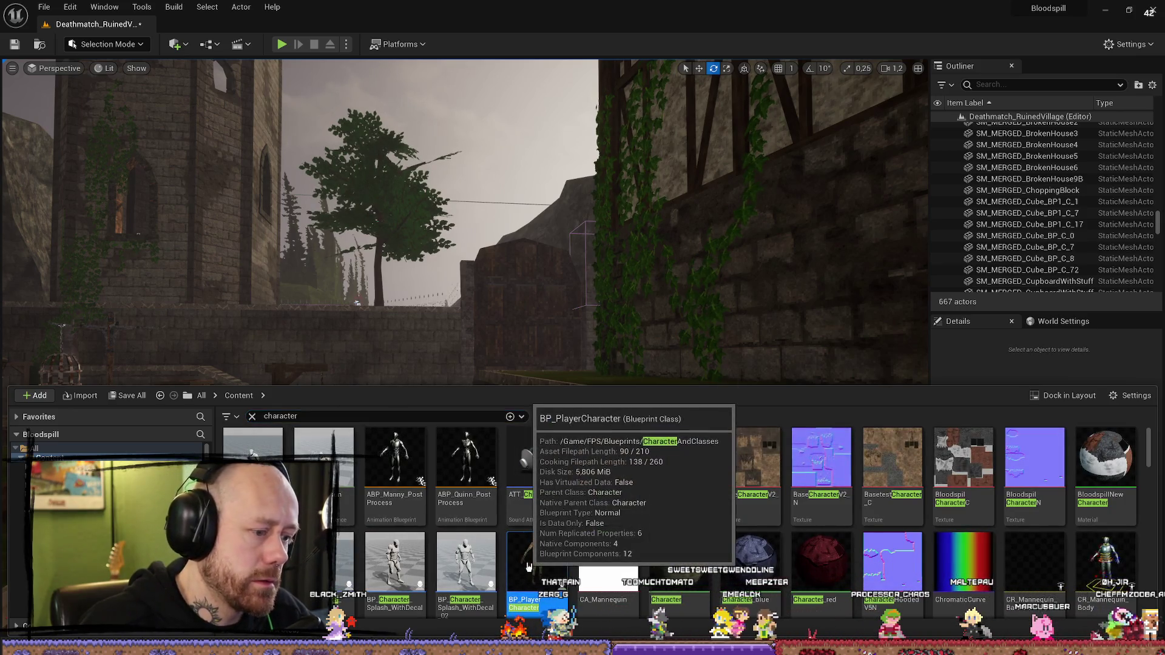
double_click(526, 563)
Step: Set the body mesh's Element 0 material to BloodspillNewCharacter, keeping Cape on the second slot
click(845, 241)
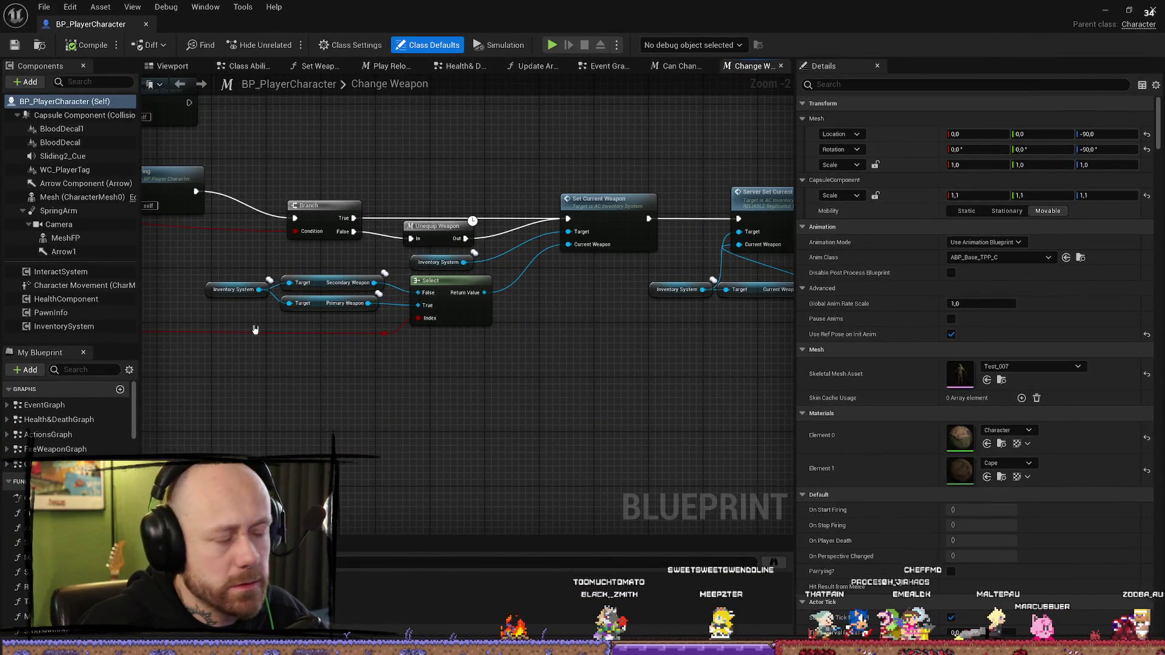
drag(376, 154, 501, 165)
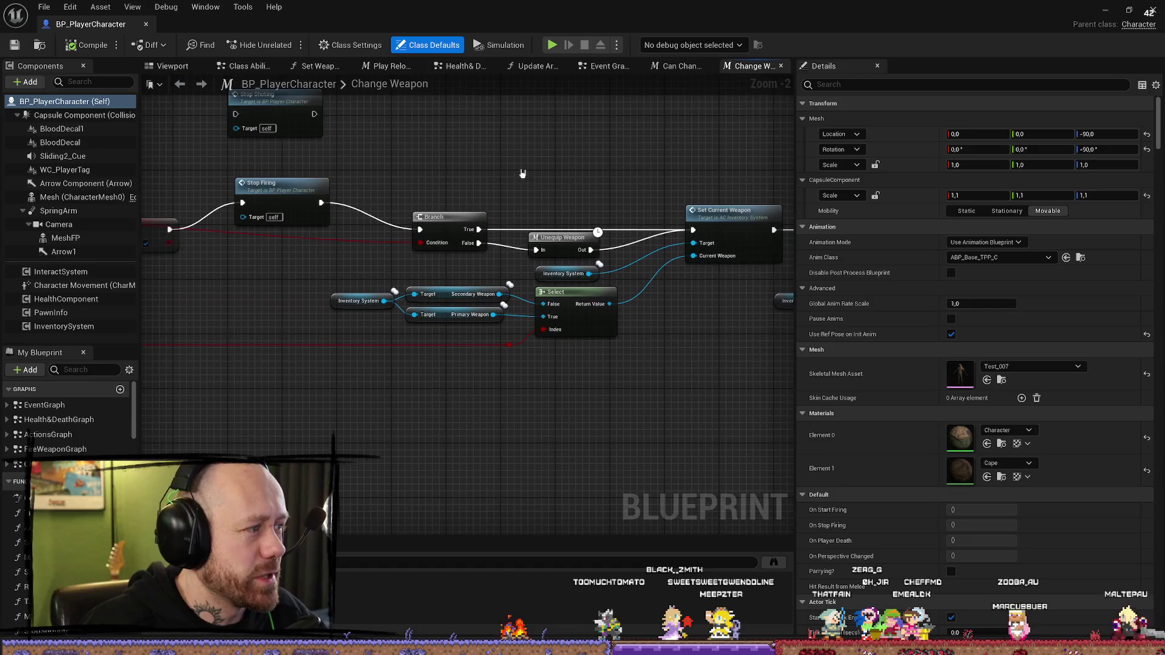
click(1029, 432)
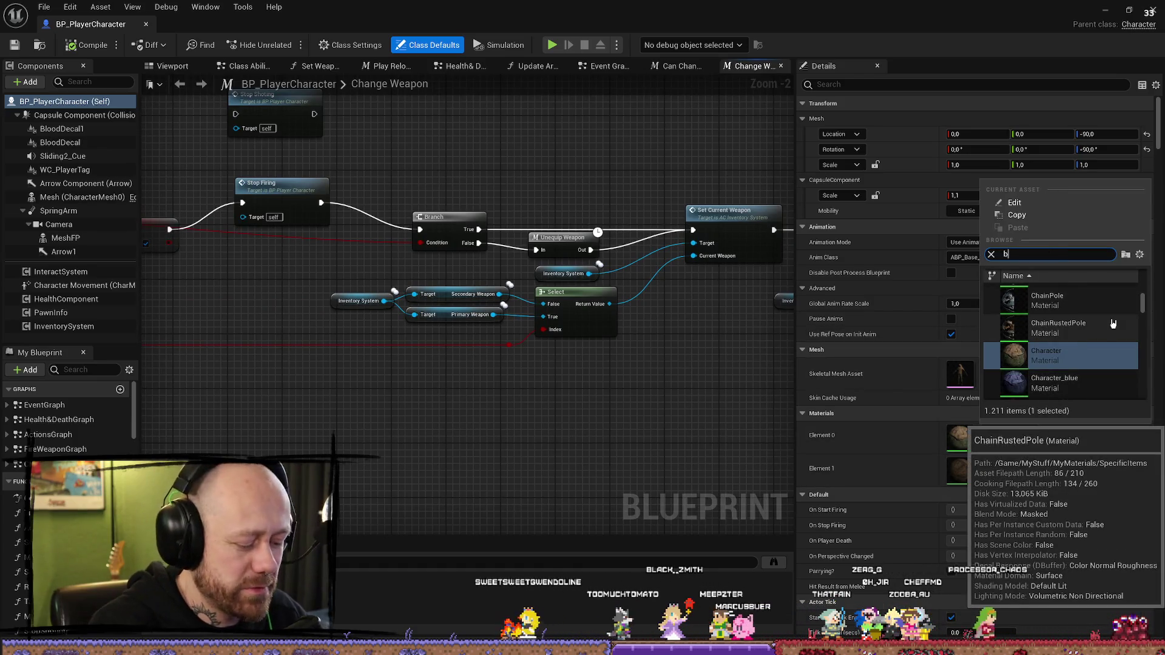
text(bloodspi)
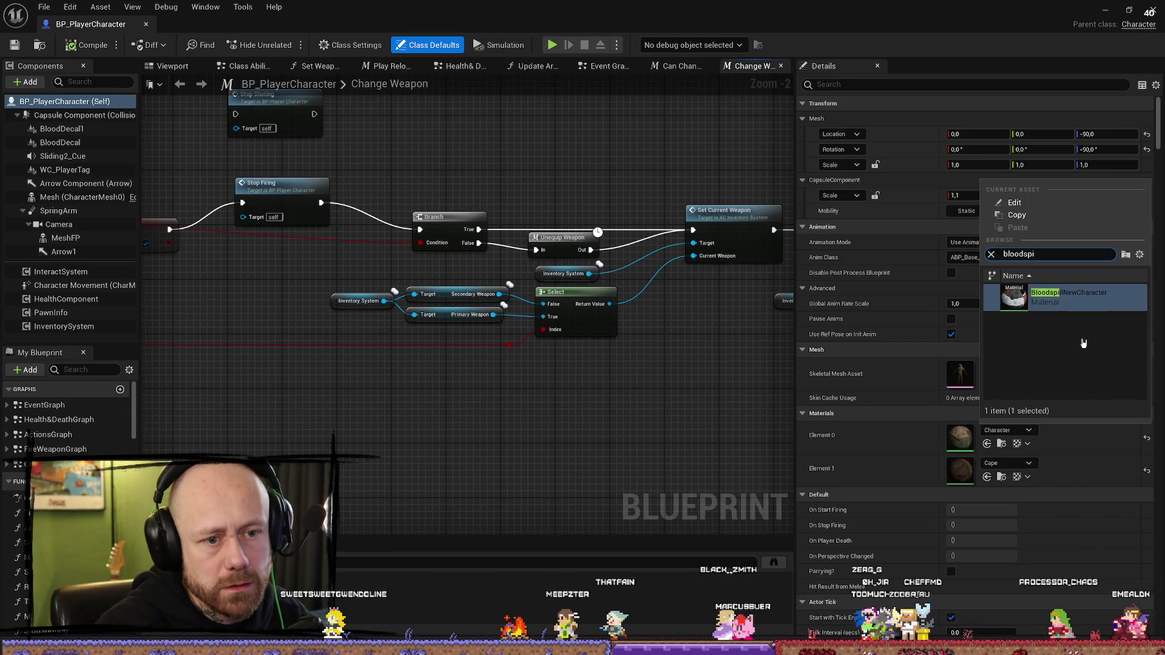
click(1068, 297)
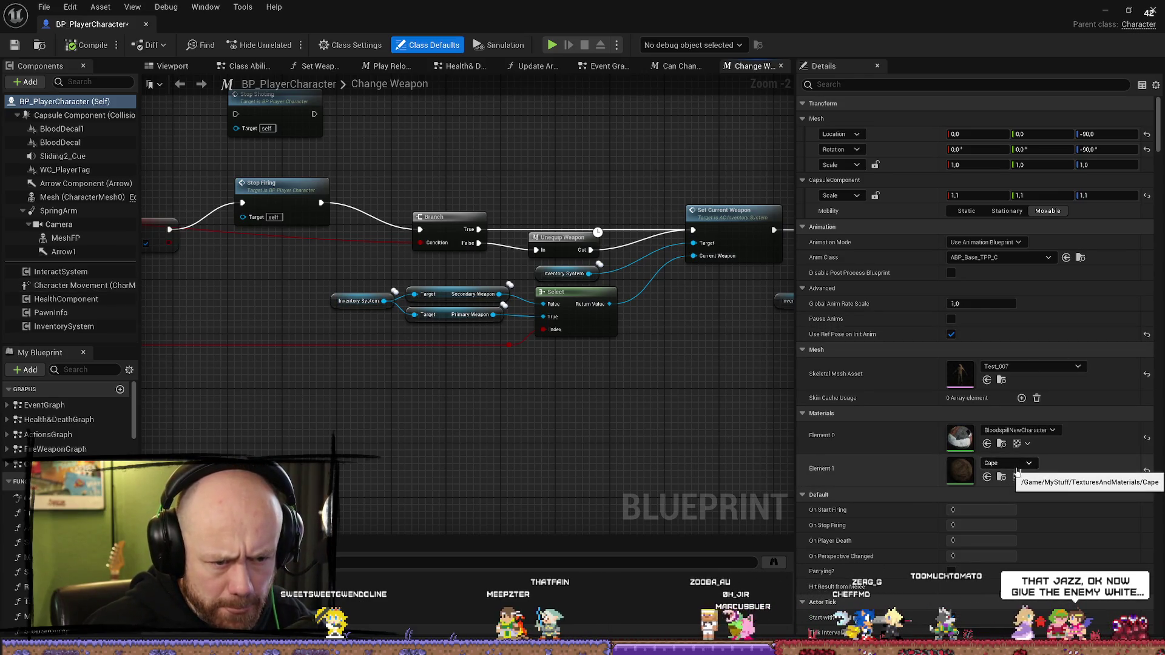
click(90, 199)
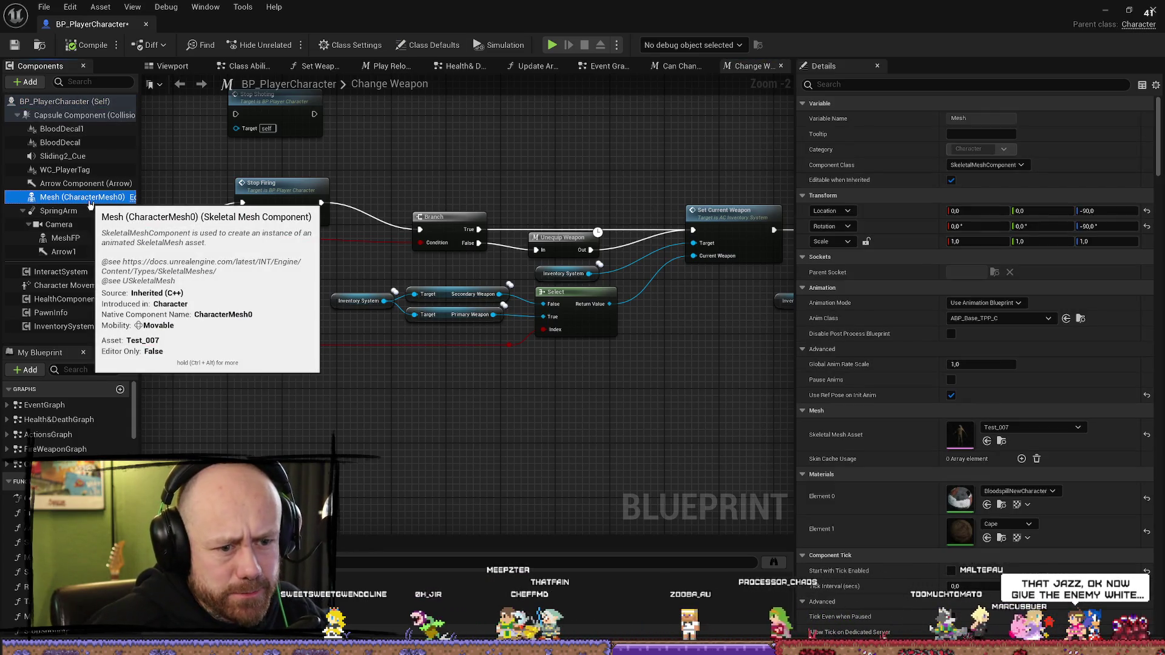
Step: Give the first-person MeshFP component the BloodspillNewCharacter material in Element 0
click(66, 238)
click(1031, 477)
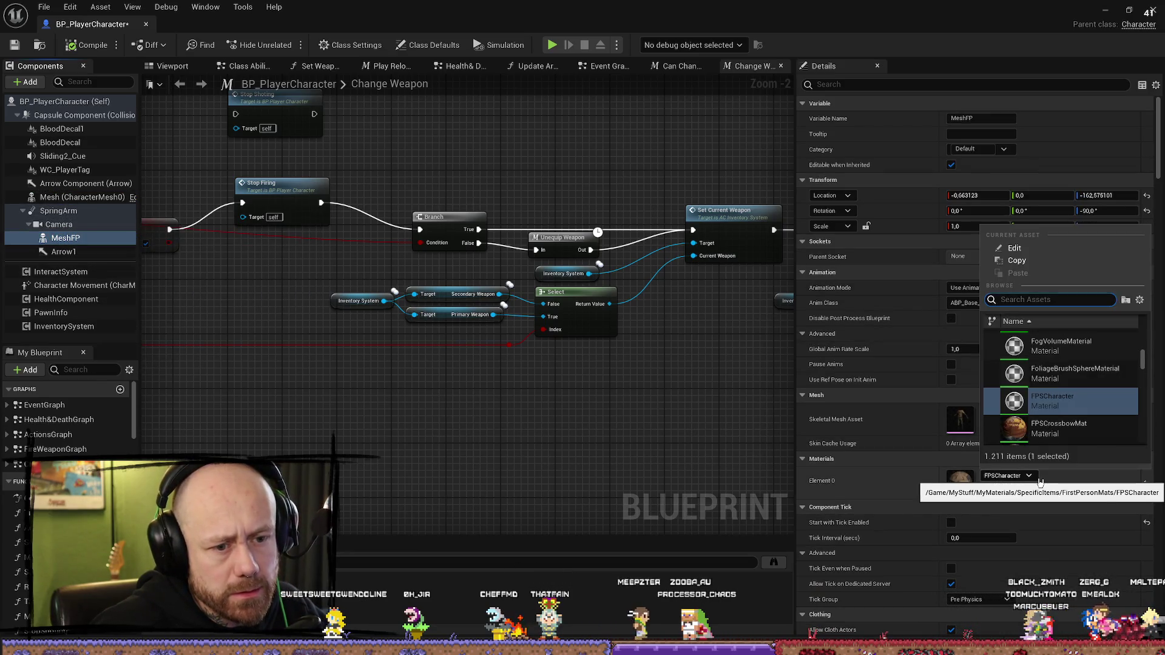
text(bl)
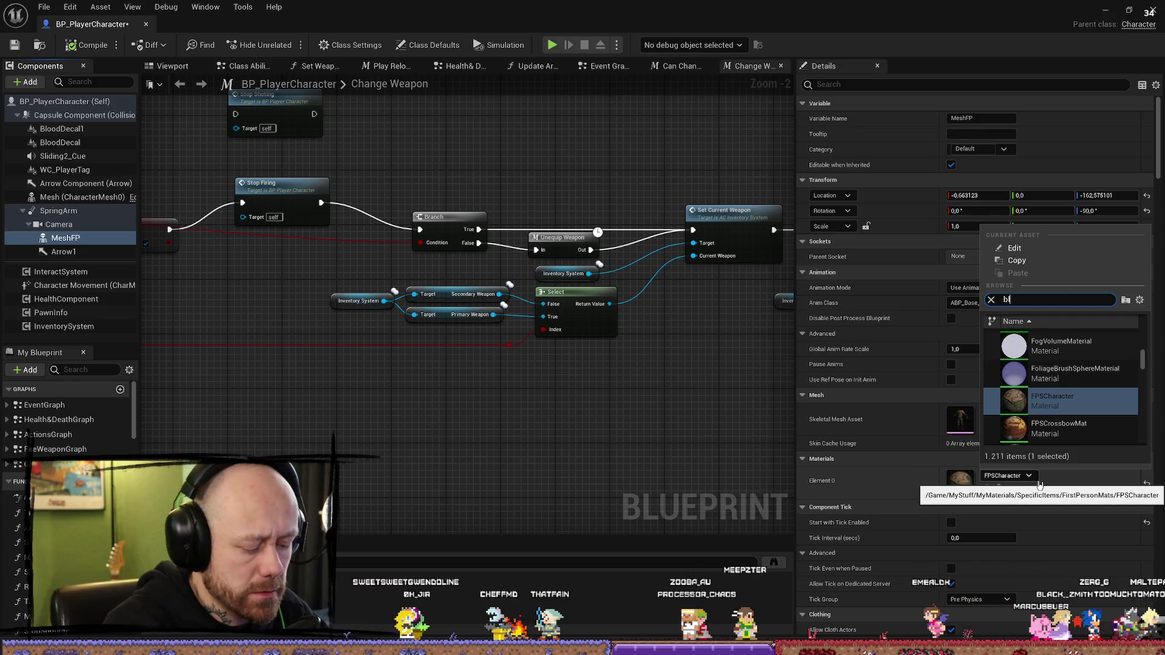
text(oodspi)
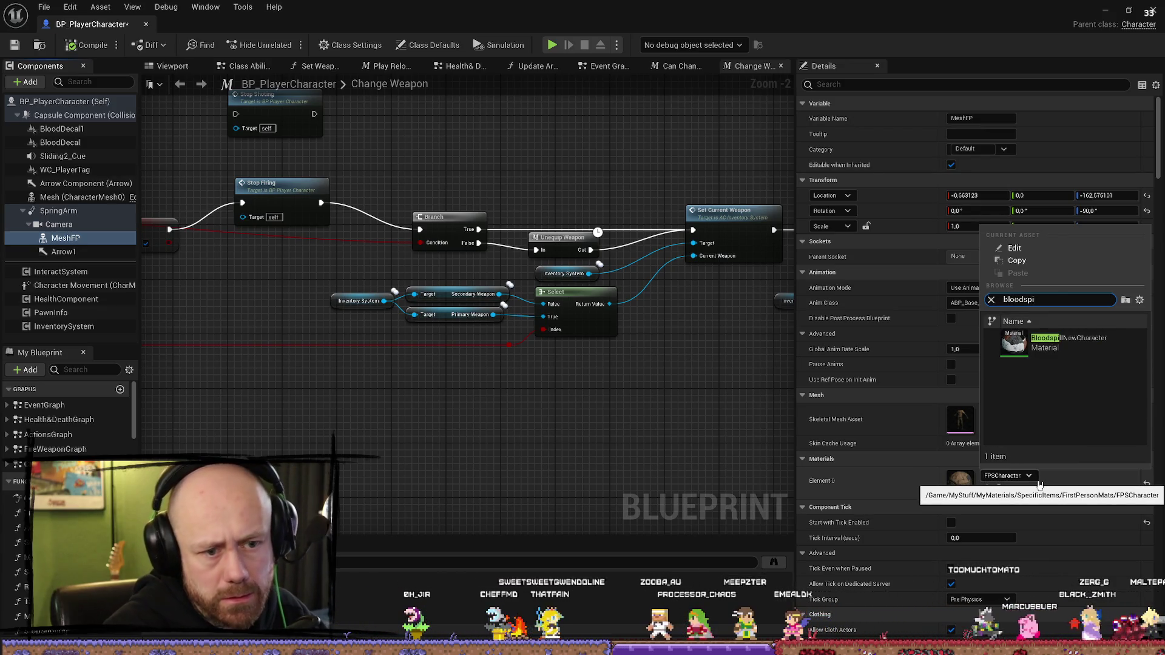
click(1045, 343)
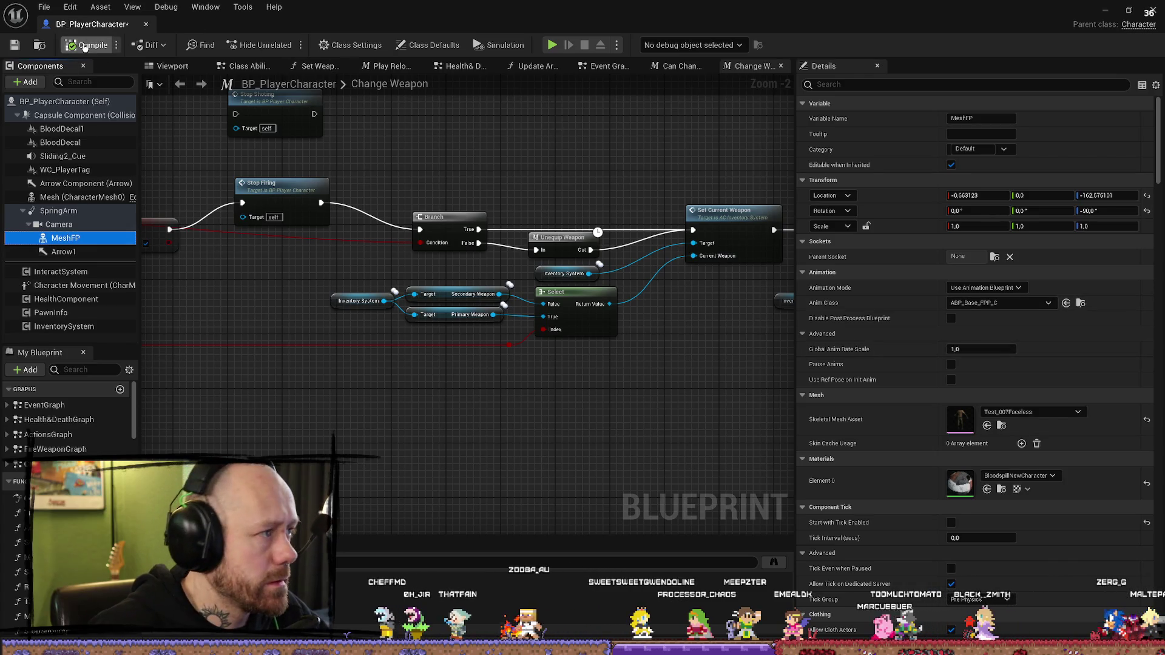
Step: Compile and save BP_PlayerCharacter, then return to the Deathmatch_RuinedVillage level view
click(16, 46)
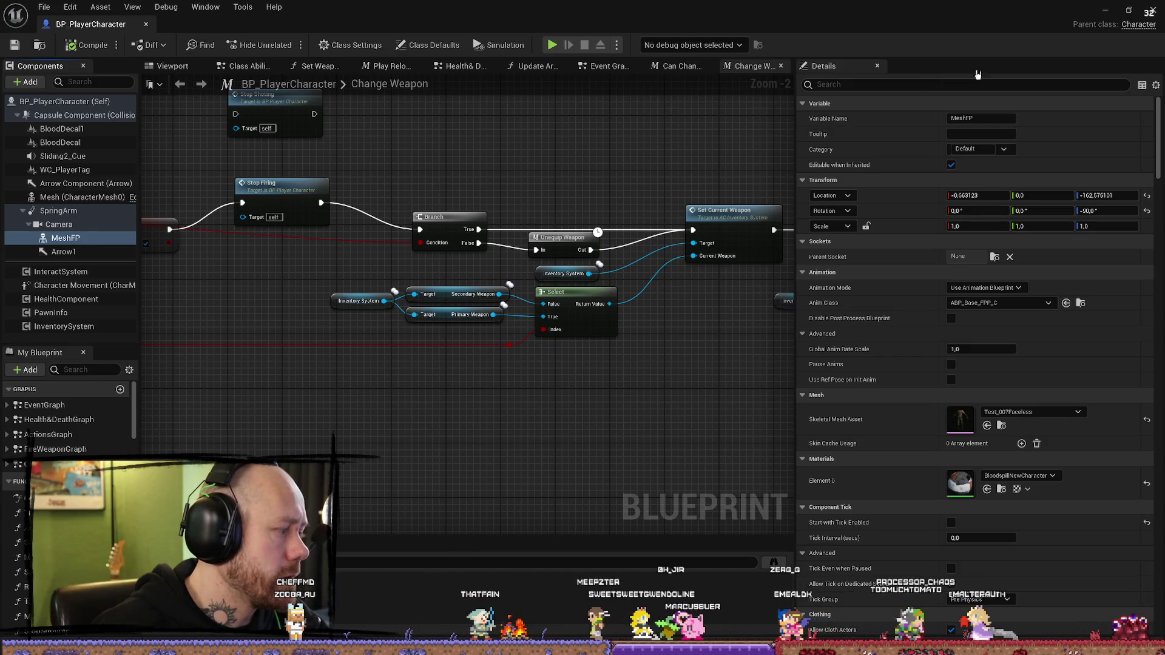
key(alt+Tab)
drag(611, 207, 520, 194)
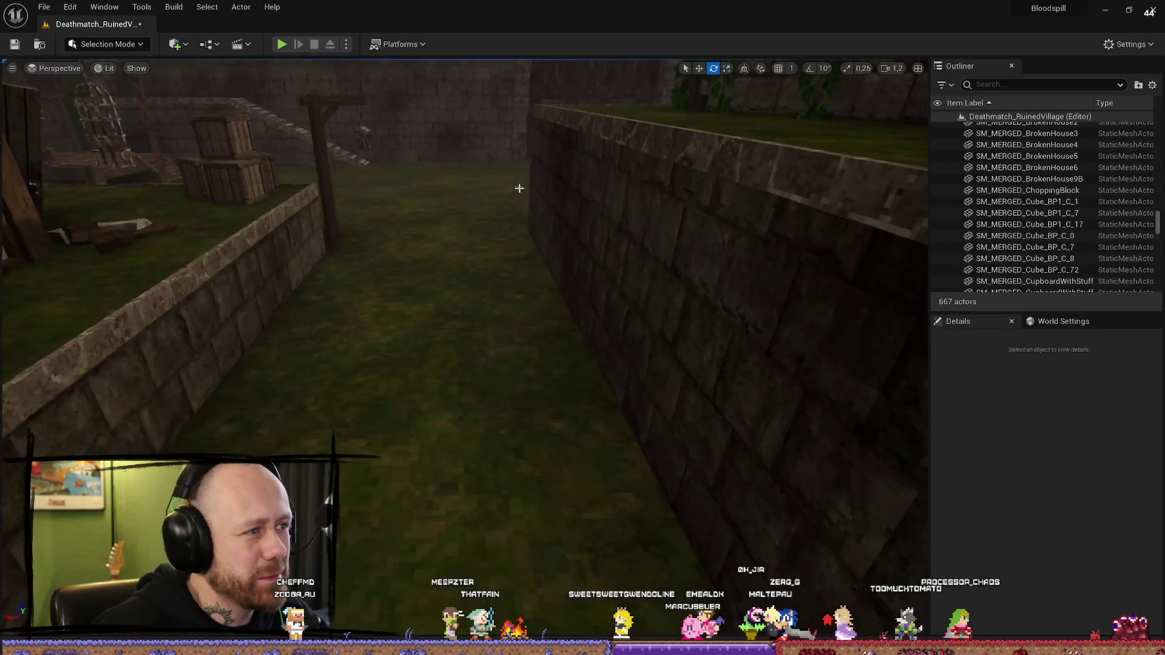
Step: Launch a fullscreen Play-in-Editor session and change the loadout charm
key(alt+p)
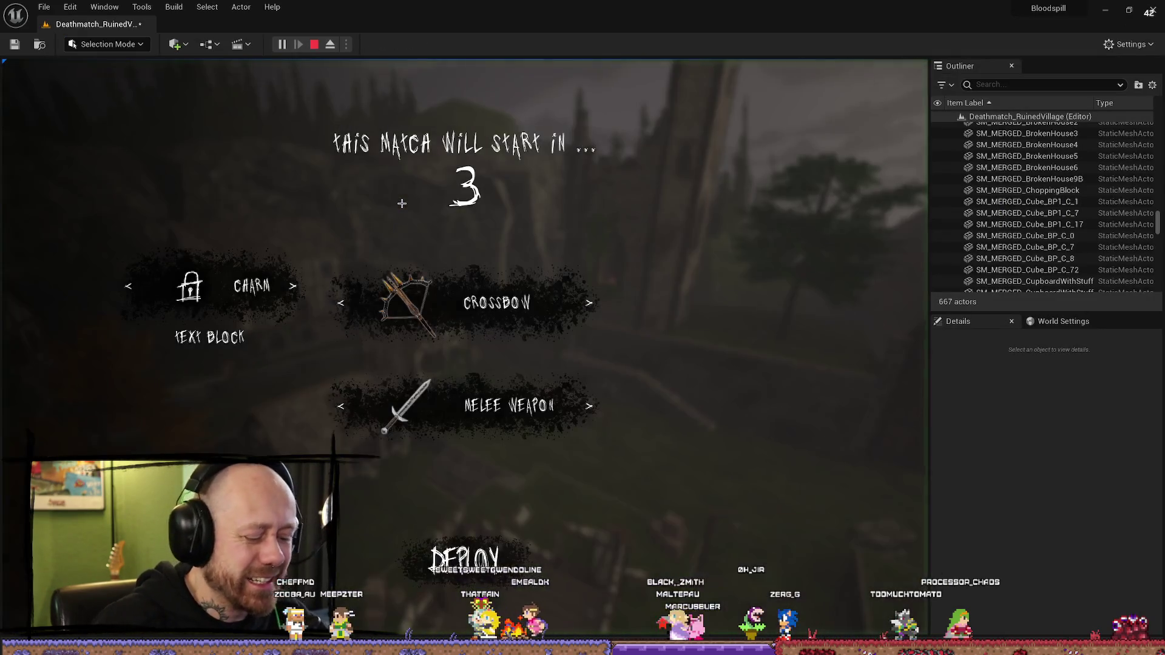
key(F11)
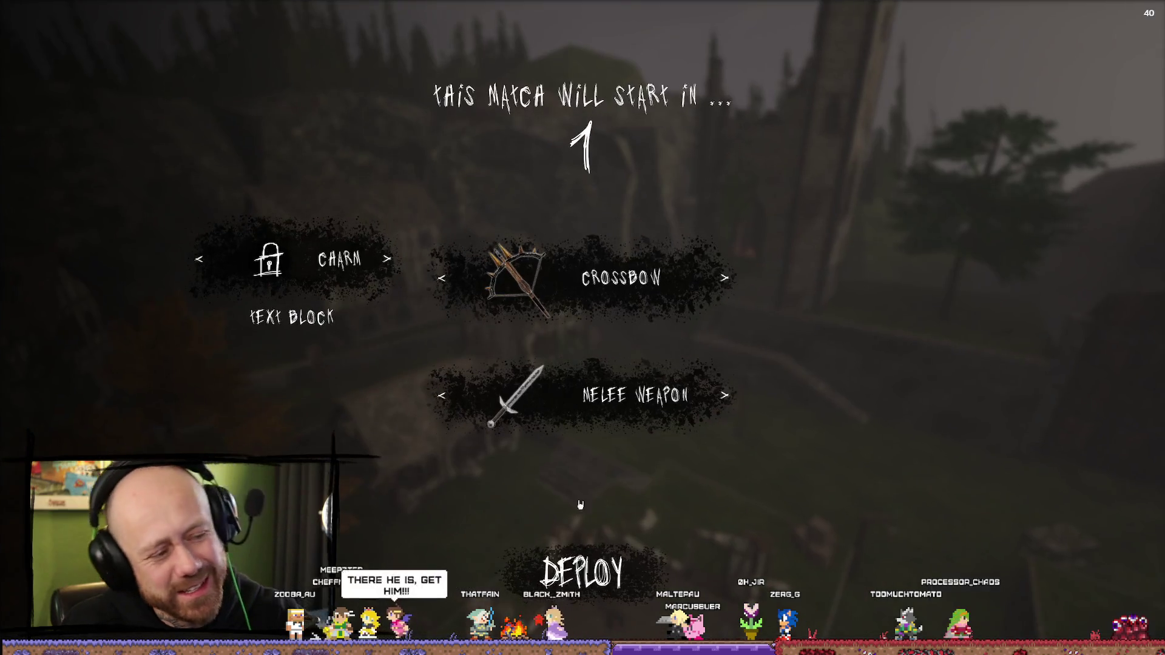
click(382, 259)
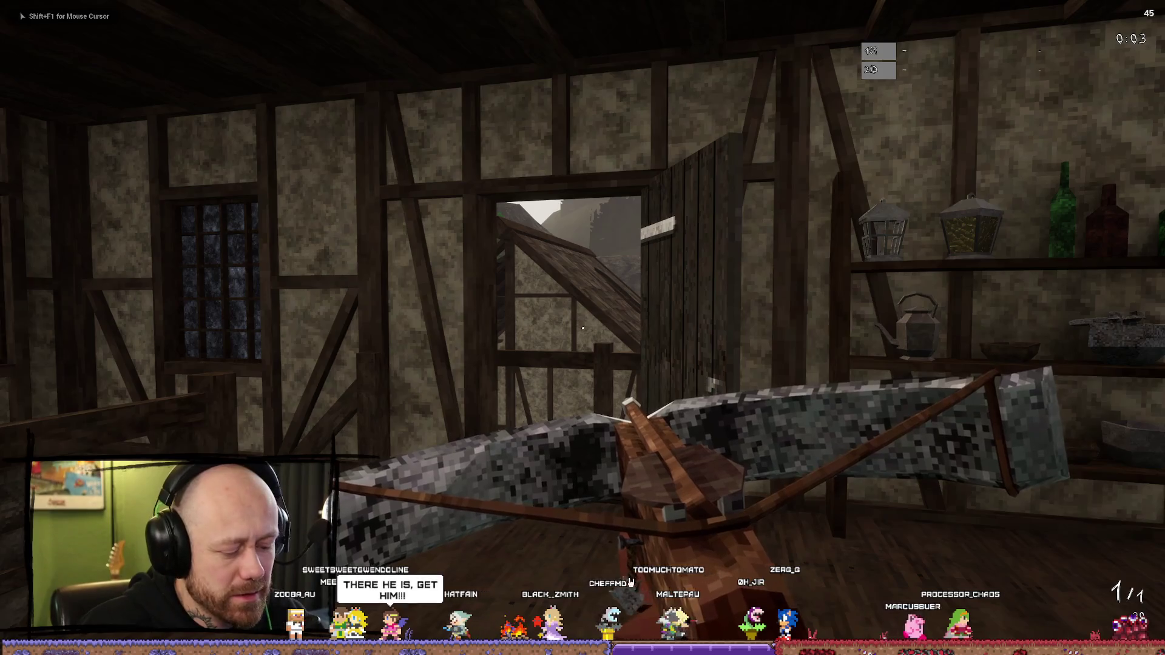
Step: Leave the current match and start a new Deathmatch on the village map
key(Escape)
click(296, 337)
click(458, 402)
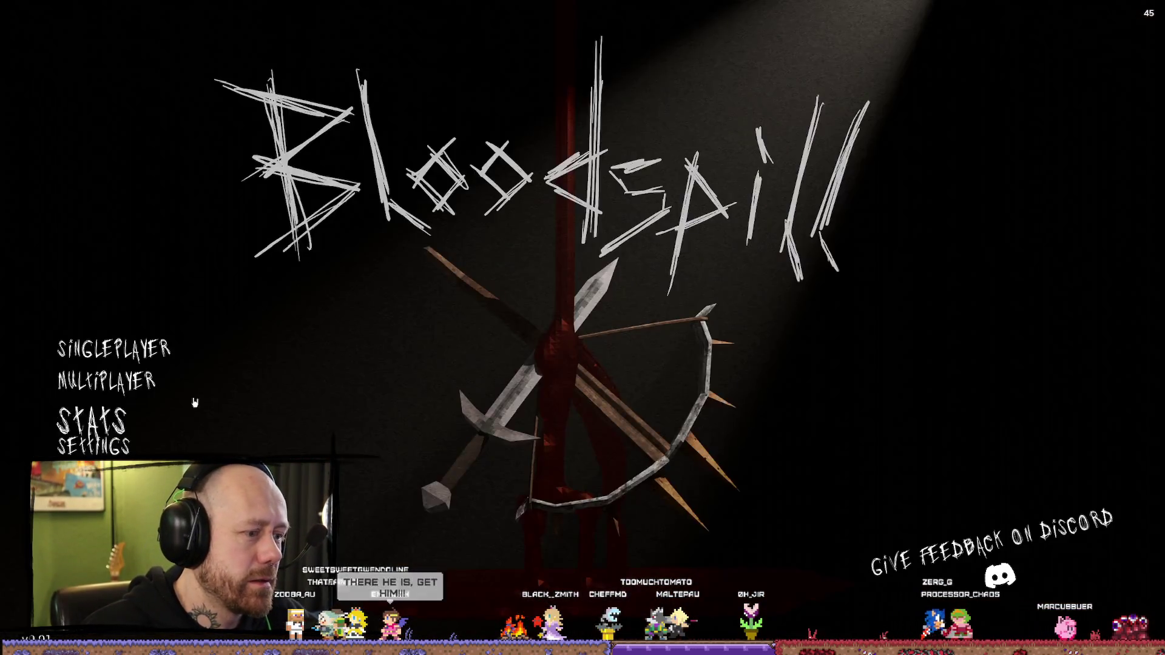
click(91, 338)
click(1087, 613)
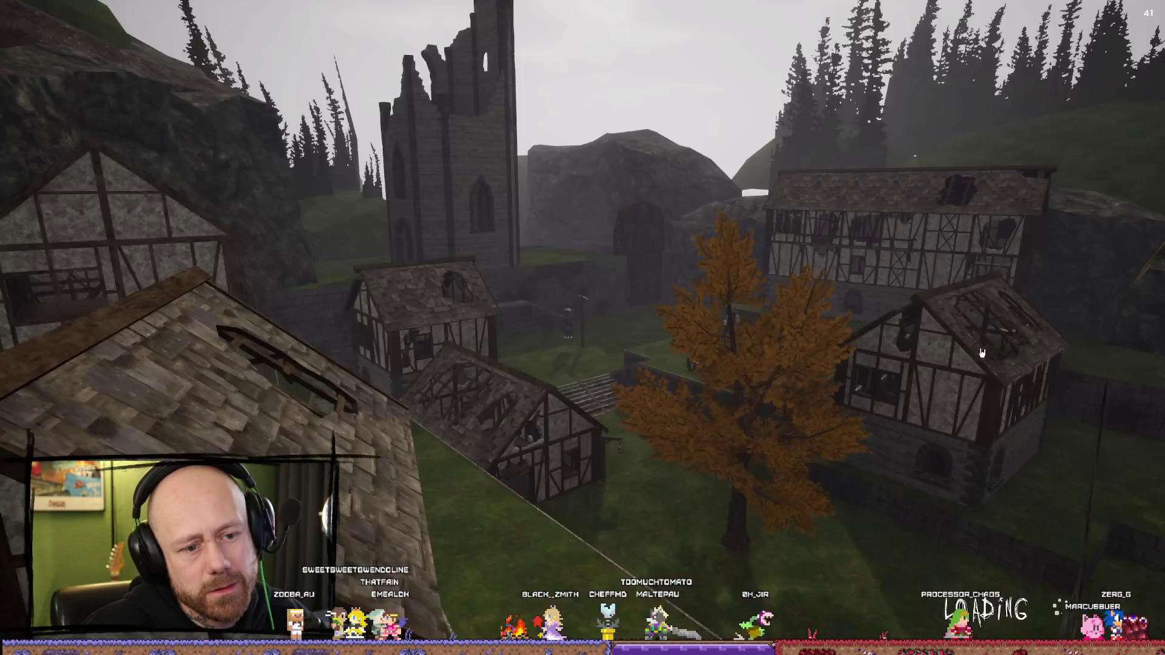
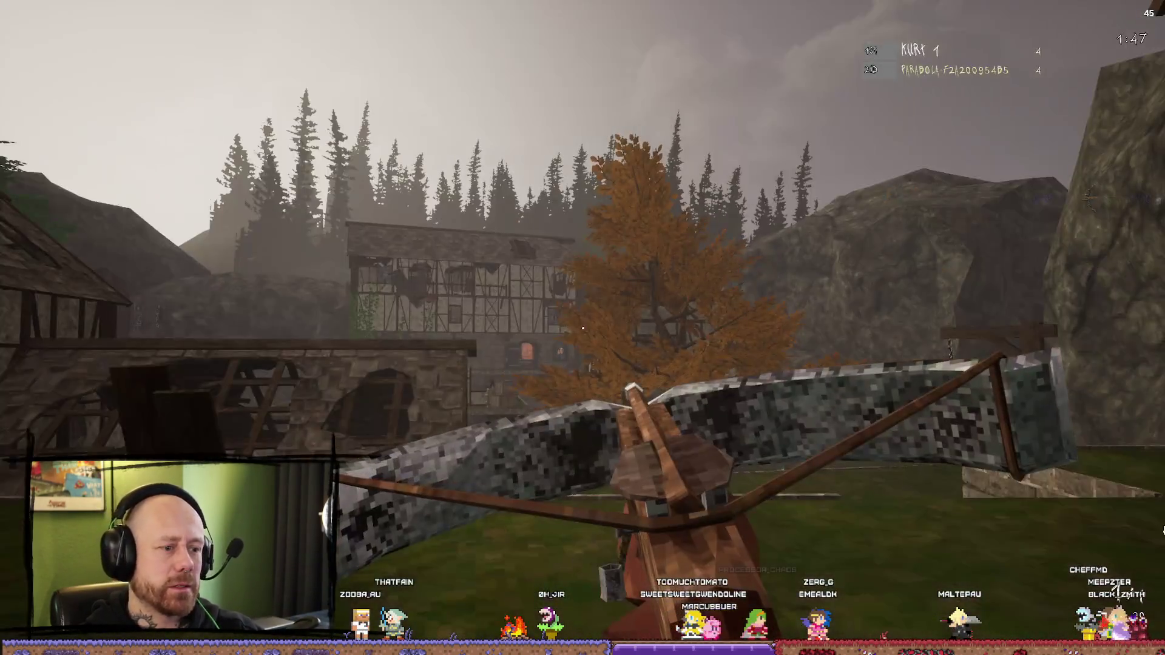
Step: Stop the play test and quit the editor, choosing Don't Save for the two changed assets
key(Escape)
click(1156, 8)
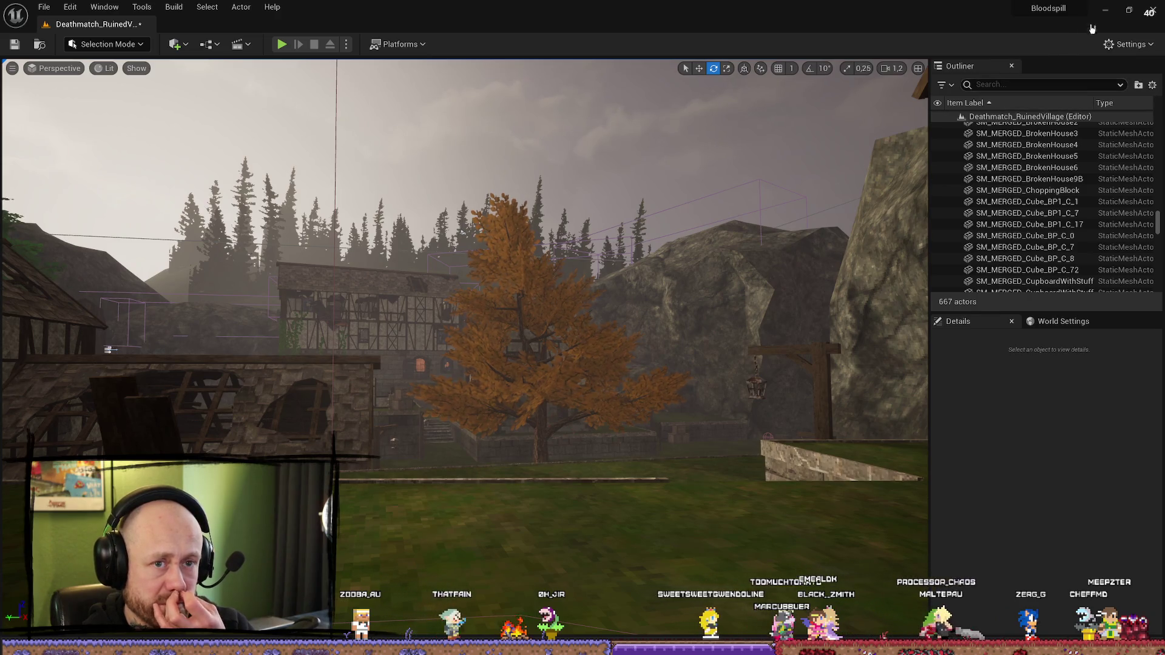
click(1154, 9)
click(682, 461)
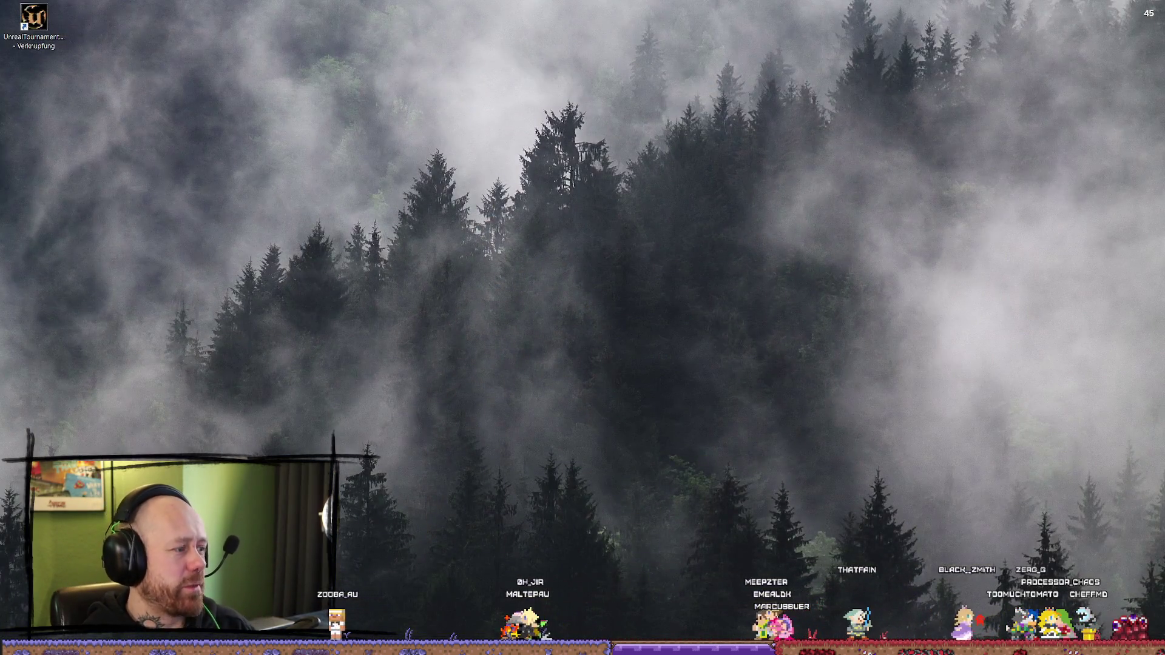
key(alt+Tab)
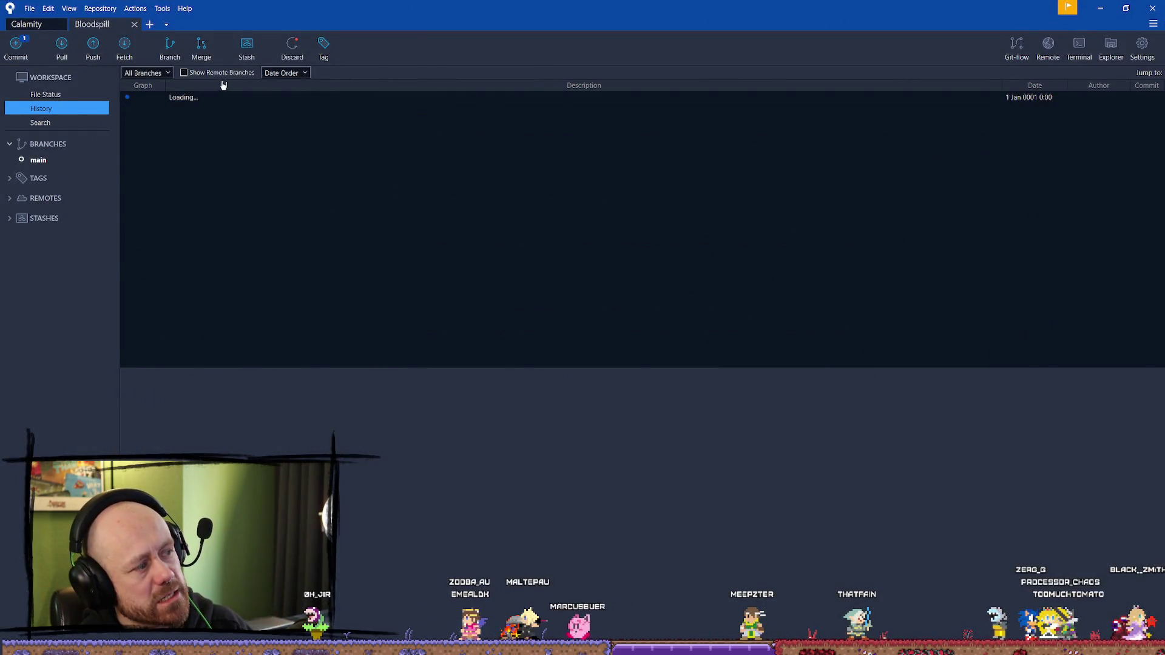
Step: Review the uncommitted changes, inspecting the diff of BP_PlayerCharacter.uasset
click(309, 109)
click(309, 97)
click(357, 558)
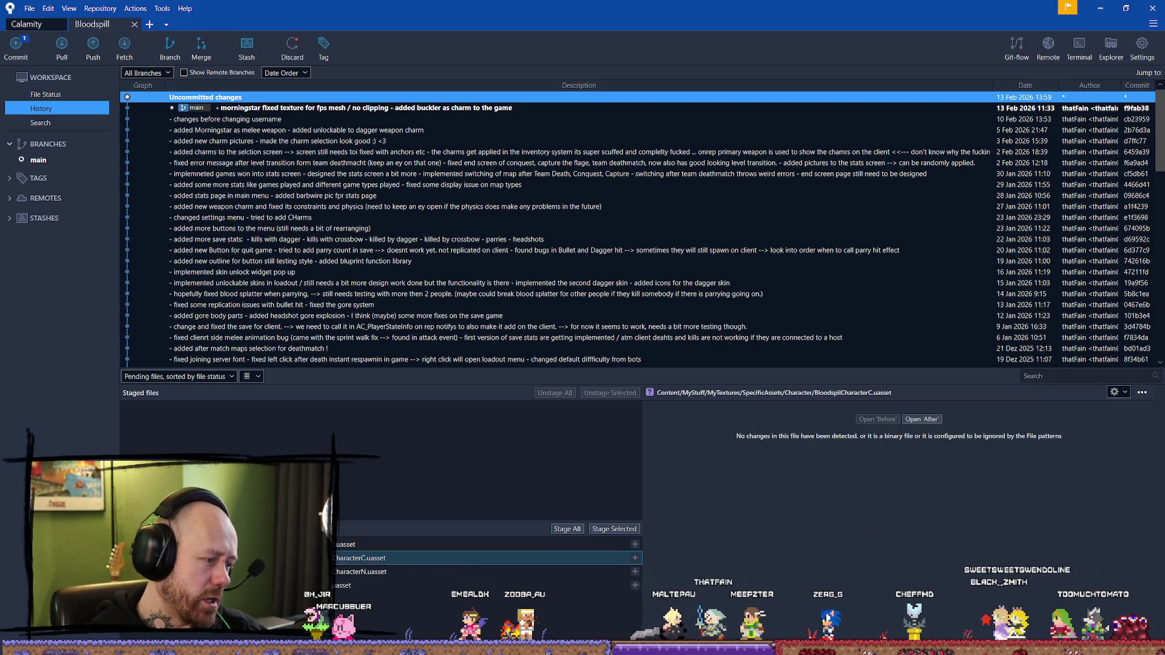
click(510, 545)
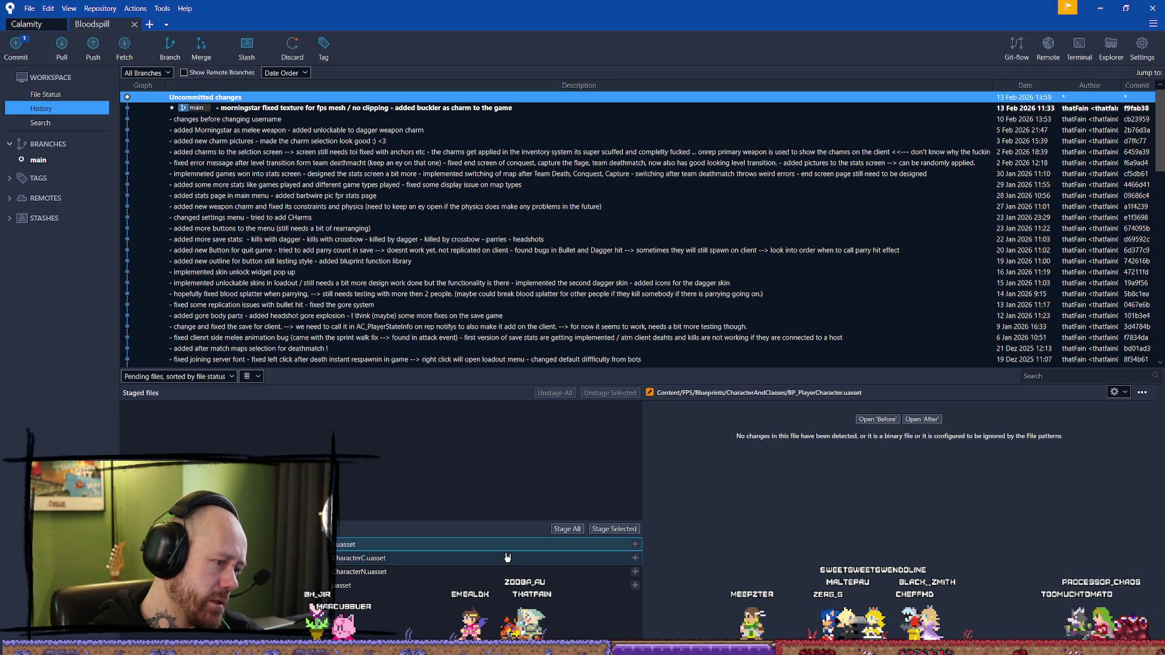
Step: Revert and confirm discarding the uncommitted changes to BP_PlayerCharacter.uasset
right_click(267, 539)
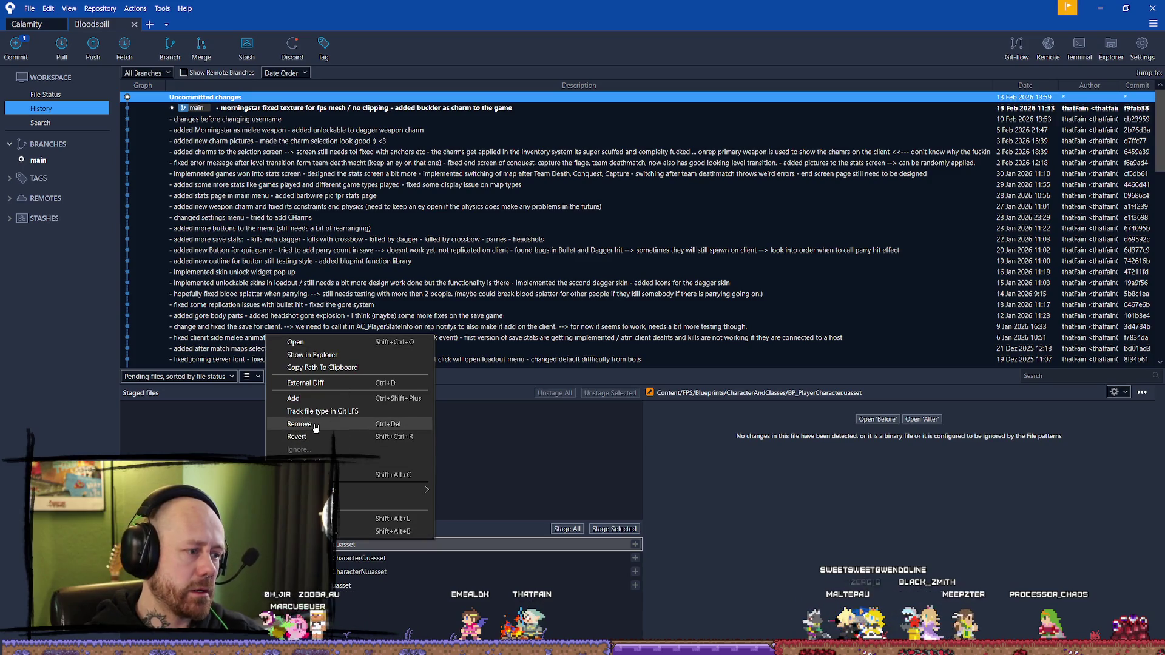
click(296, 436)
click(644, 157)
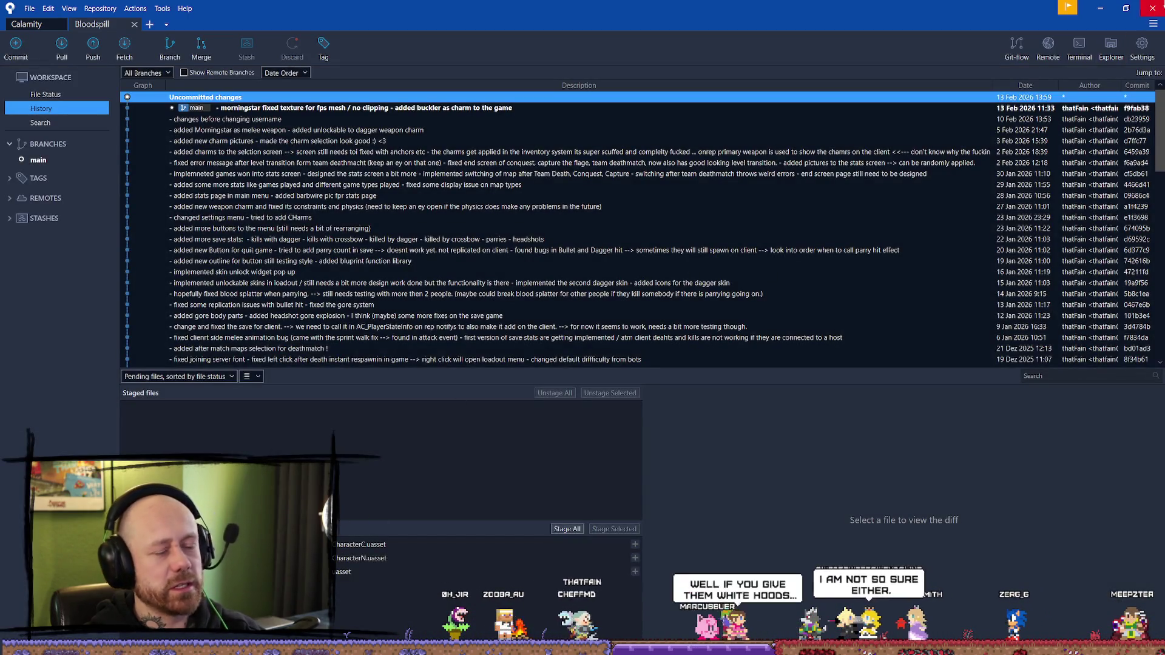
key(alt+Tab)
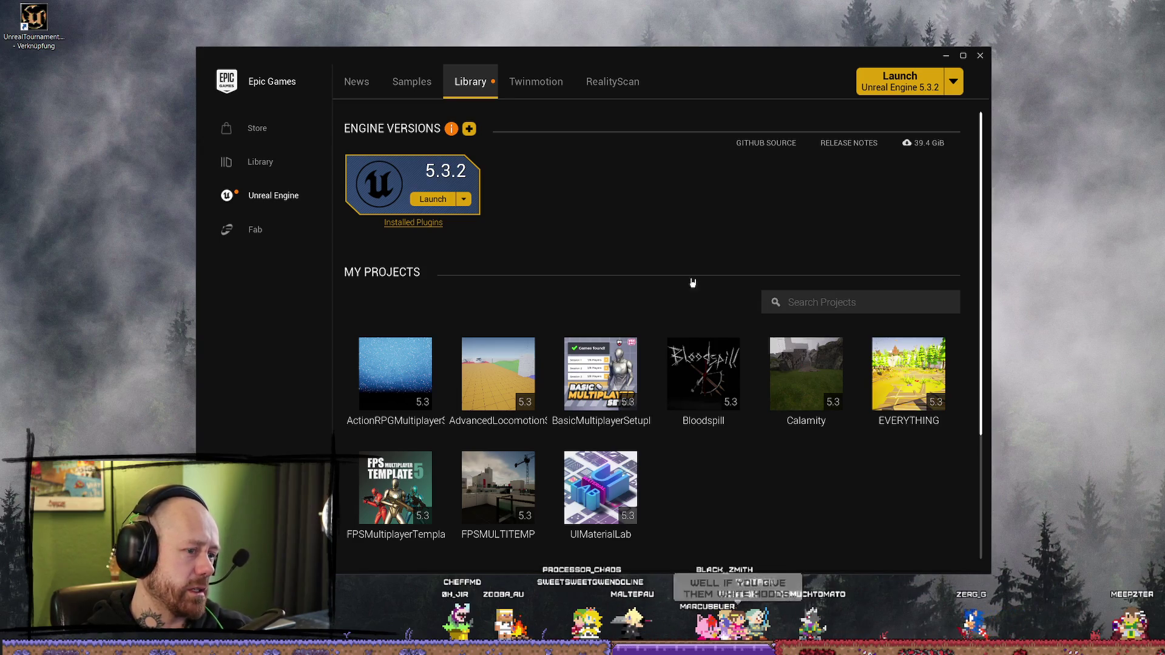
Step: Launch the Calamity project from My Projects in Unreal Engine 5.3.2
double_click(808, 365)
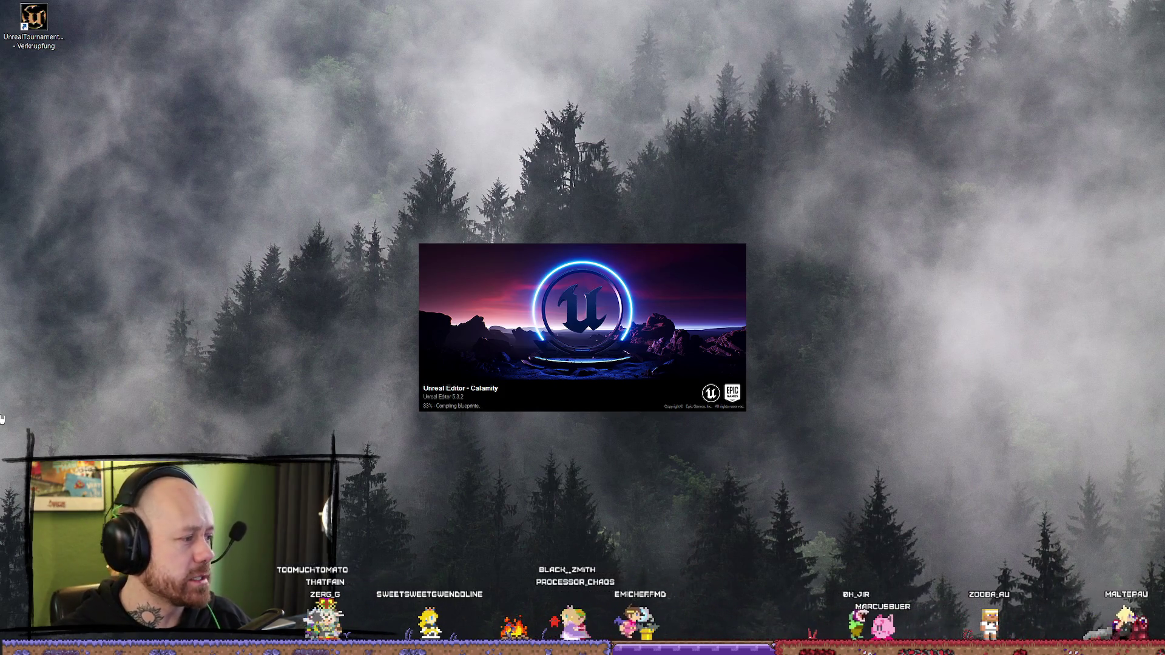
key(alt+Tab)
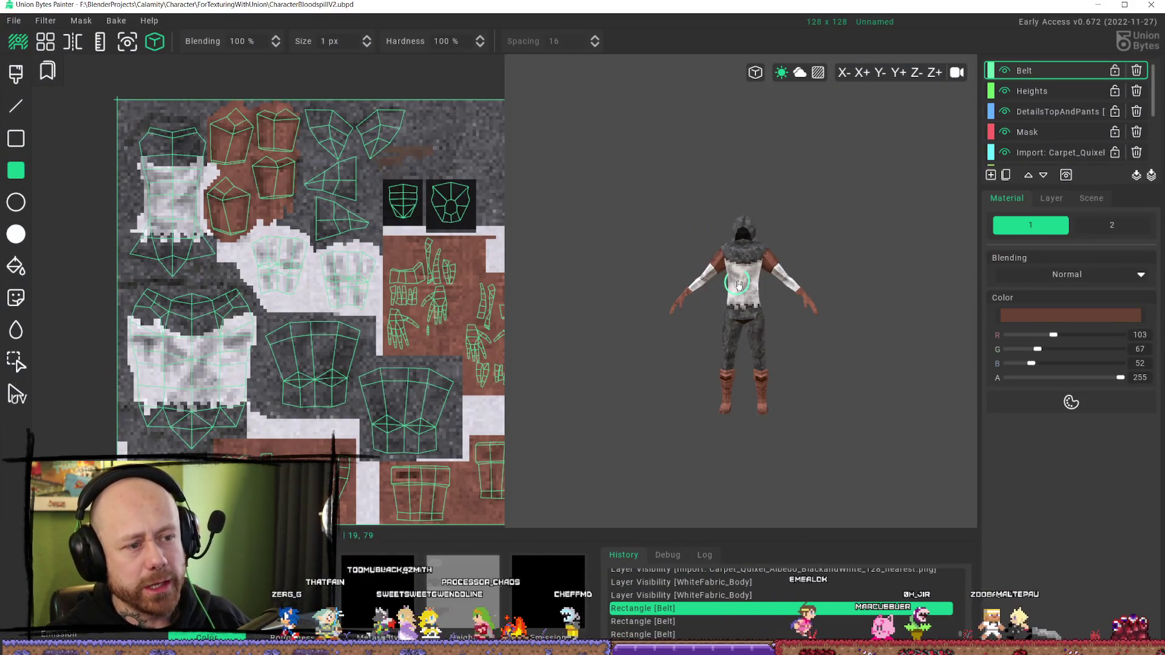
Step: Rotate the 3D preview and toggle the DetailsTopAndPants and Mask layers off and back on
mouse_move(758, 346)
mouse_down()
mouse_move(765, 326)
mouse_move(801, 328)
mouse_move(715, 328)
mouse_move(746, 327)
mouse_move(734, 329)
mouse_up()
scroll(733, 331, down, 1)
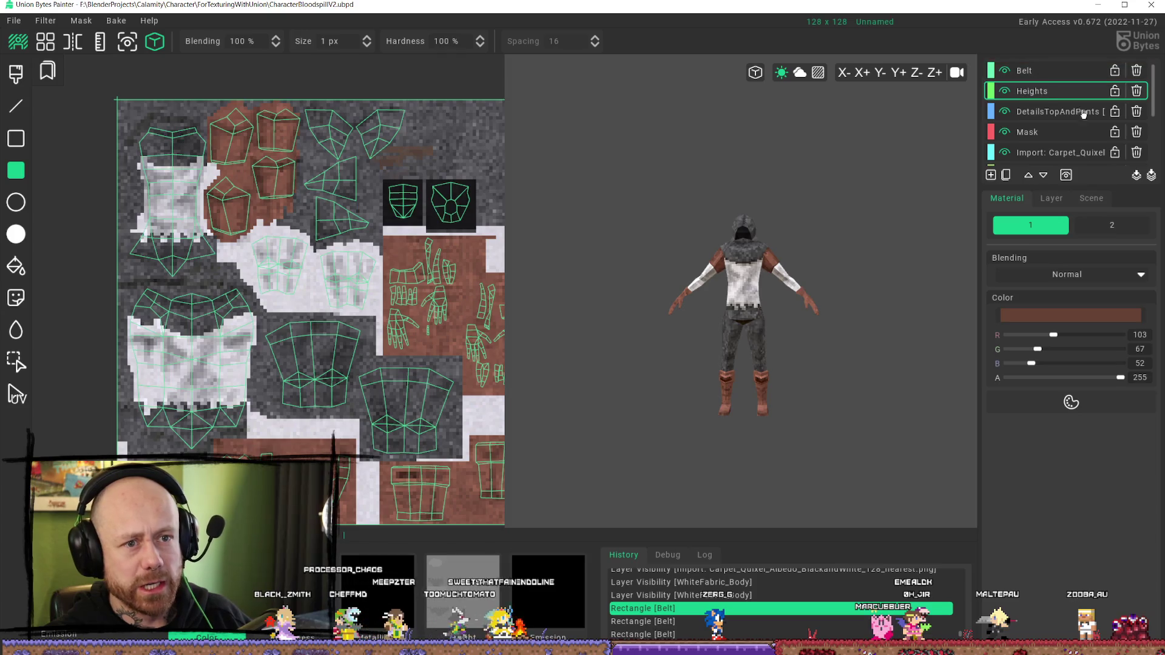
click(1004, 112)
click(1004, 112)
click(1004, 131)
click(1004, 132)
Step: Select the Import: Carpet_Quixel layer and hide it twice to compare, leaving it visible
click(1029, 154)
click(1004, 153)
click(1004, 152)
click(1004, 152)
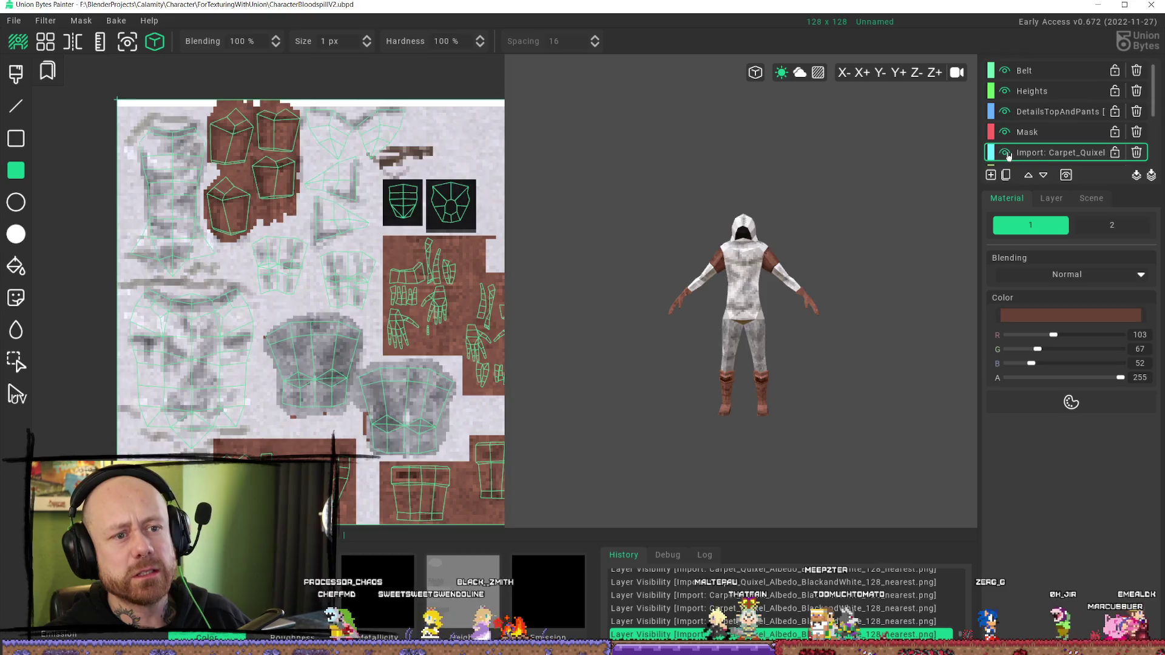
click(1005, 152)
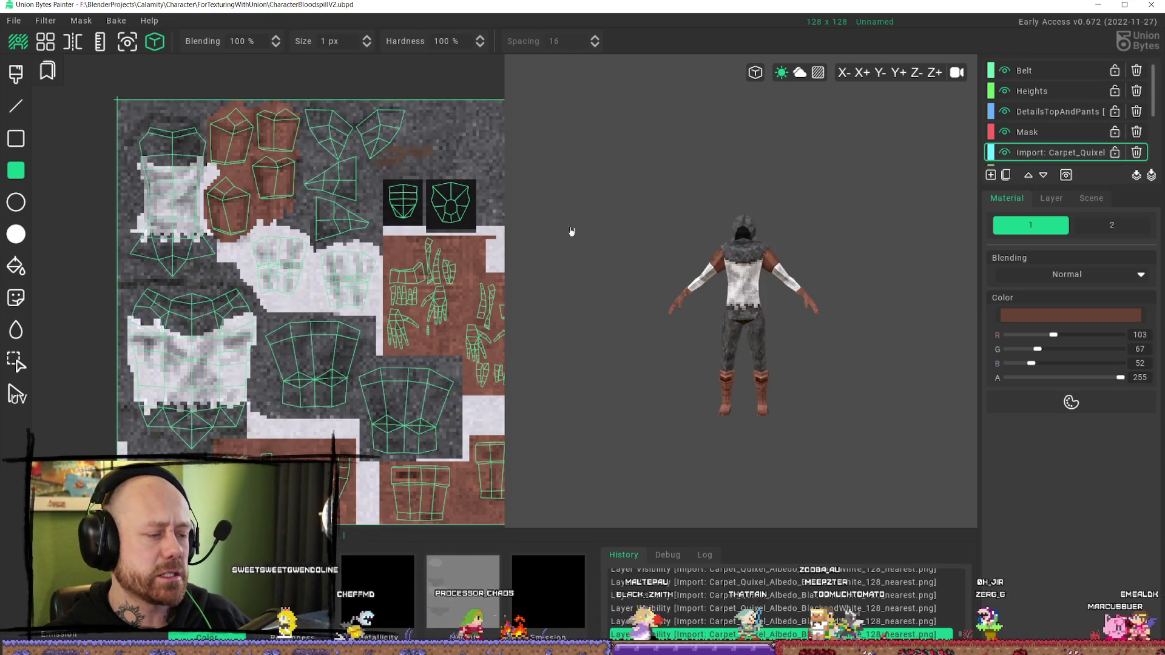
scroll(659, 249, down, 2)
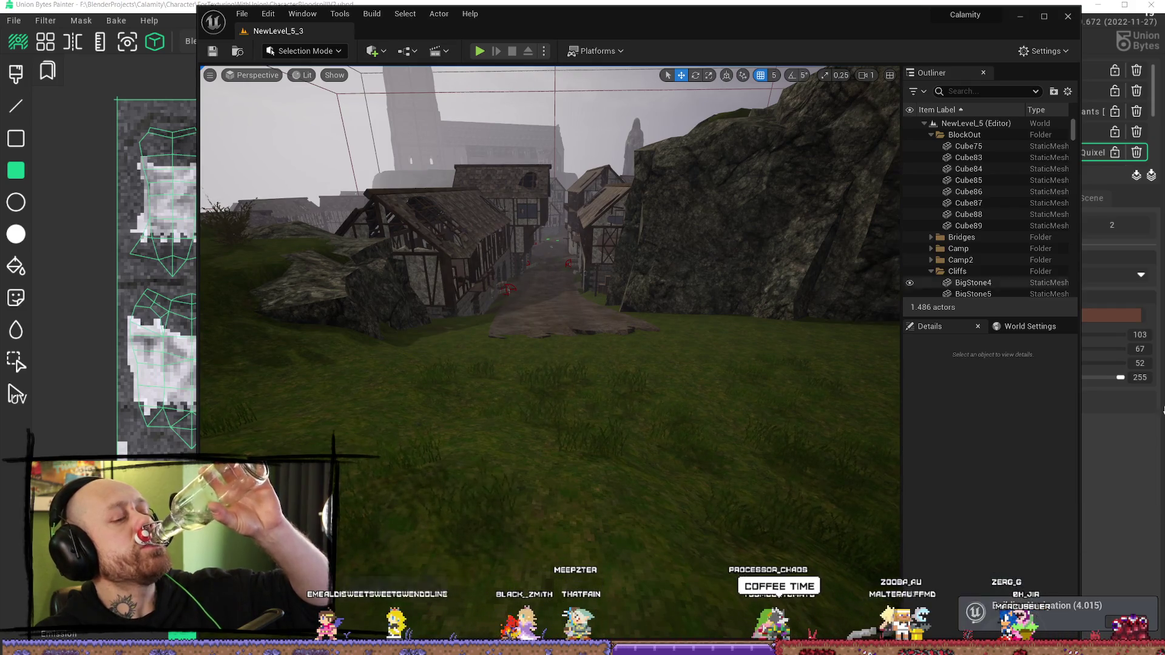
Step: Maximize the editor and fly the camera through the forest, village and castle tower
click(1044, 22)
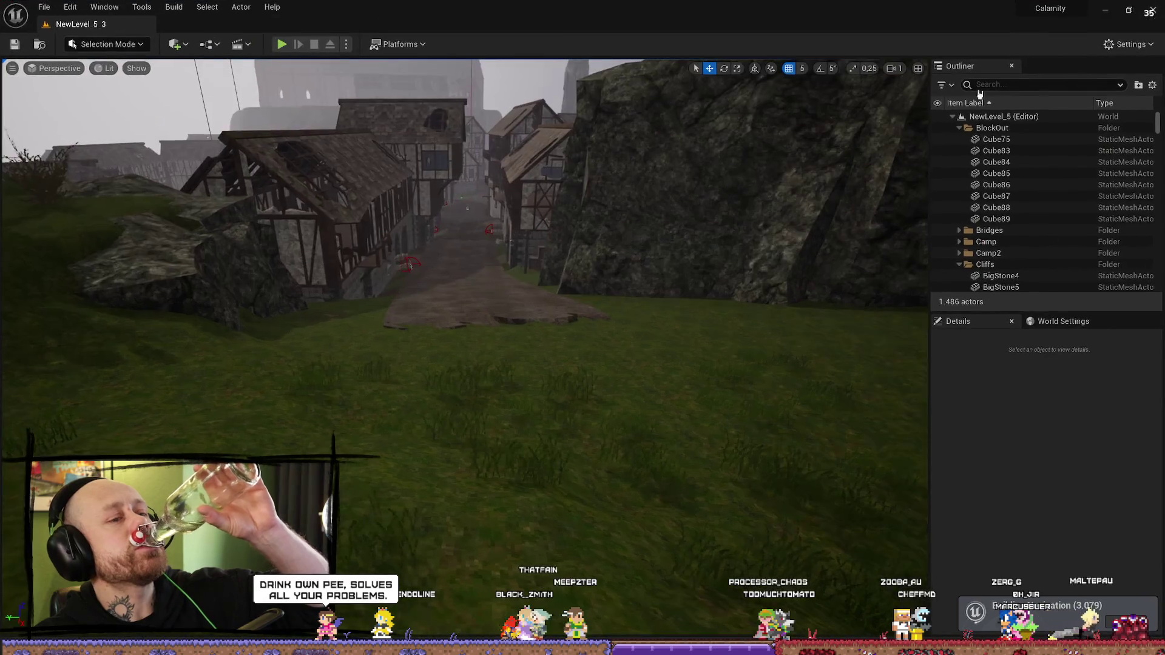
key(w)
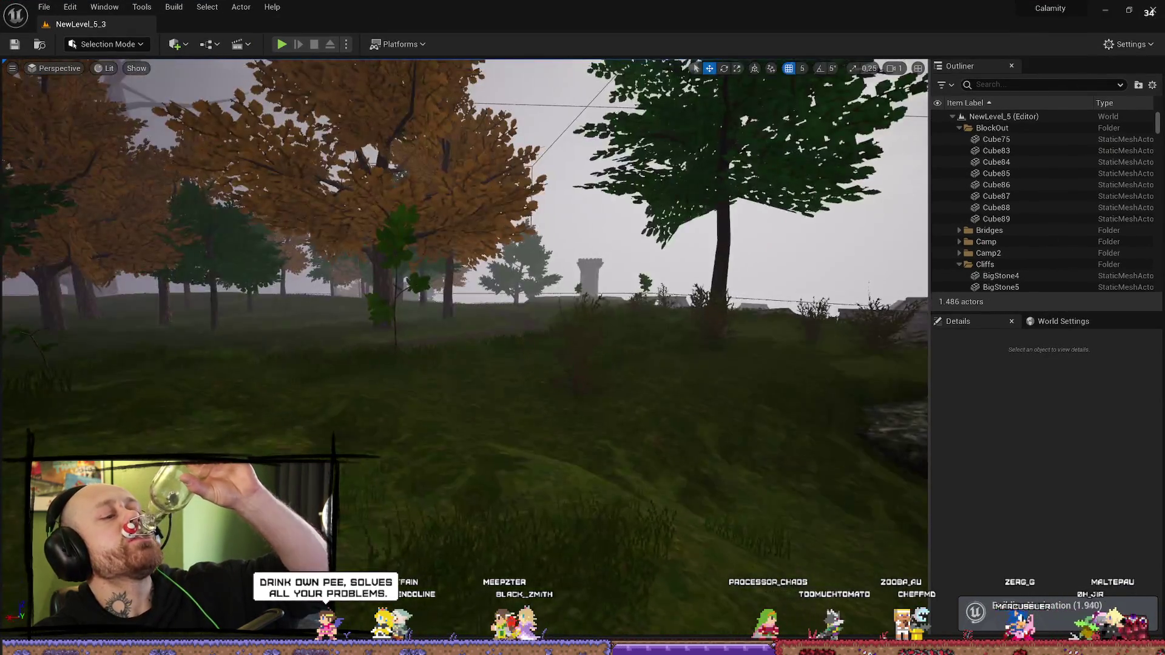
key(w)
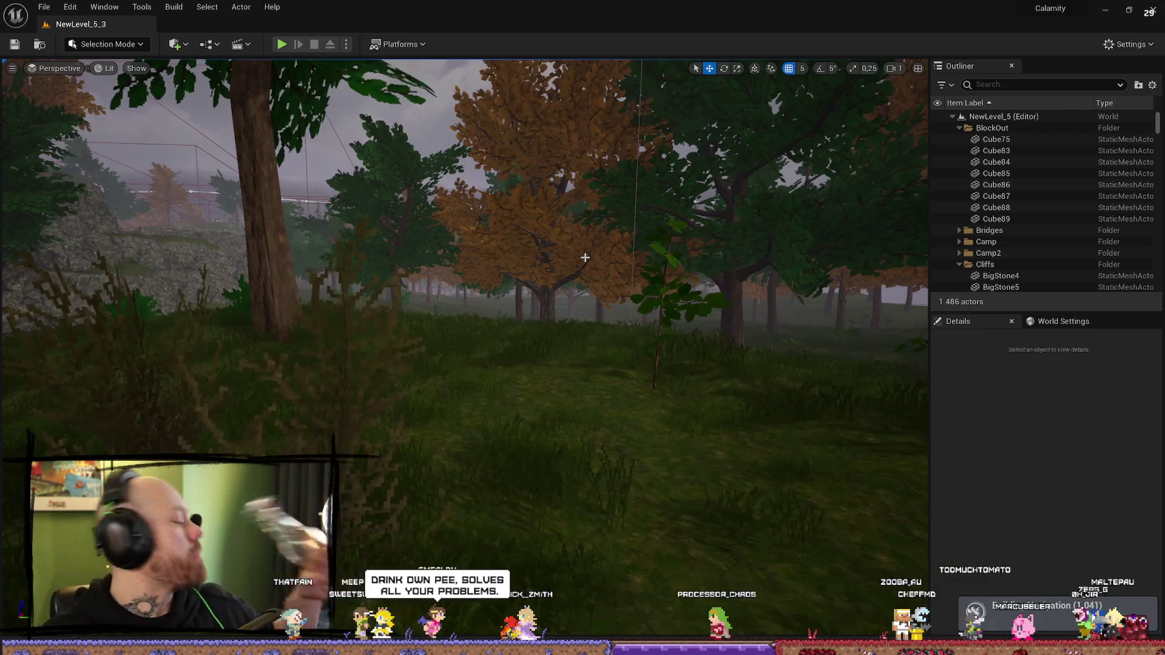
scroll(595, 251, up, 1)
key(w)
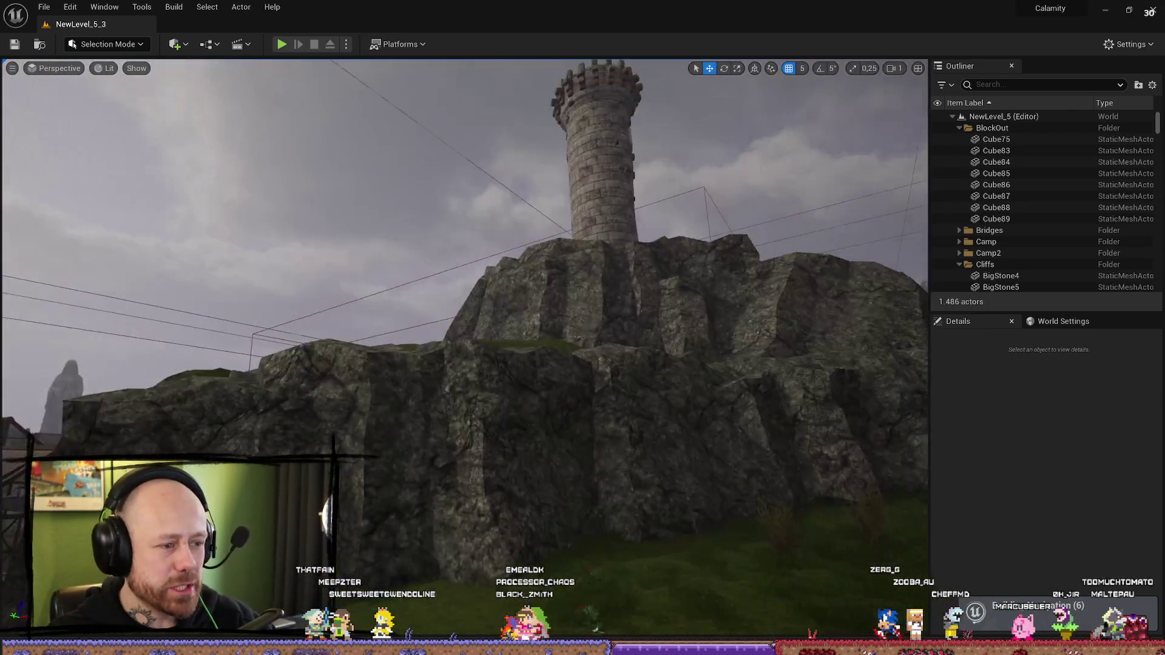
scroll(465, 349, up, 1)
key(w)
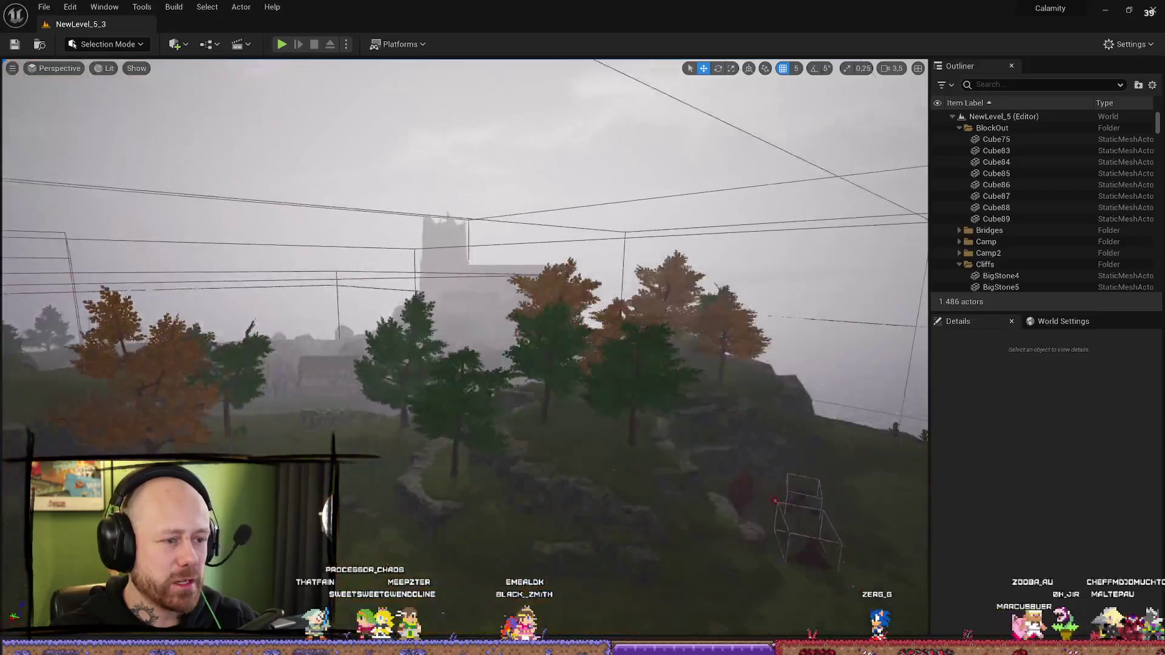
scroll(464, 349, down, 1)
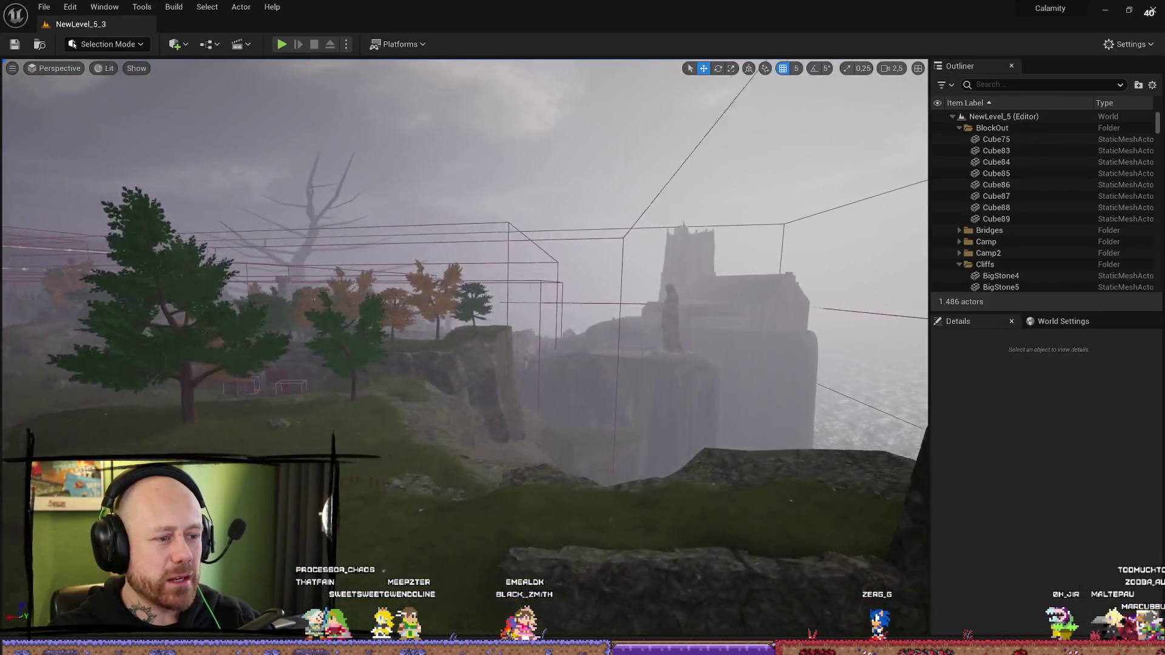
scroll(464, 350, down, 1)
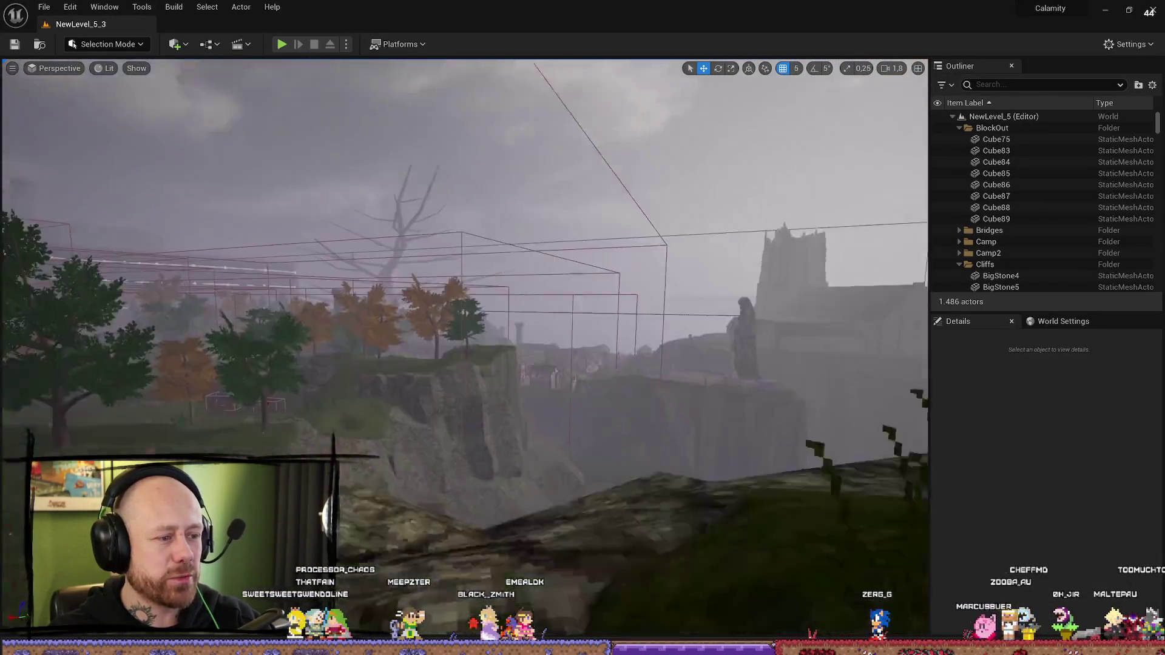
Step: Fly toward the cliffs and castle, then turn the view left across the foggy landscape
key(w)
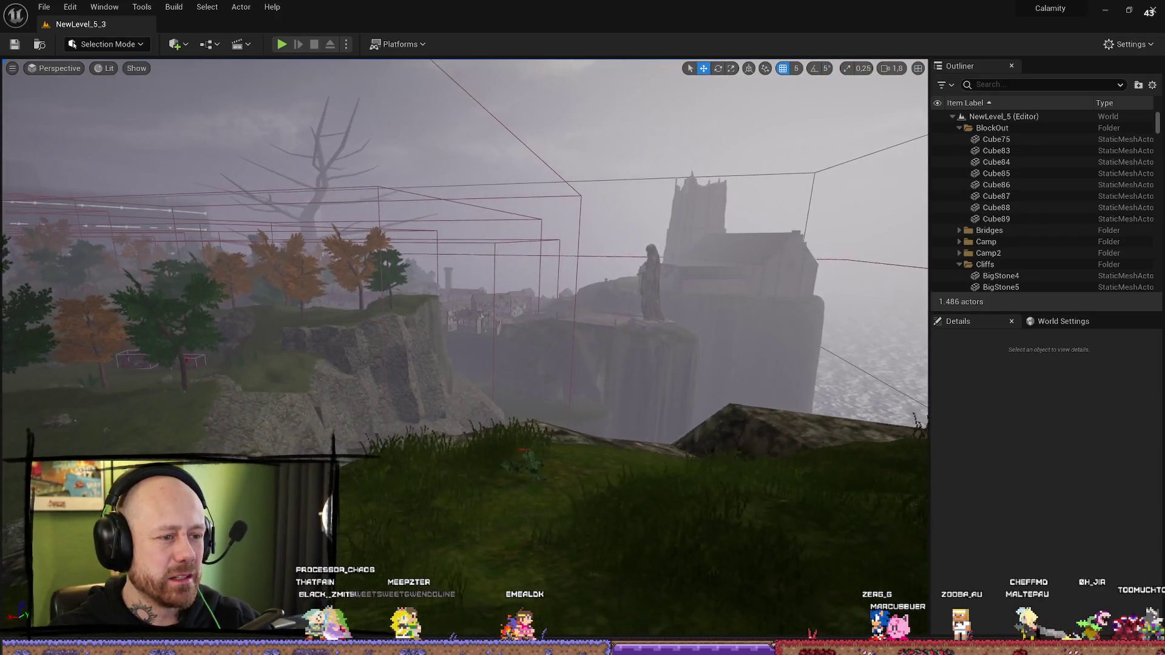
key(w)
key(a)
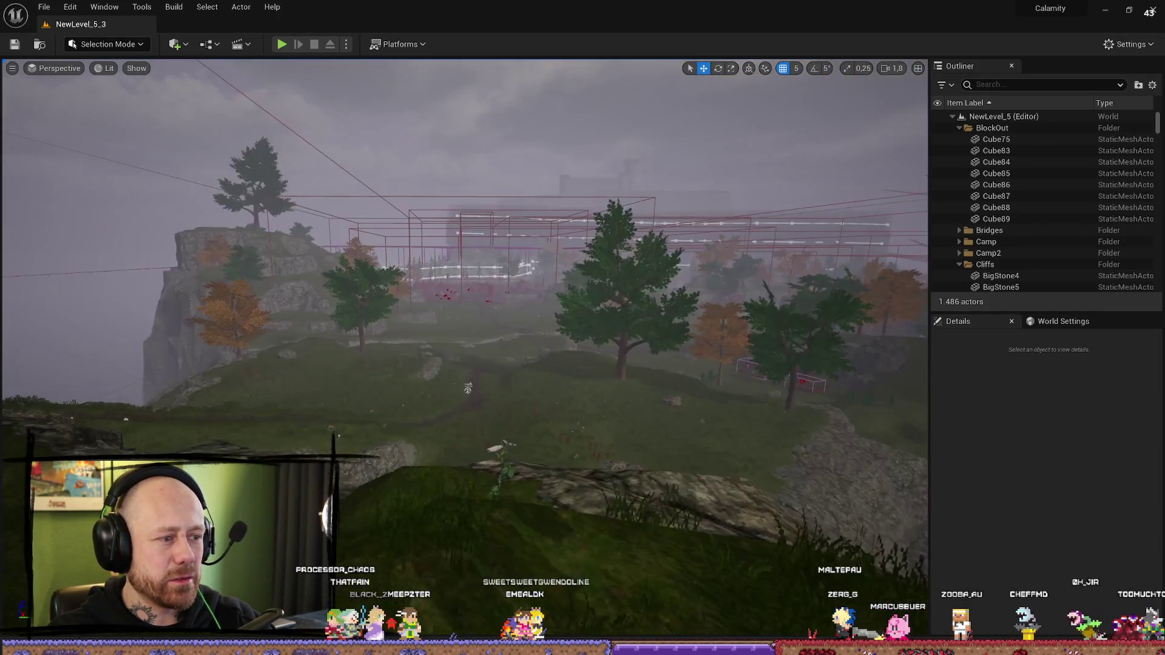
key(a)
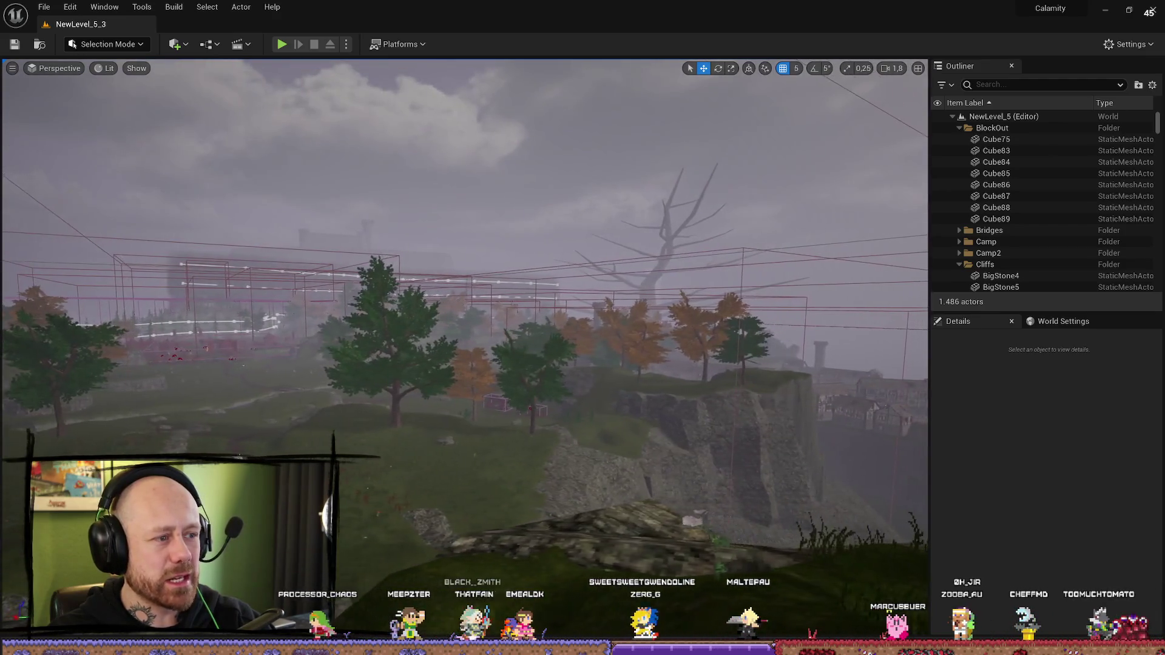
key(a)
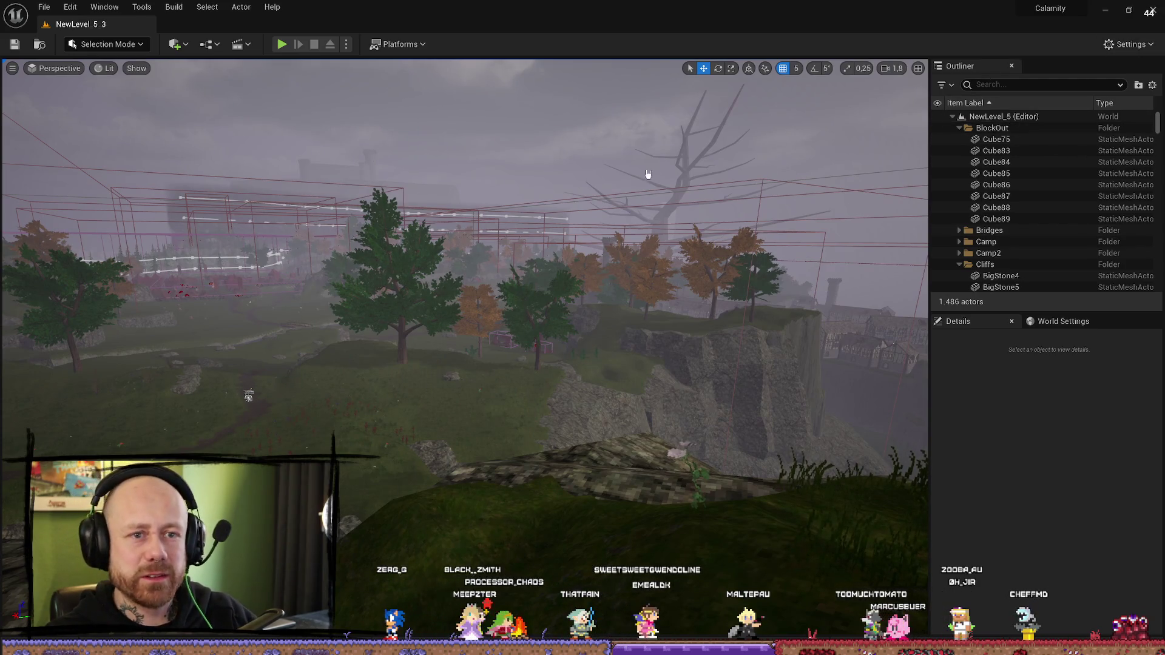
key(alt+Tab)
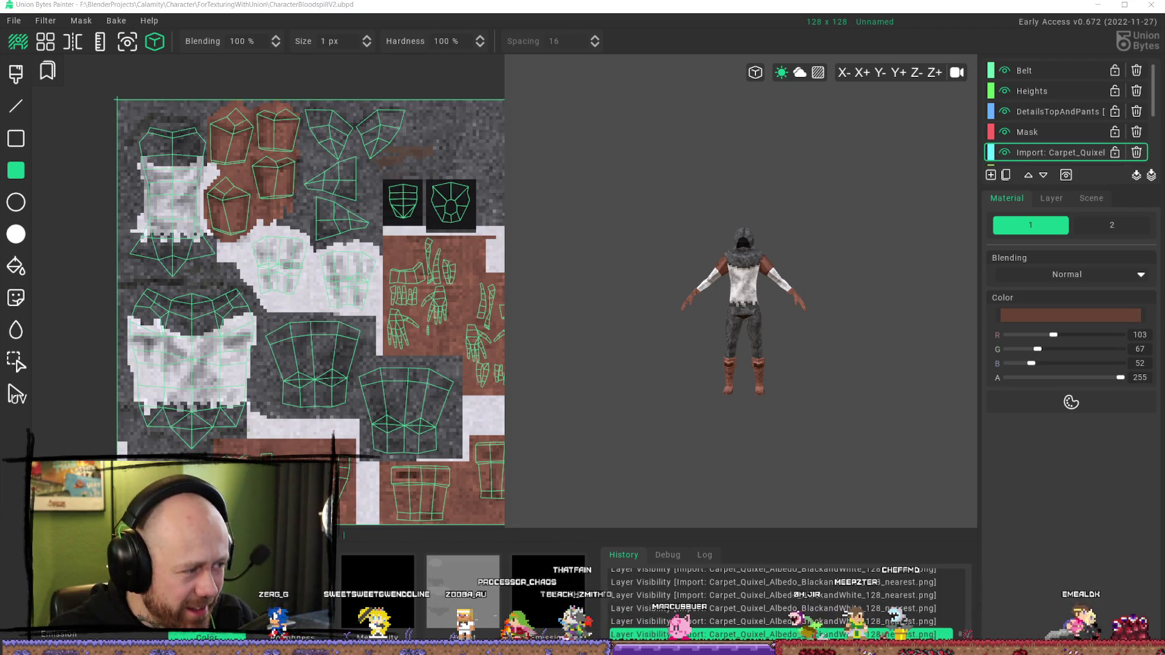
Step: Launch the Bloodspill project from the Library and minimize the launcher while it loads
key(alt+Tab)
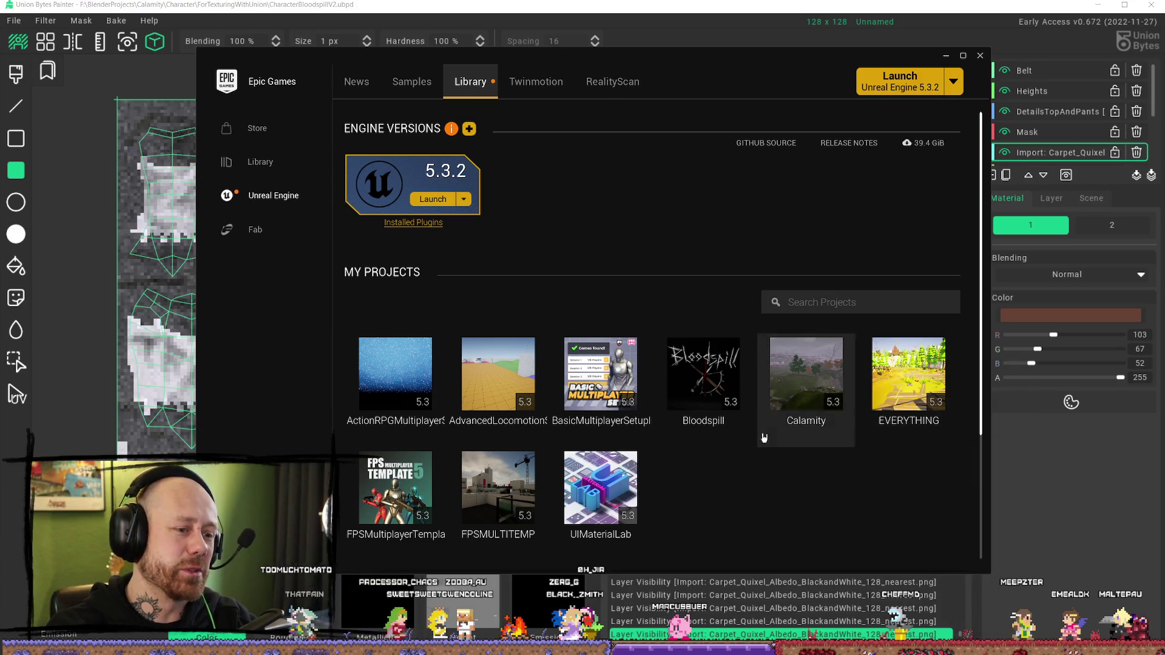
double_click(703, 376)
click(946, 57)
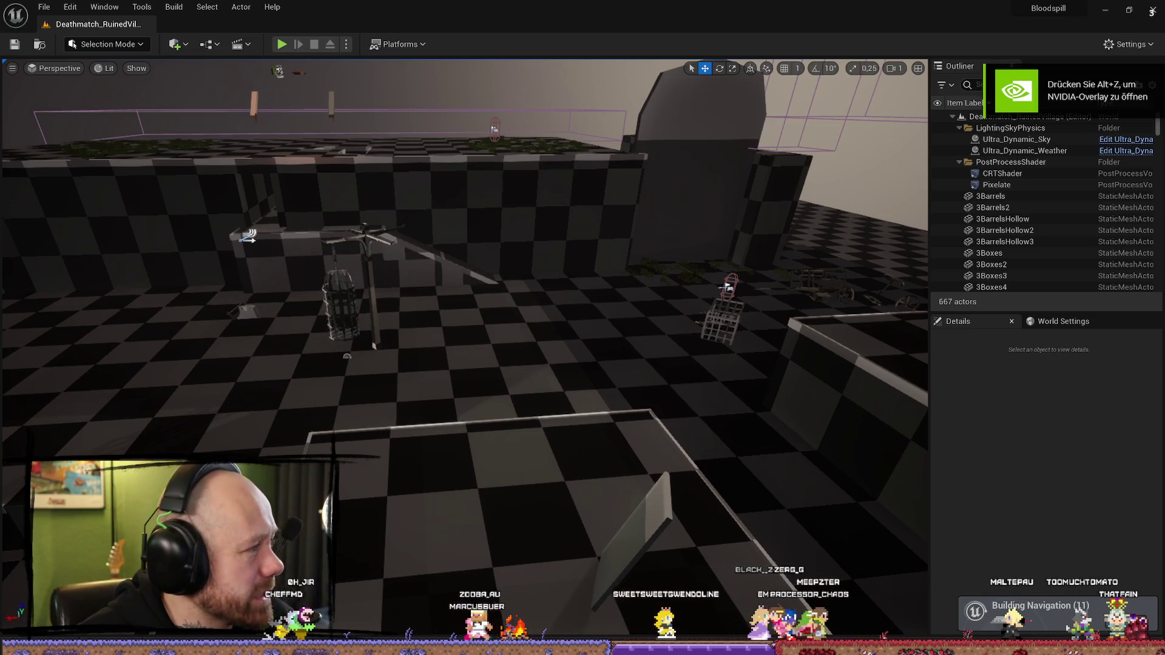
Step: Minimize Unreal and close the 'video games character visibility' browser tab
click(1105, 10)
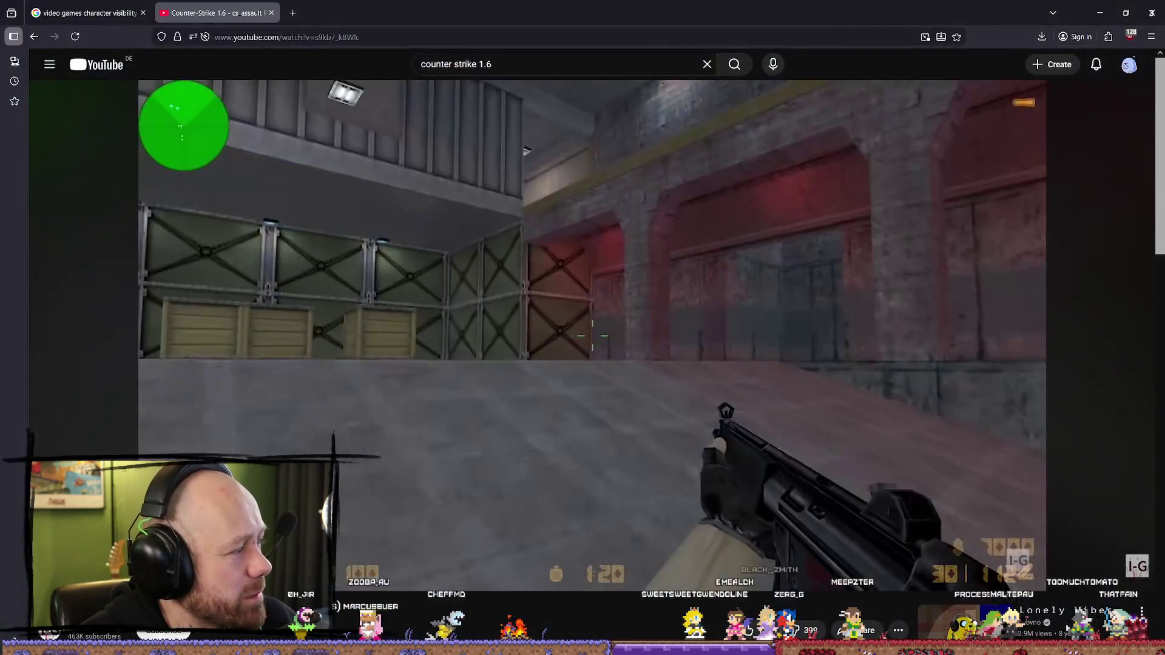
click(91, 13)
click(143, 13)
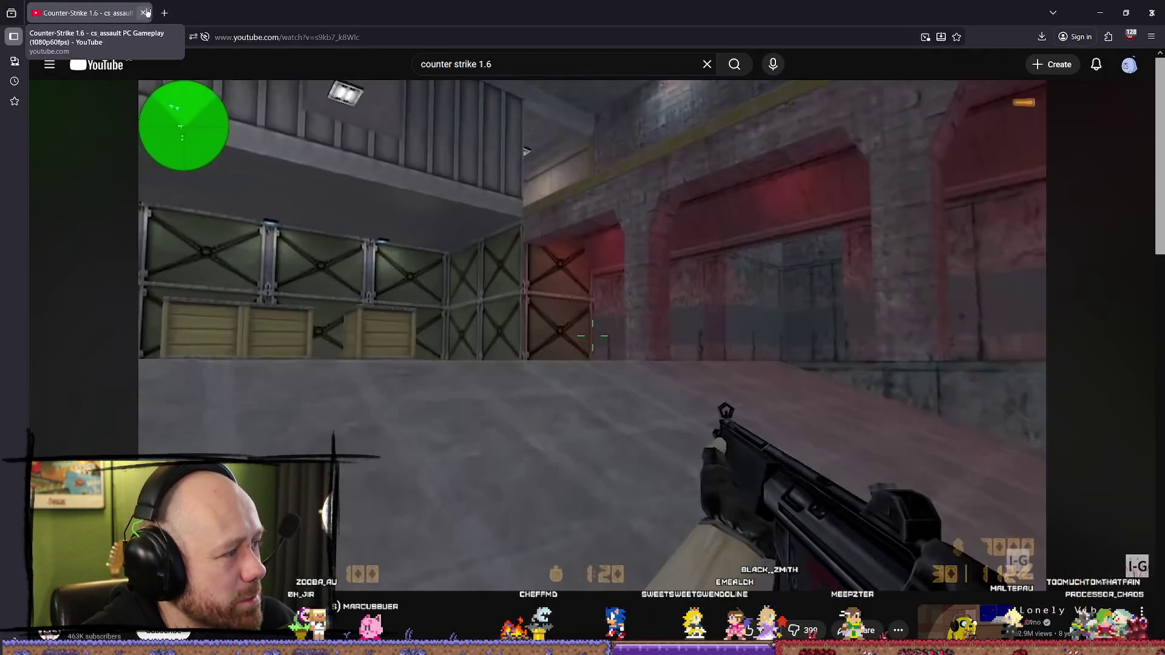
Step: Play and pause the Counter-Strike 1.6 gameplay video a few times for reference
click(697, 312)
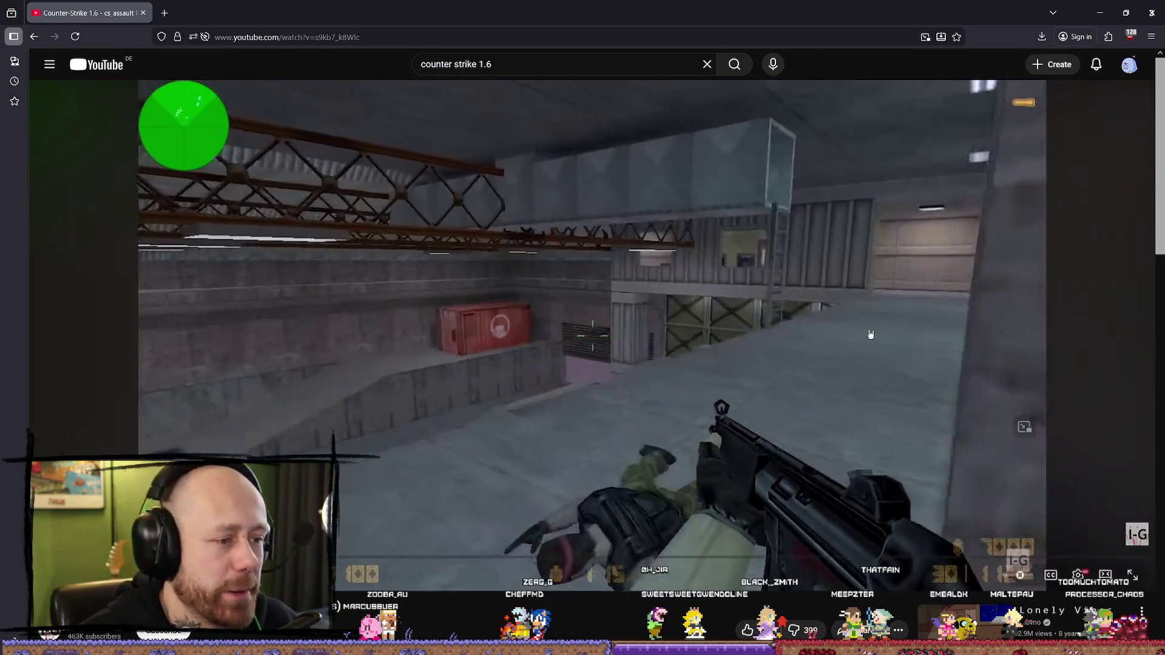
click(587, 244)
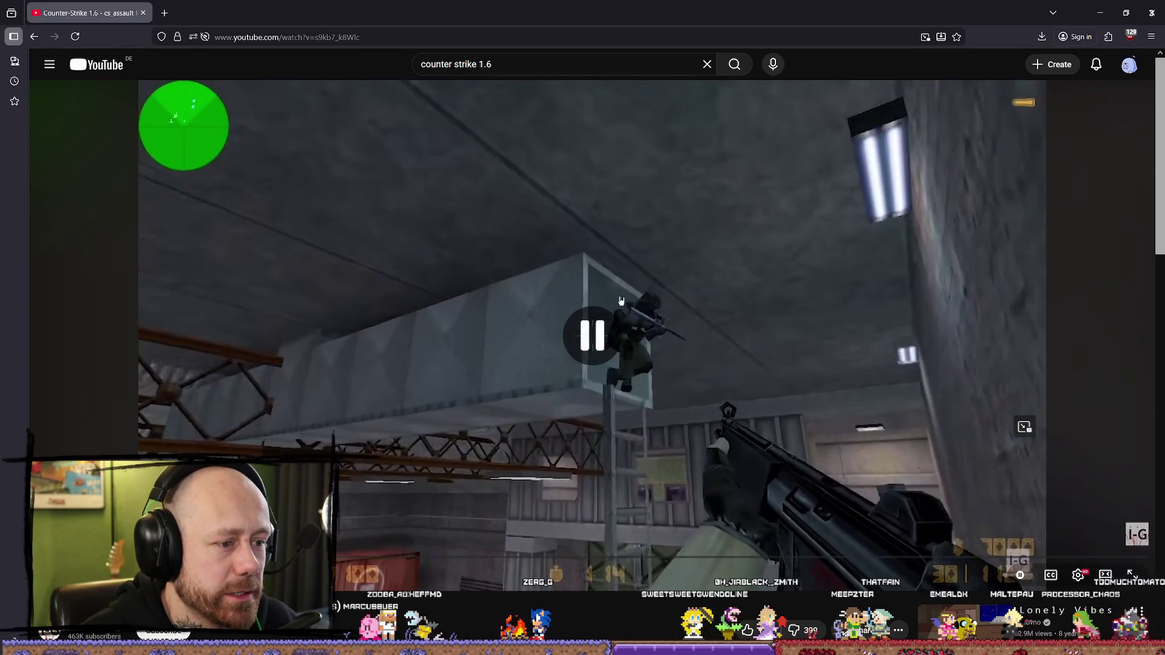
click(621, 299)
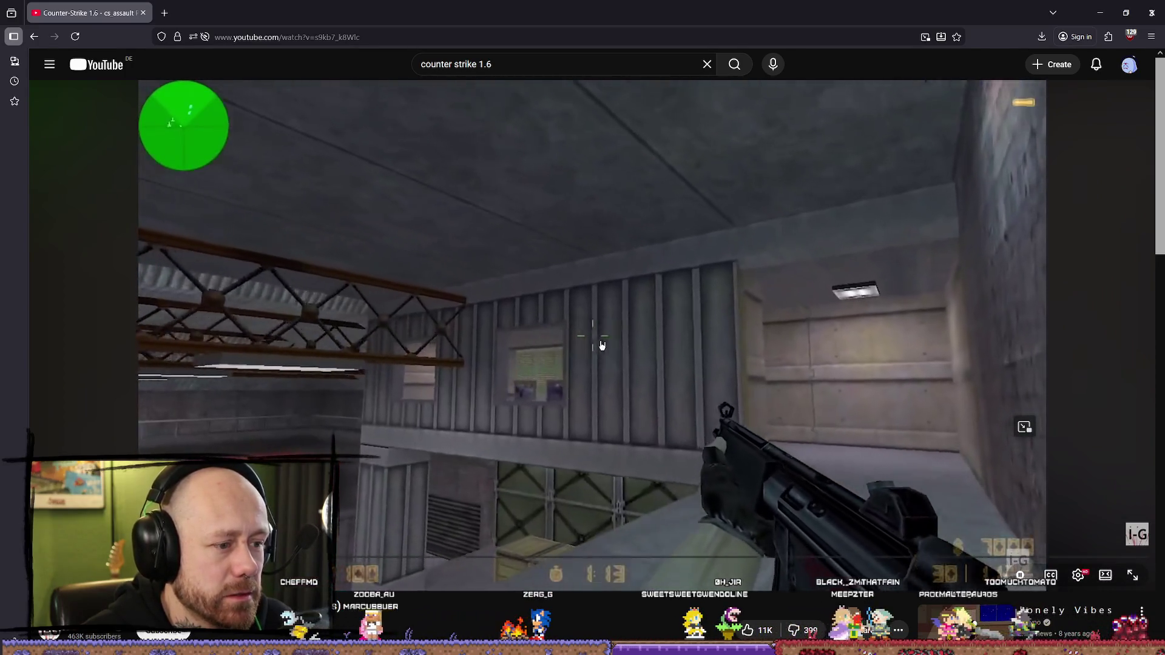
click(92, 293)
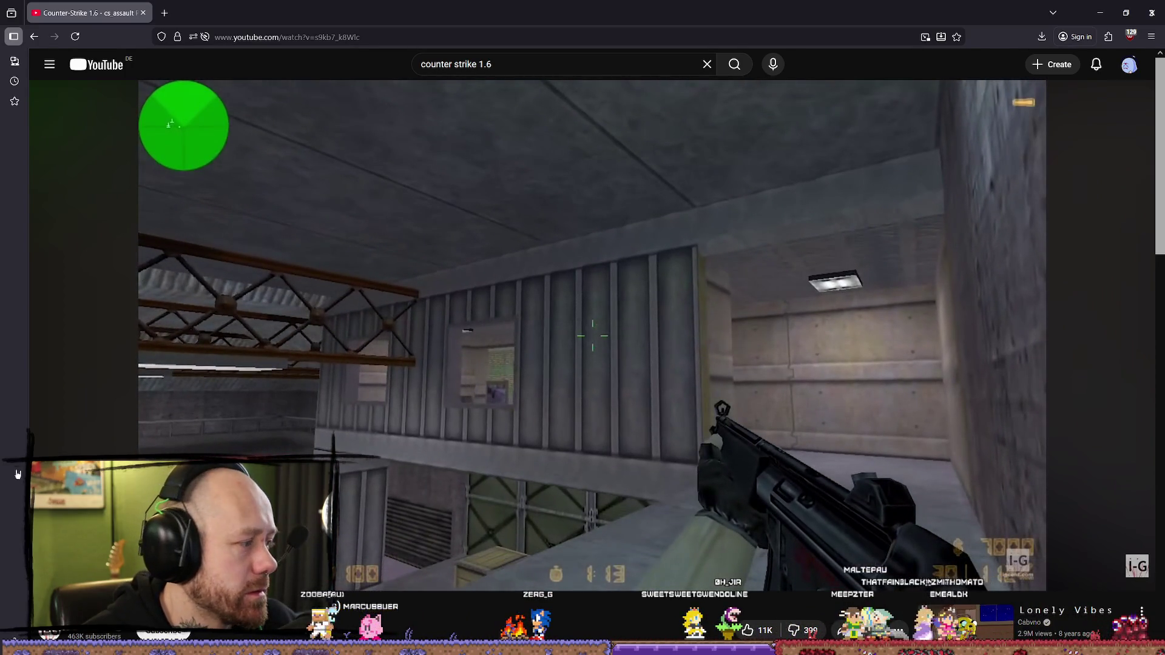
Step: Fly the level view around the village's timber houses and foggy yard
key(w)
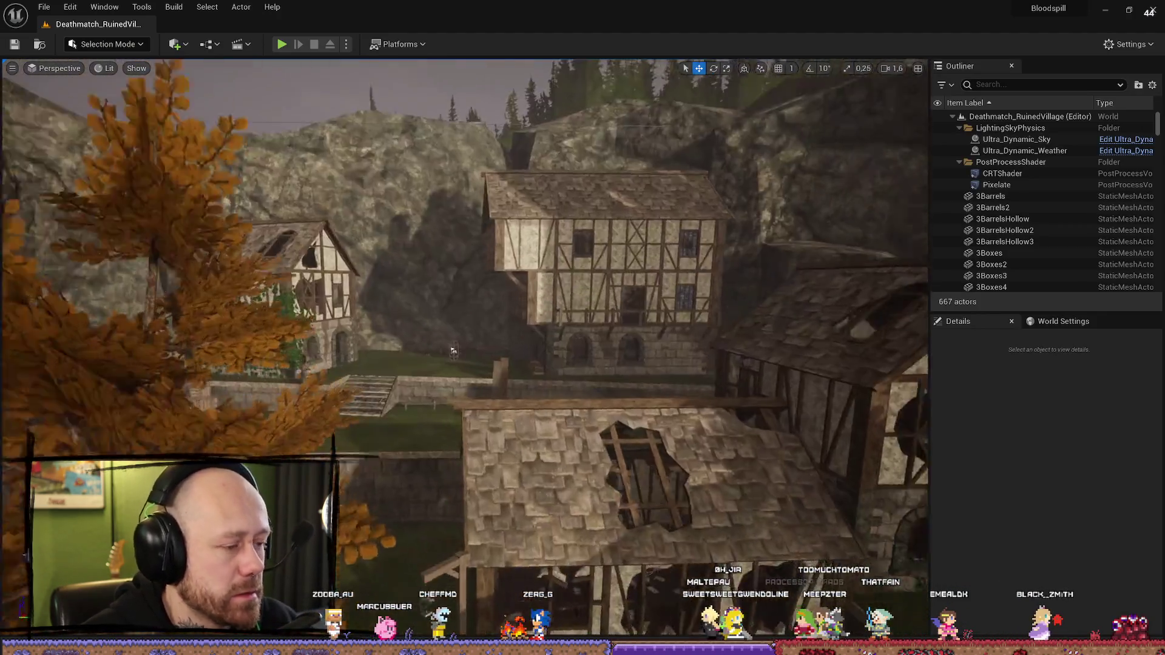
mouse_move(618, 148)
mouse_down()
mouse_move(486, 150)
mouse_move(618, 148)
mouse_up()
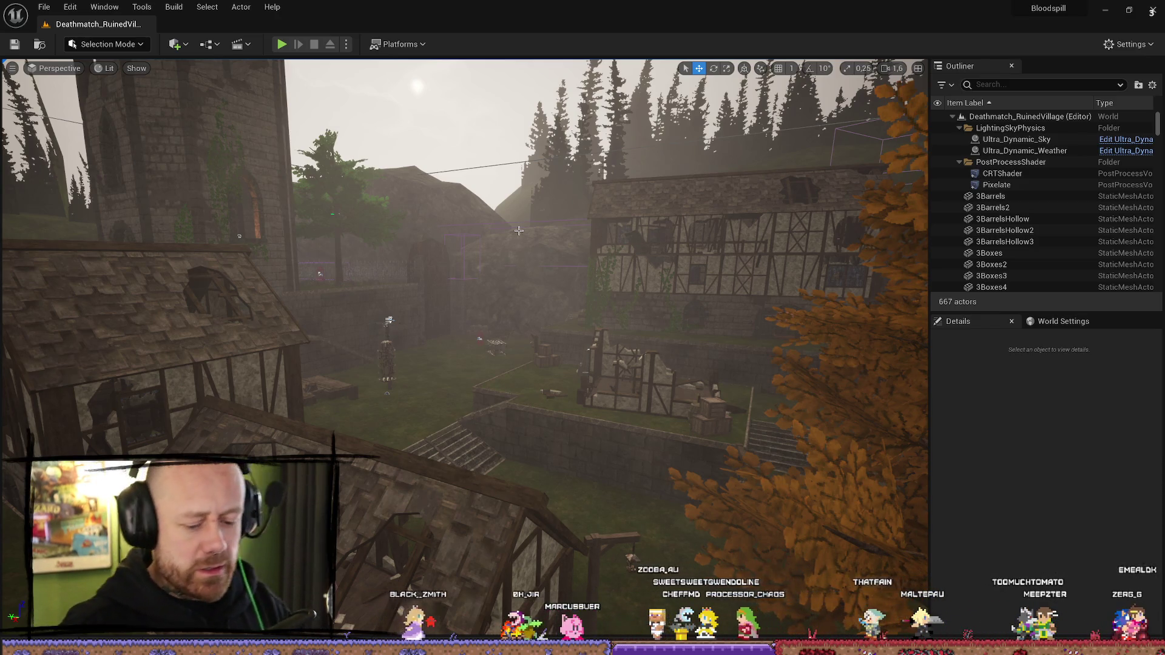
drag(312, 239, 312, 239)
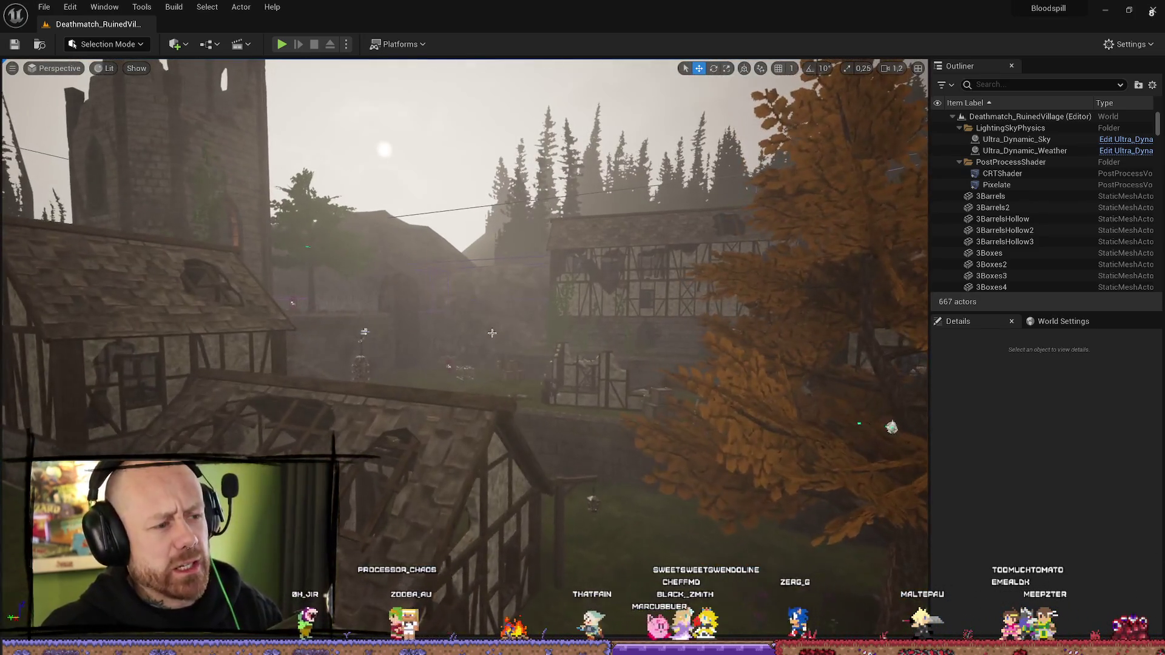
Step: Open the Content Drawer with Ctrl+Space and browse to FPS > Maps > GameModes
key(ctrl+space)
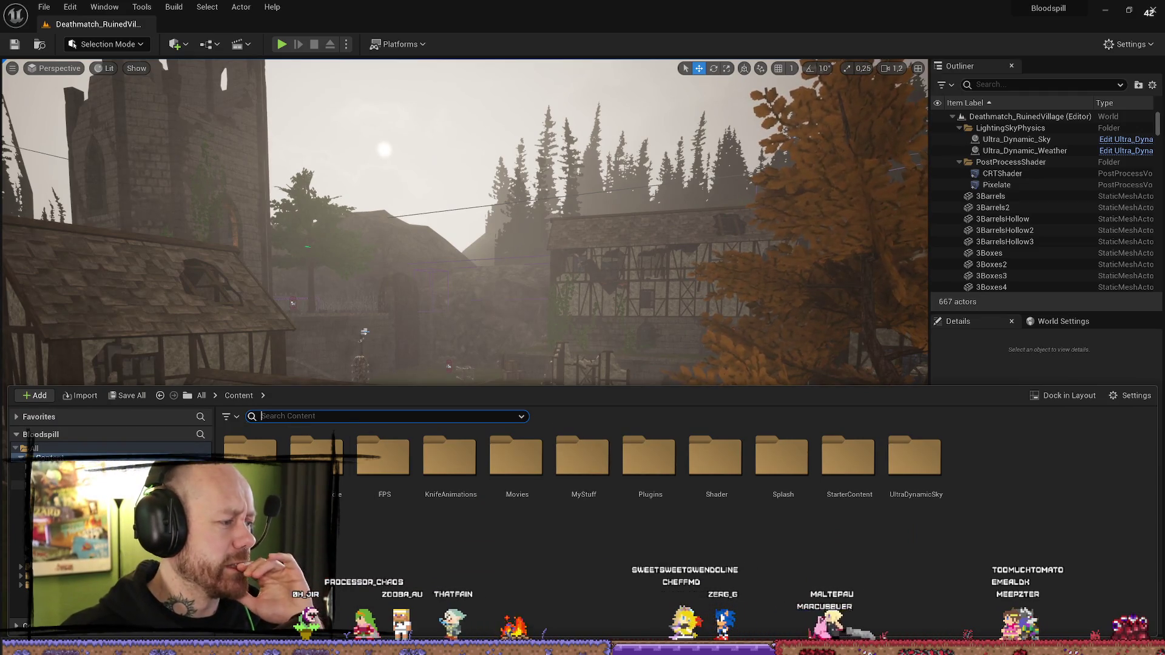
double_click(383, 461)
double_click(780, 461)
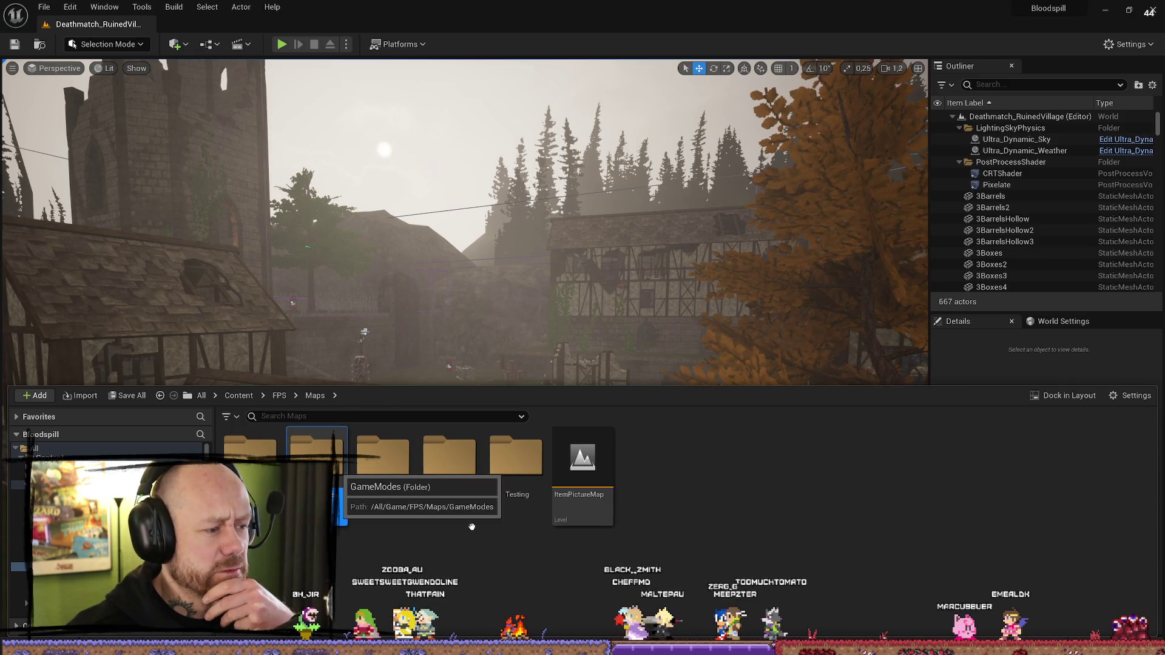
double_click(317, 455)
scroll(328, 516, down, 2)
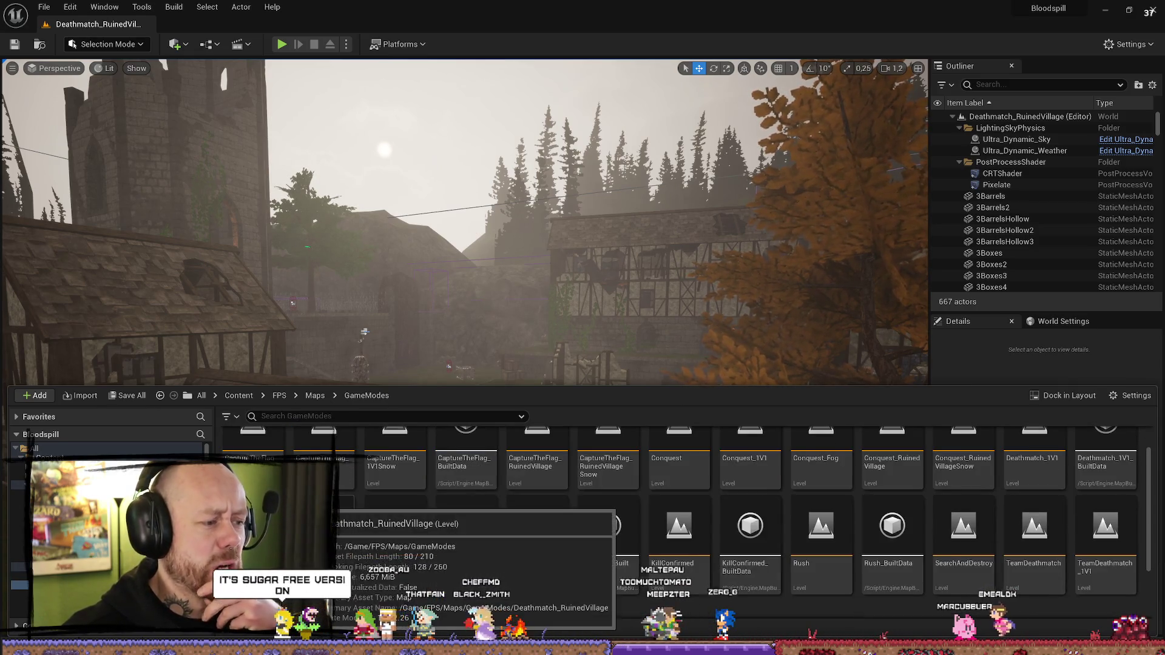
Step: Duplicate Deathmatch_RuinedVillage into a copy named DeathmatchNoFog_RuinedVillage
right_click(339, 522)
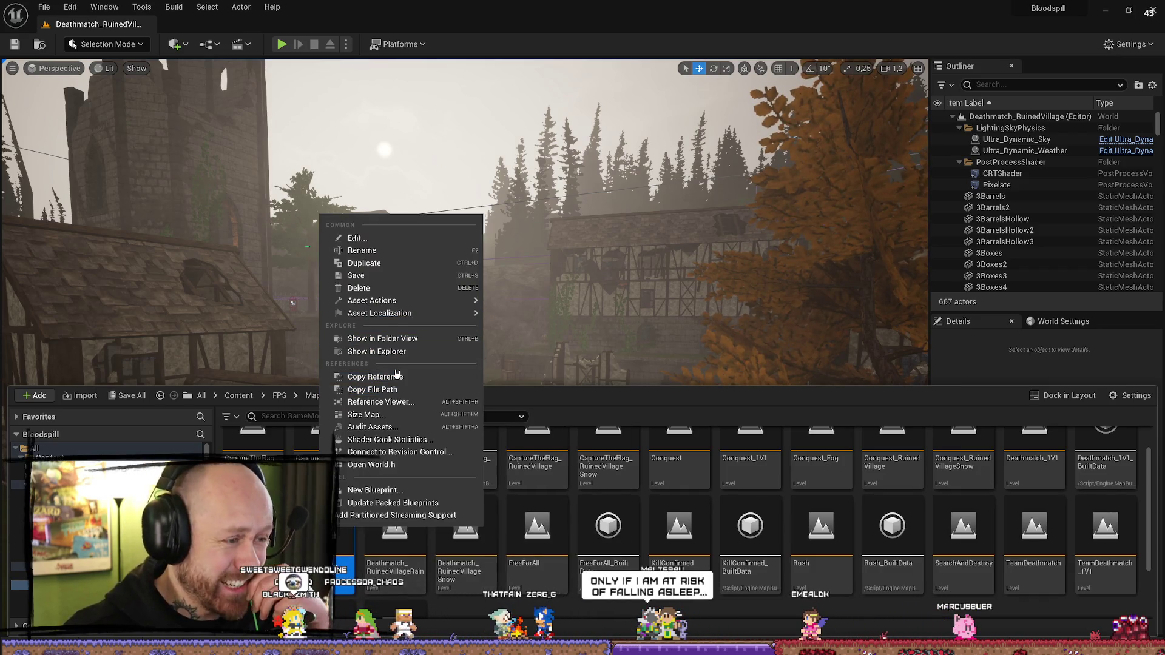
click(401, 263)
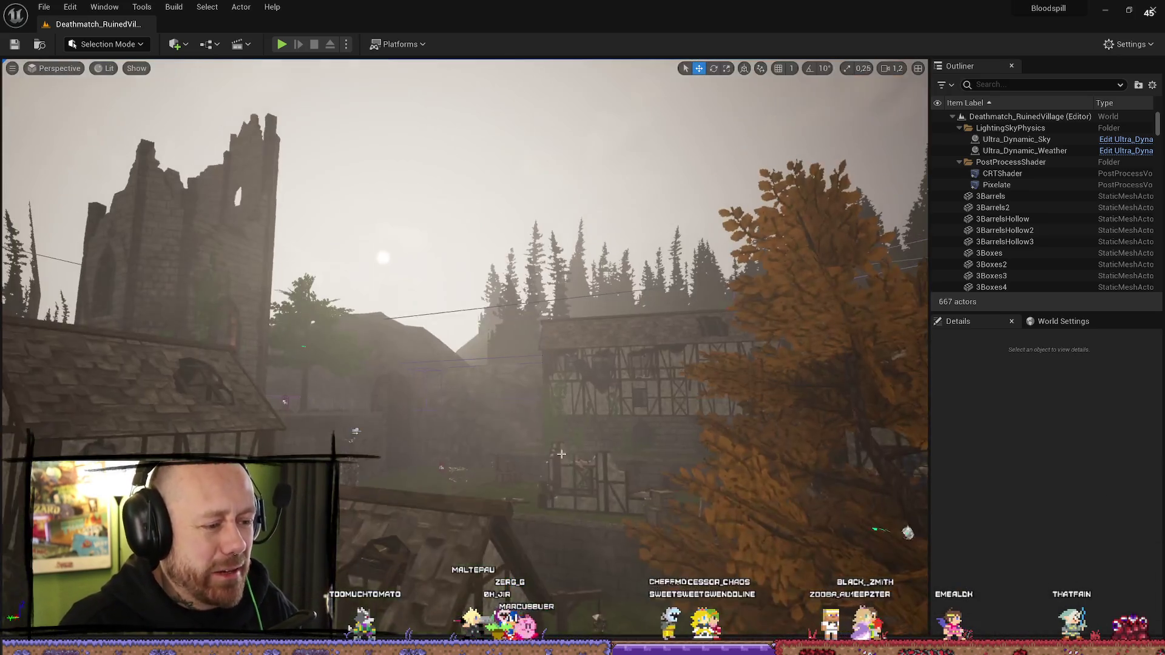
Step: Open DeathmatchNoFog_RuinedVillage from the Content Drawer, saving it with Save Selected when prompted
key(ctrl+space)
double_click(543, 539)
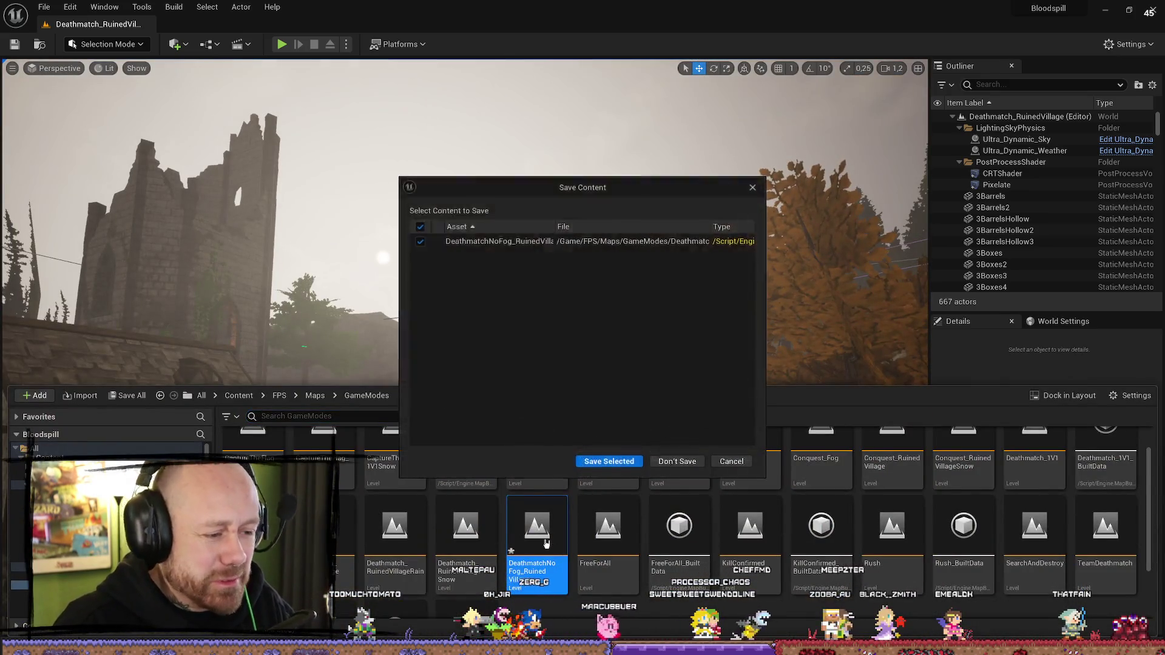
click(690, 466)
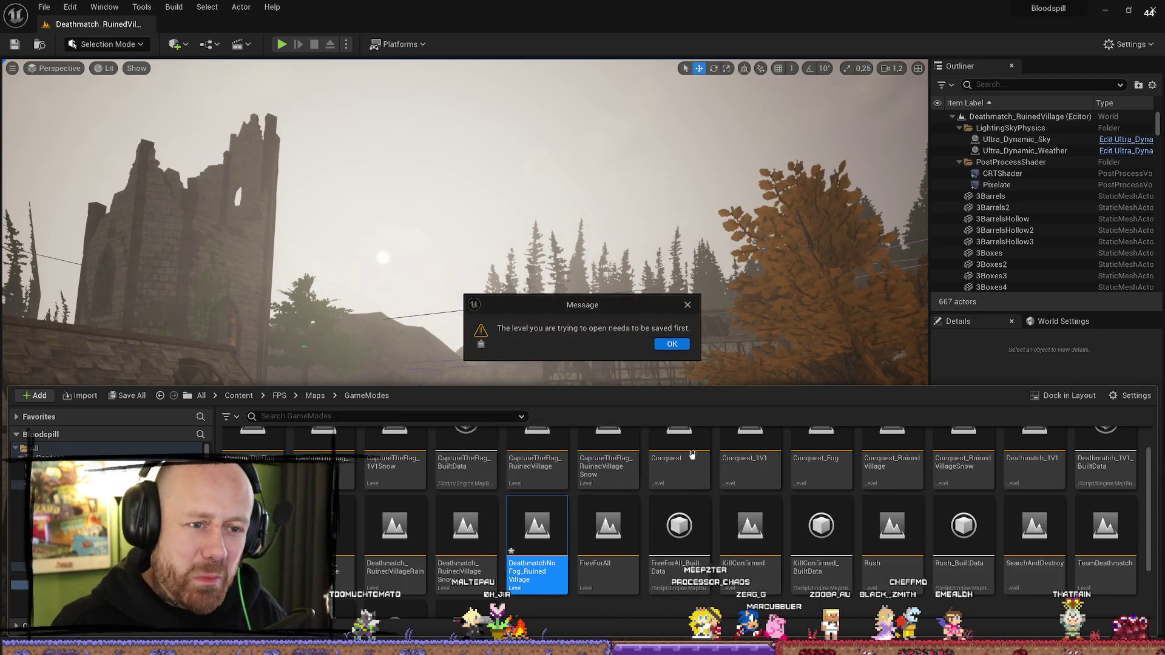
click(684, 349)
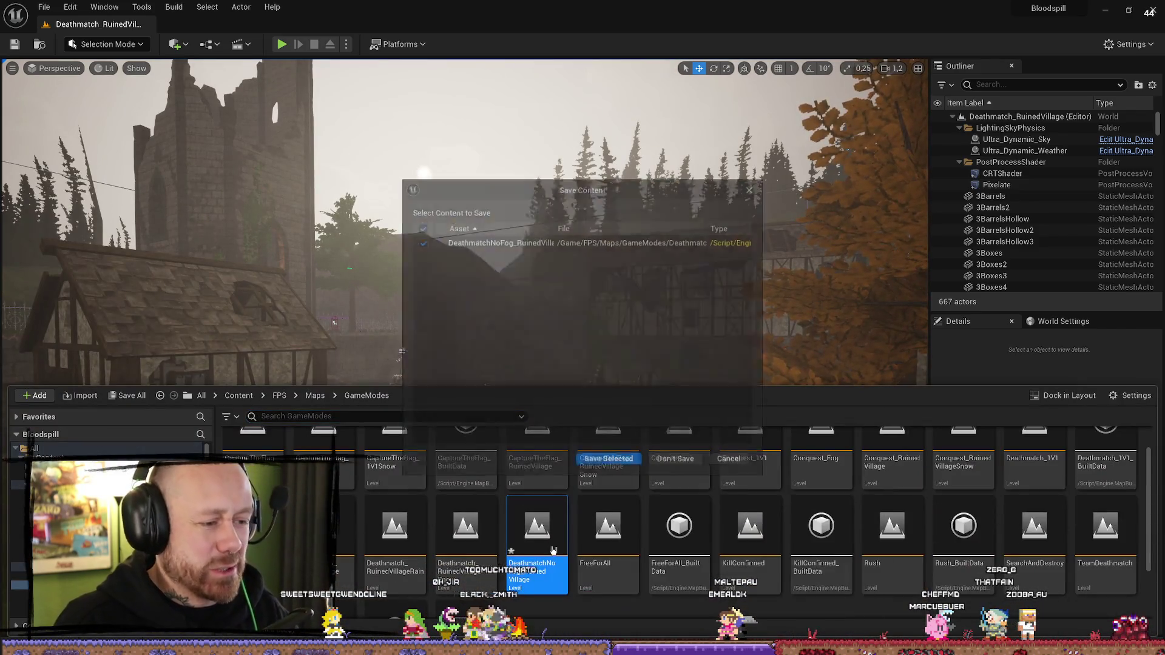
click(611, 463)
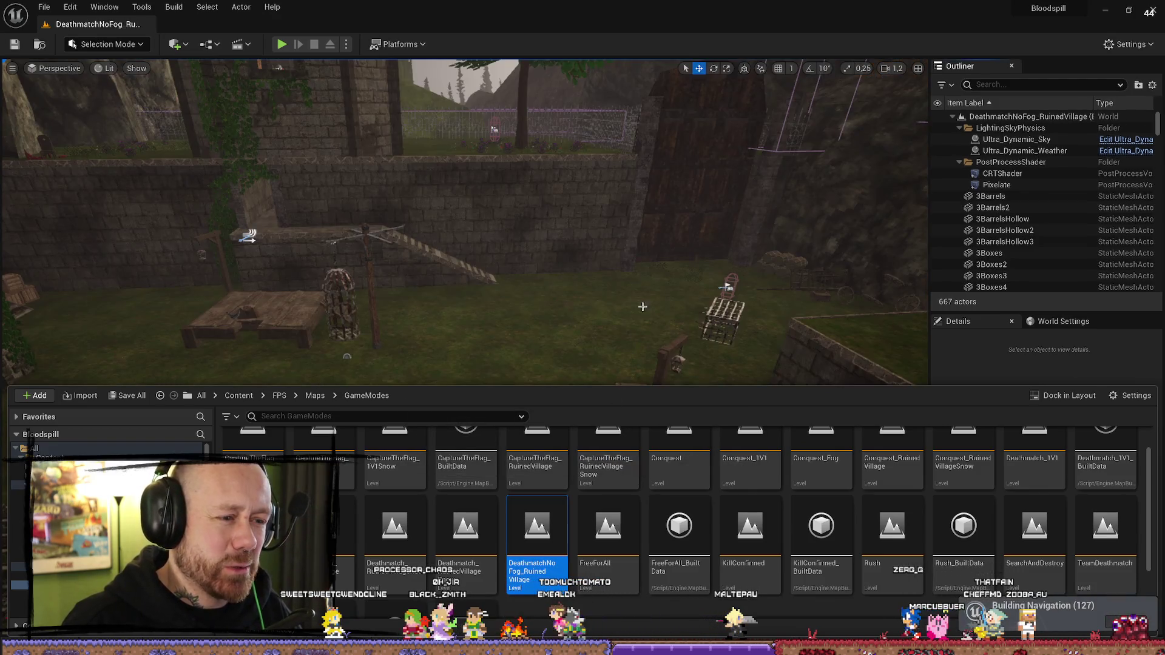
mouse_move(642, 307)
mouse_down()
mouse_move(607, 297)
mouse_move(655, 298)
mouse_up()
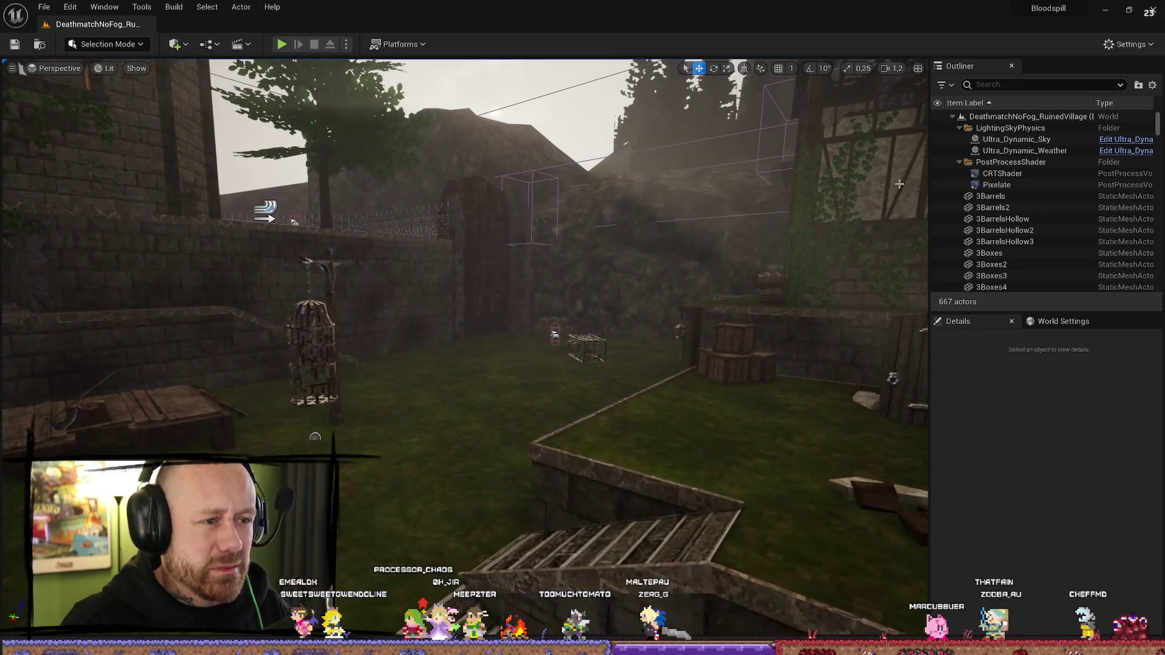
Step: Select Ultra_Dynamic_Sky and scroll its fog properties to find Base Fog Density at 0.08
click(1026, 142)
text(fog)
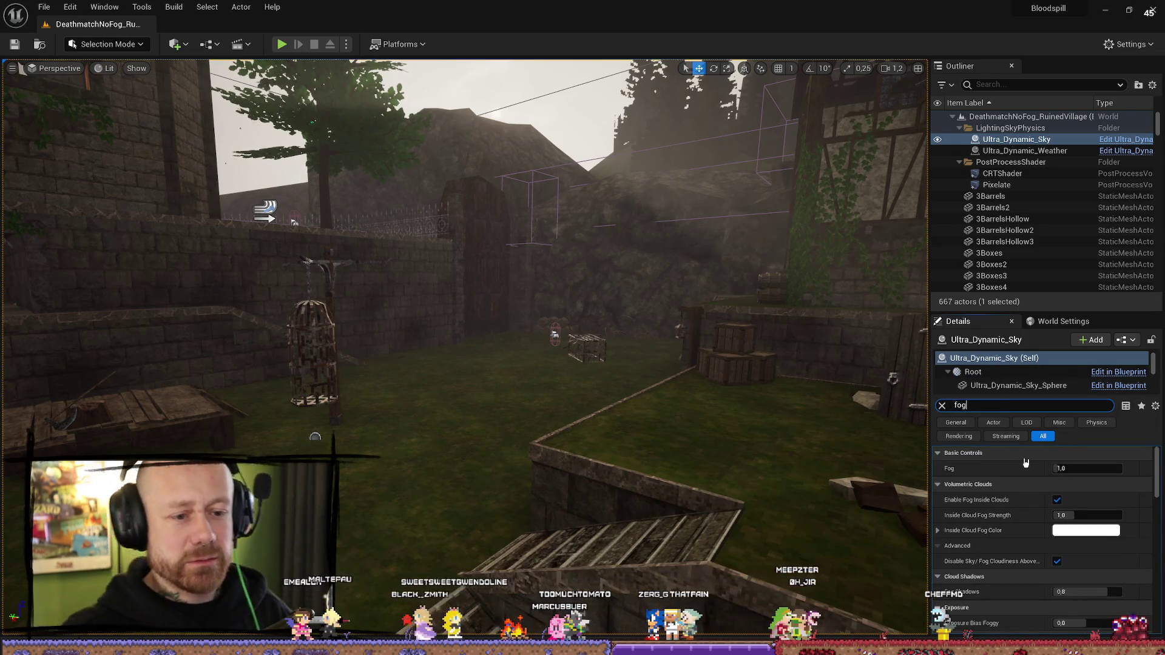
scroll(1055, 584, down, 2)
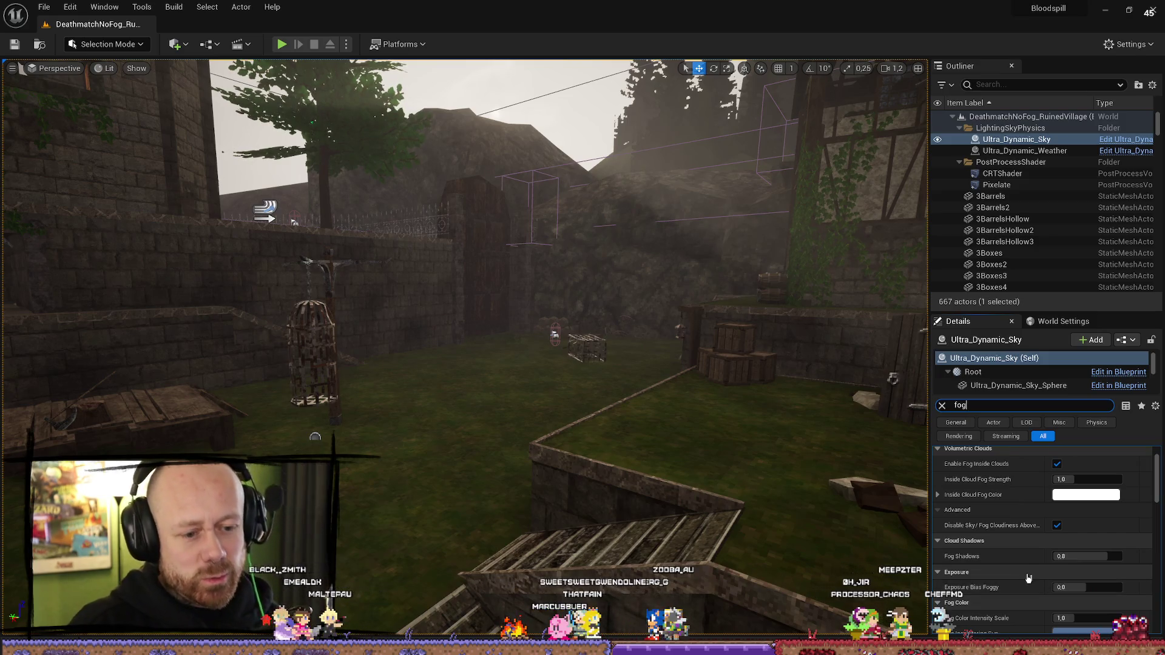
scroll(1017, 571, down, 5)
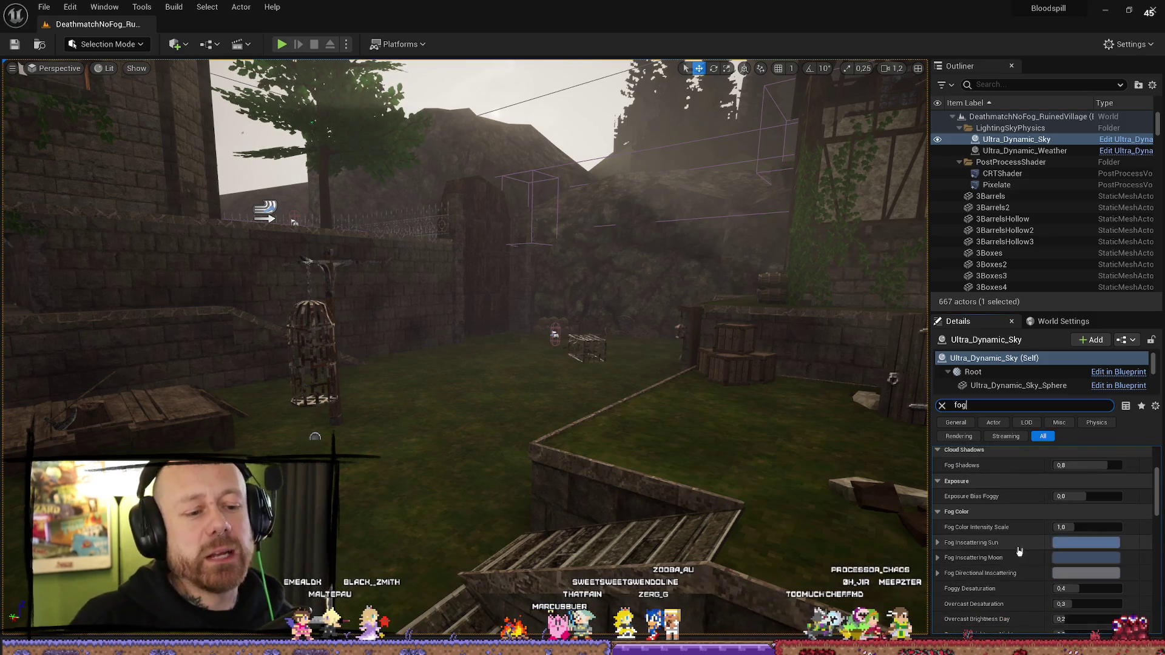
scroll(1036, 547, down, 10)
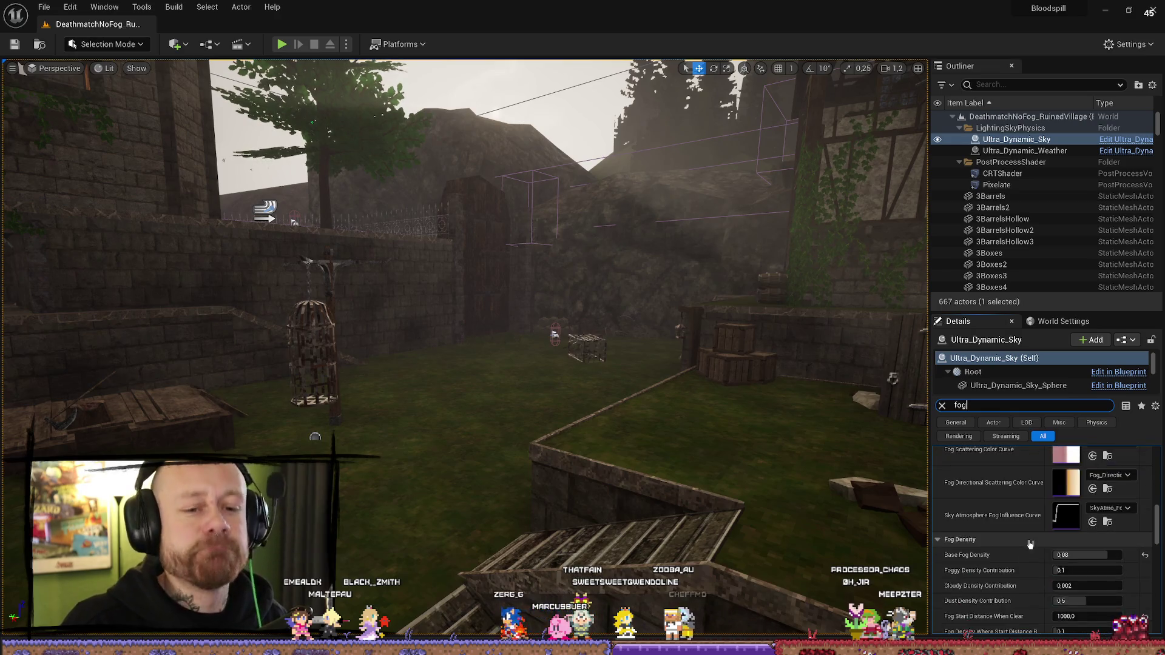
scroll(1019, 531, up, 1)
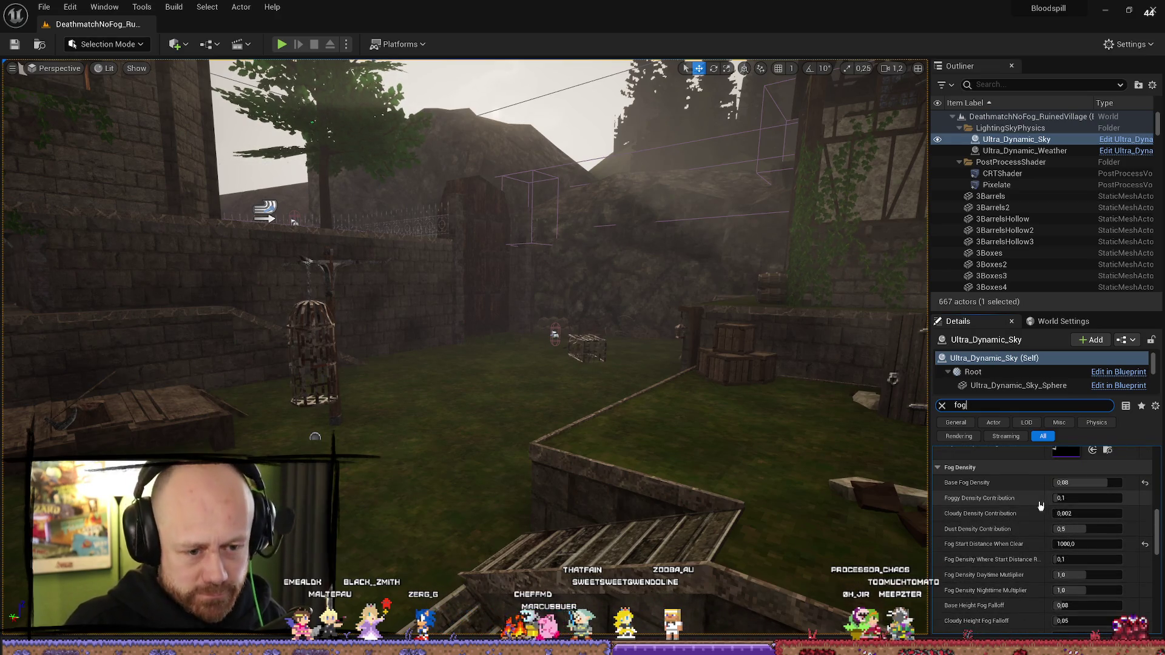
scroll(1056, 513, down, 4)
scroll(1010, 527, up, 3)
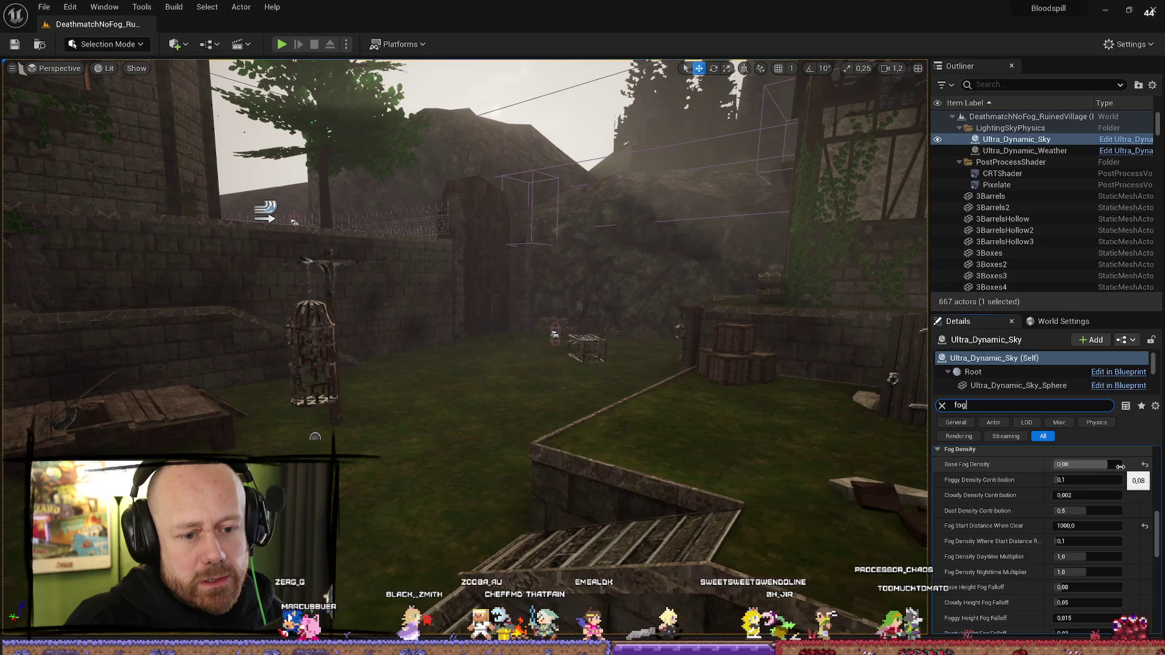
Step: Test Foggy Density Contribution, reset it to 0.1, then drag Dust Density Contribution to 0
mouse_move(546, 303)
mouse_down()
mouse_move(595, 303)
mouse_move(656, 279)
mouse_move(607, 230)
mouse_up()
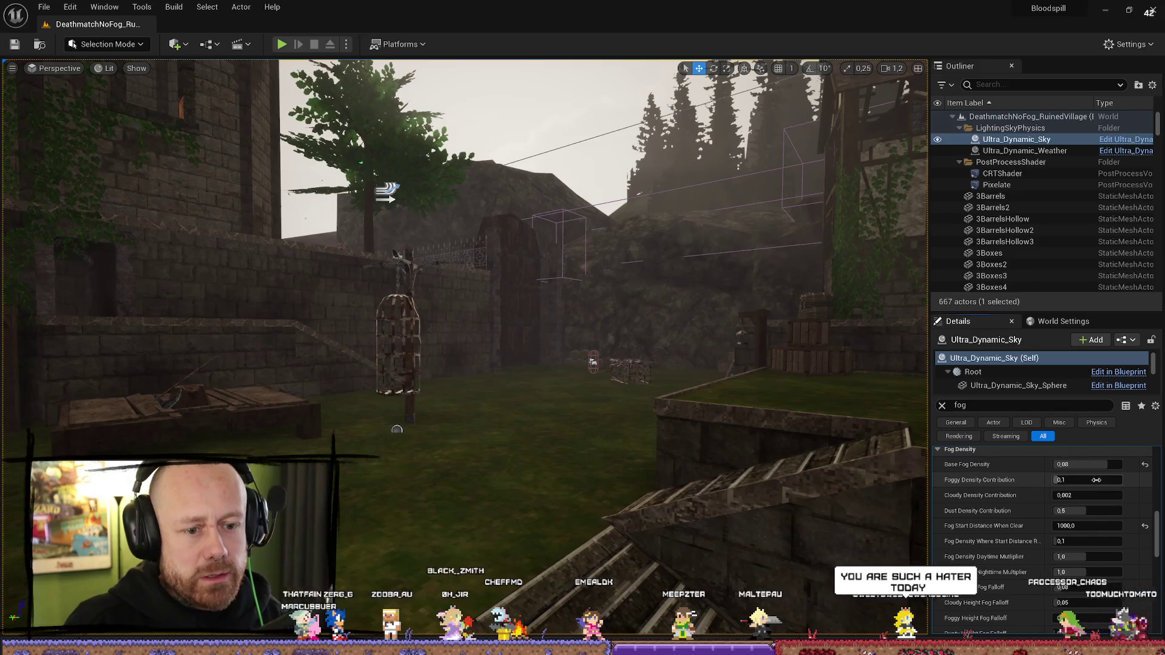
drag(1120, 484, 1163, 466)
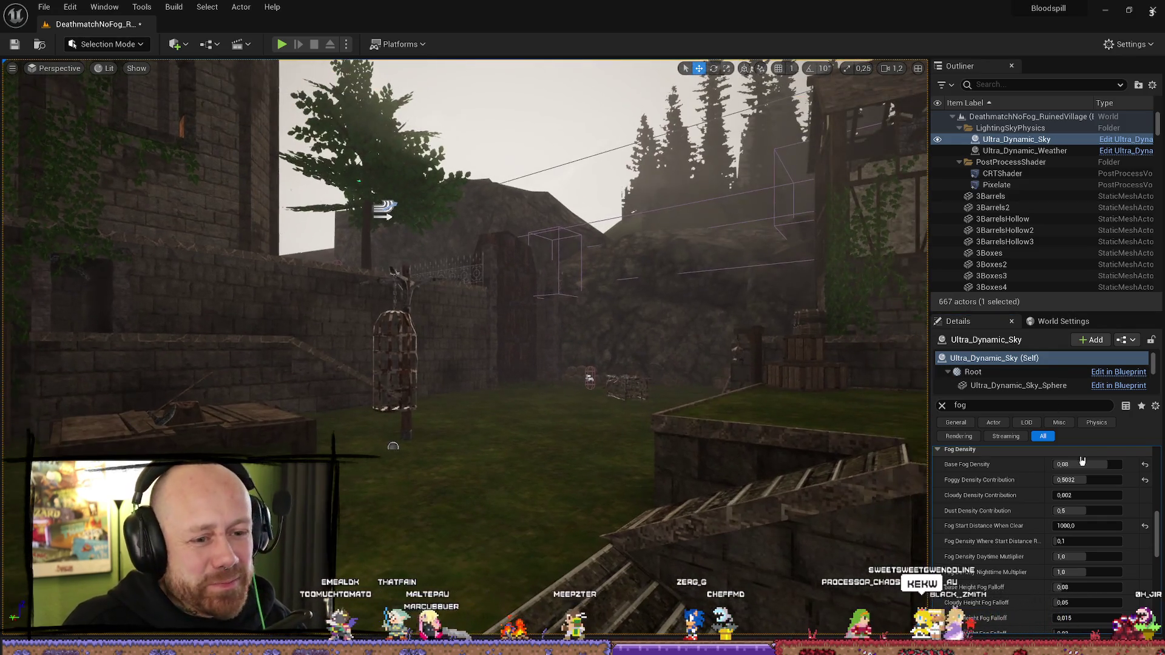
drag(1085, 480, 1113, 489)
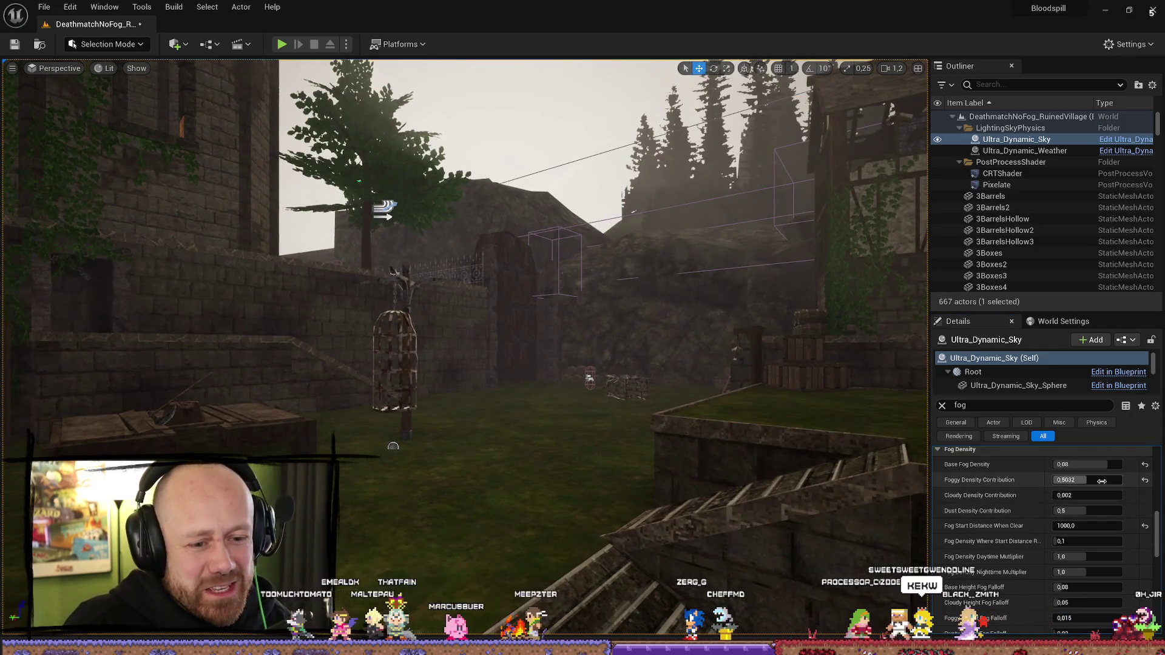
click(1144, 480)
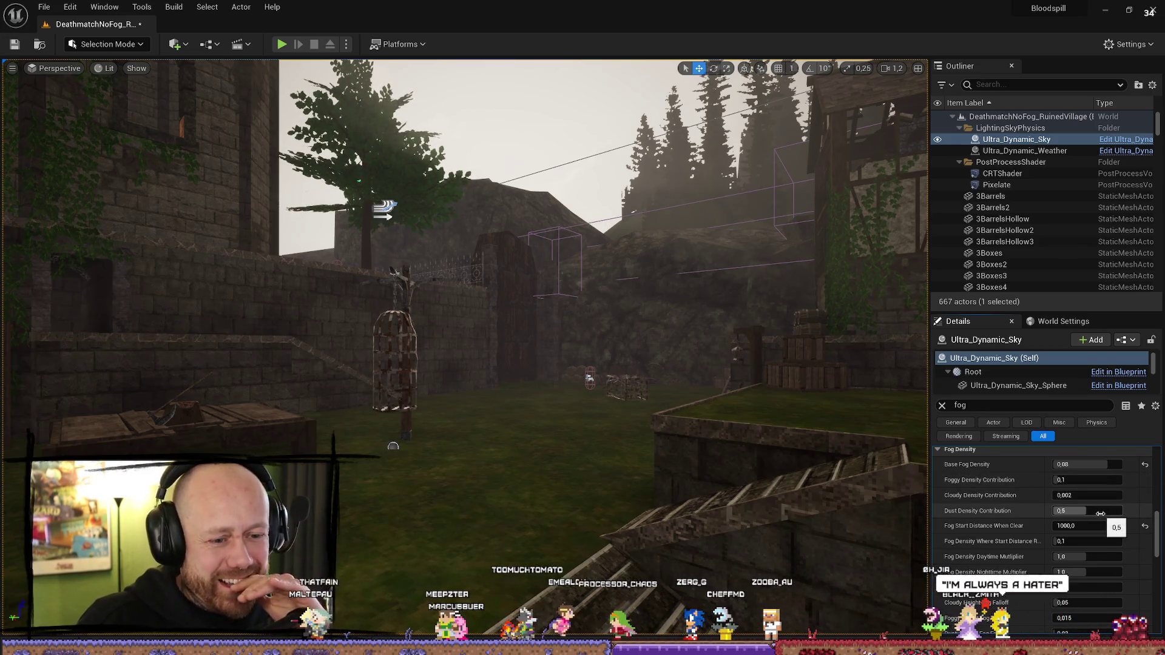
drag(1071, 511, 1113, 511)
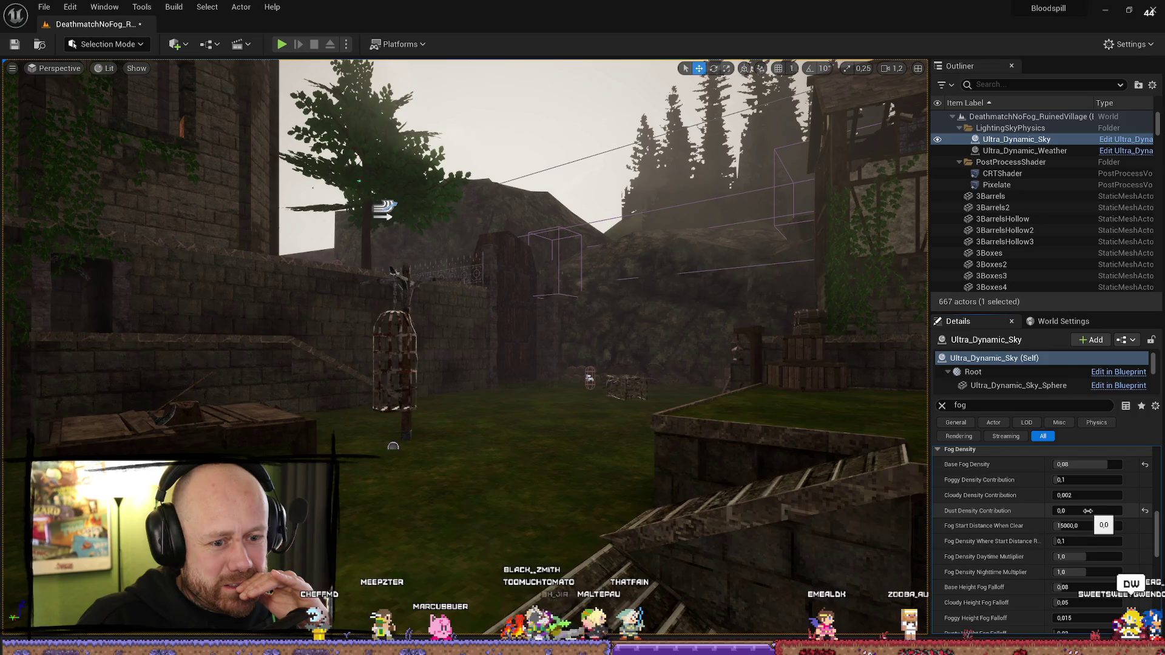
Step: Reset Dust Density Contribution to its default 0.5
scroll(1141, 518, up, 5)
scroll(1144, 517, up, 10)
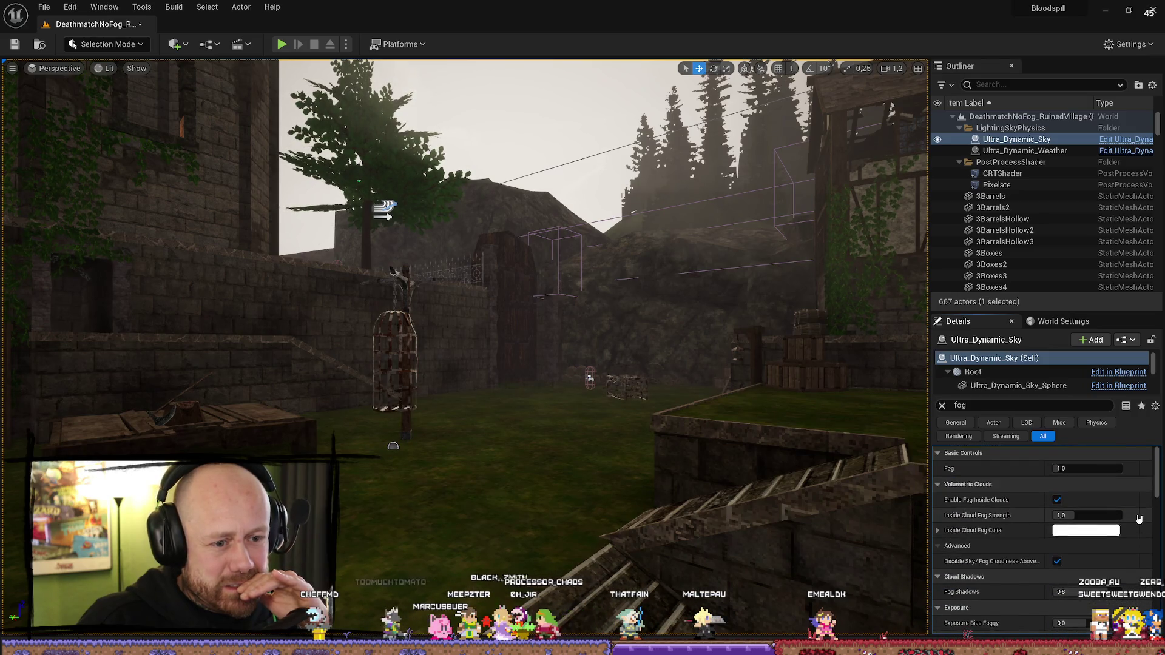
scroll(1139, 518, down, 10)
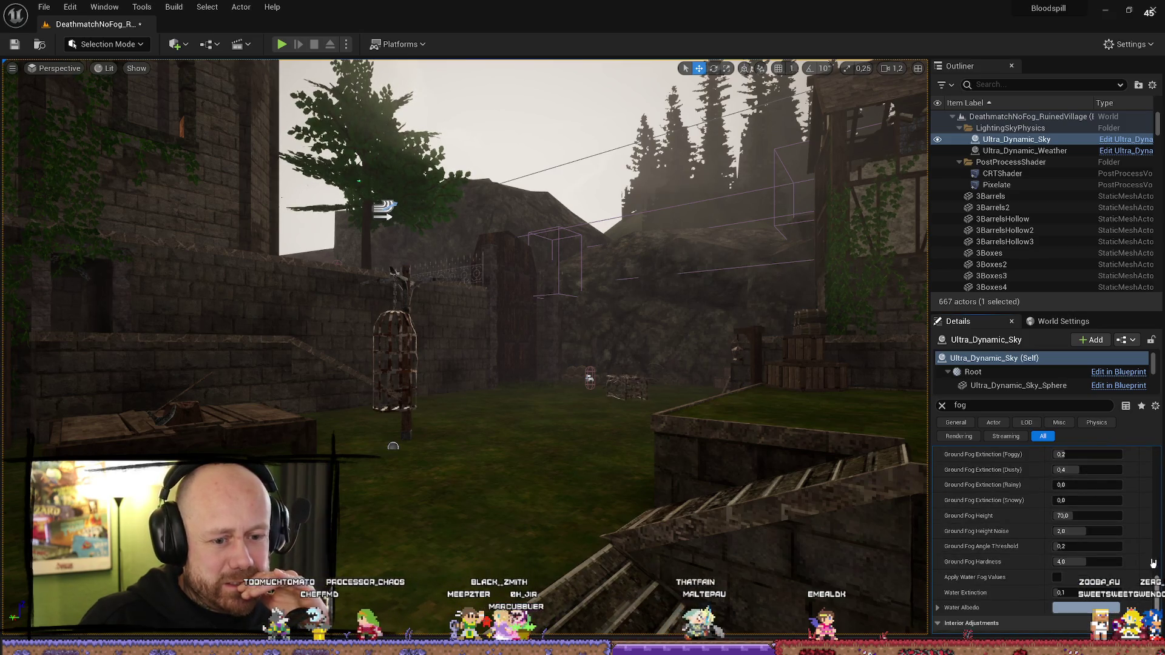
scroll(1147, 570, up, 10)
scroll(1137, 564, up, 5)
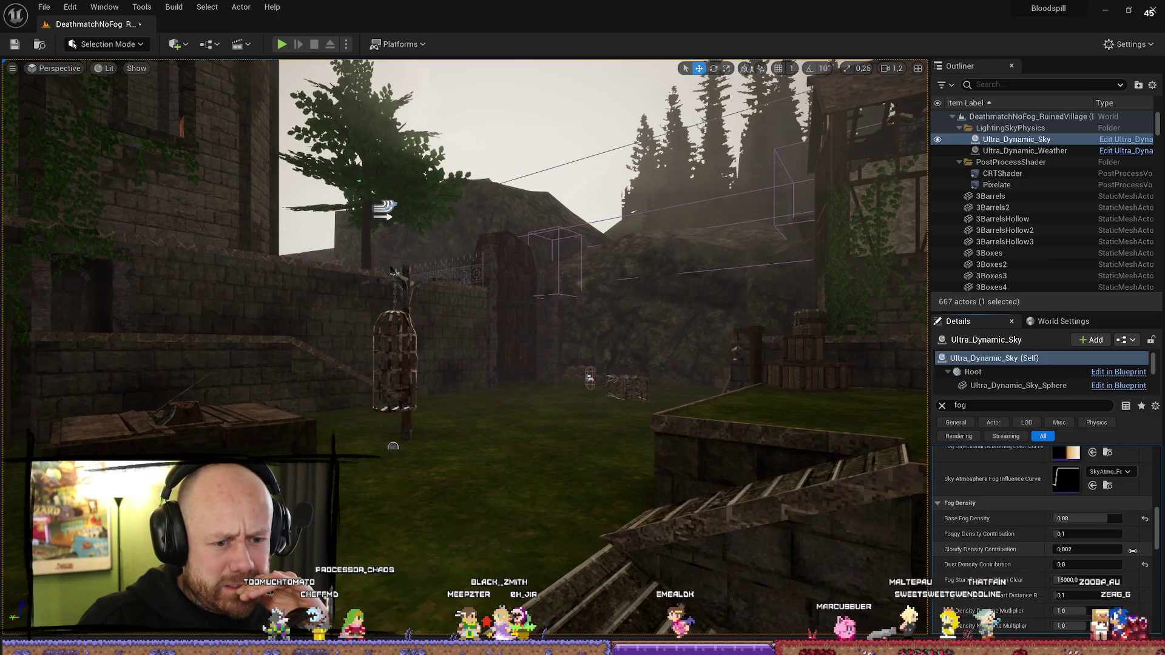
scroll(1111, 525, down, 2)
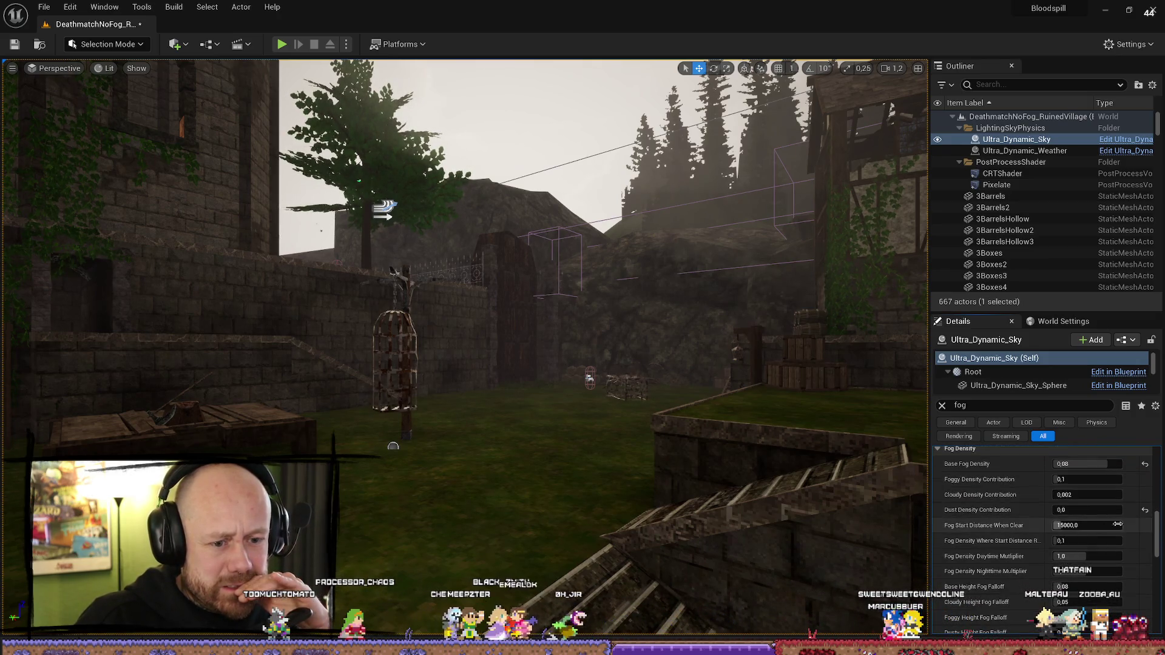
click(1145, 511)
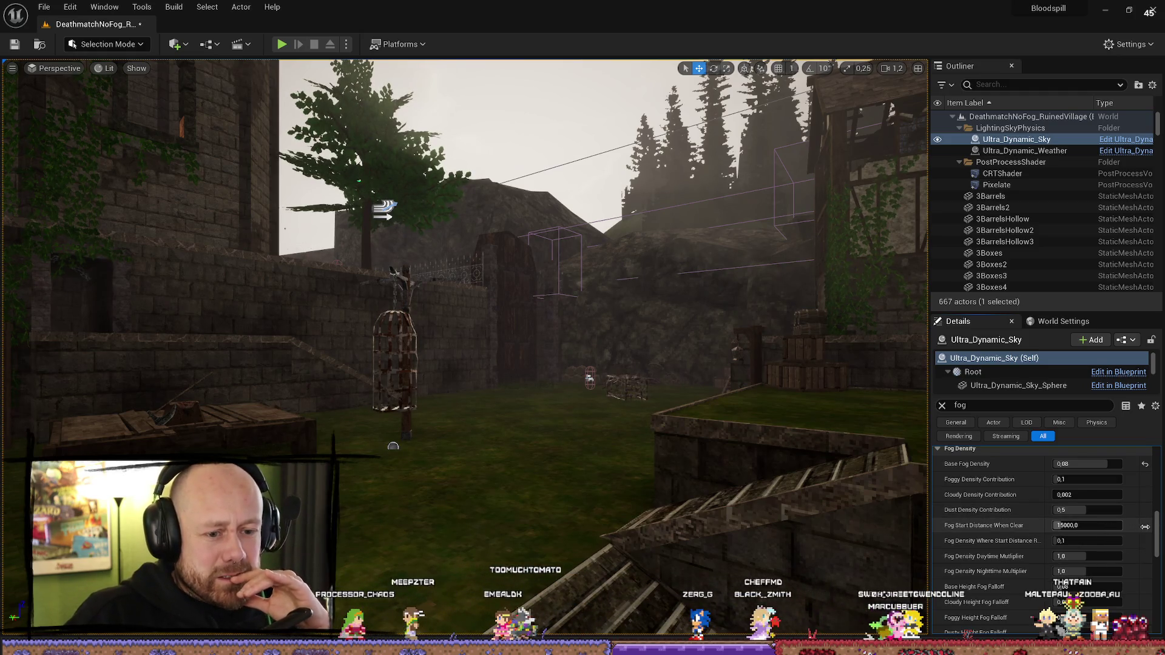
Step: Raise Fog Start Distance When Clear to about 97560 after trying 0 and undoing it
drag(1108, 528, 1095, 526)
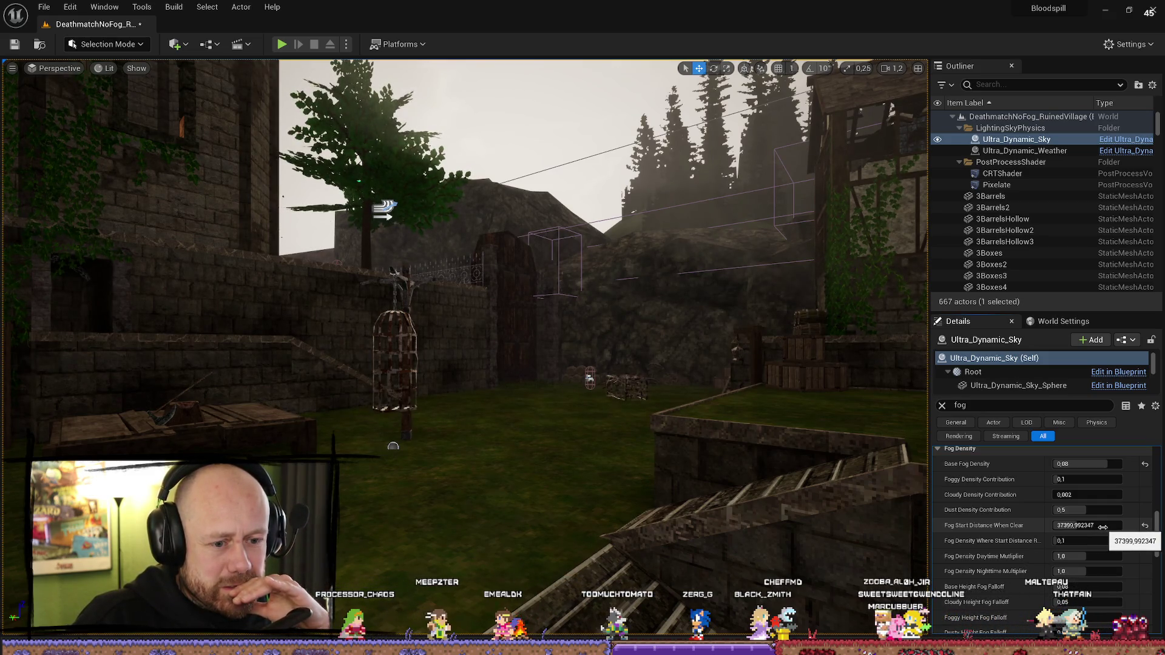
click(1145, 527)
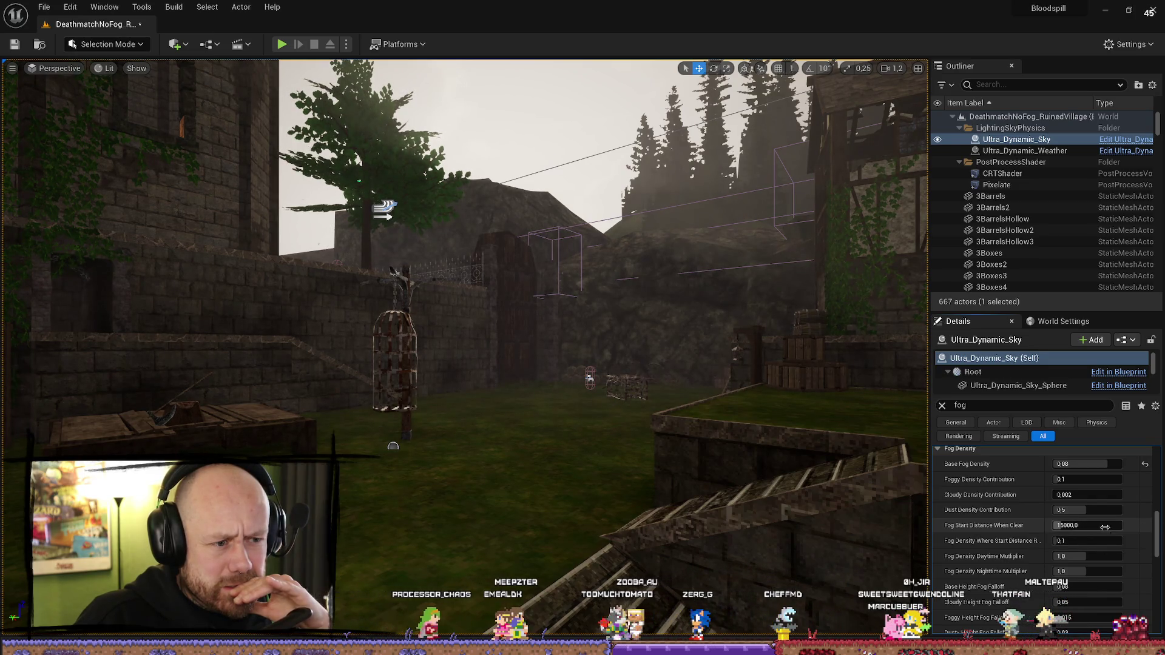
text(0)
key(Return)
key(ctrl+z)
click(1086, 527)
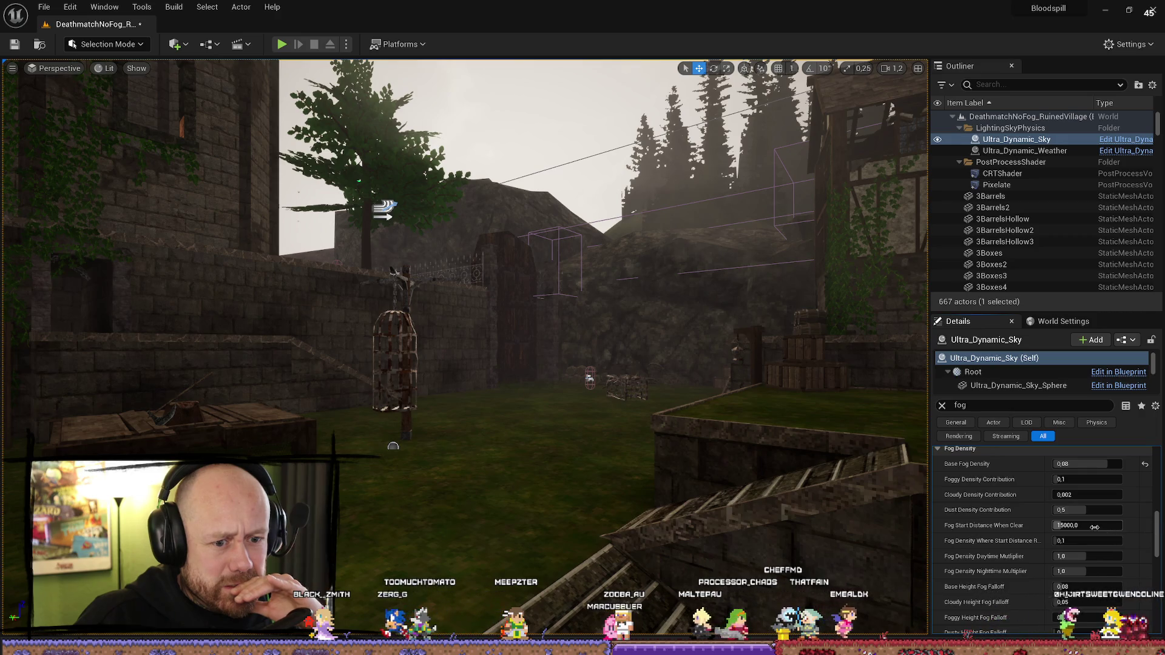
drag(1101, 529, 1122, 530)
drag(485, 304, 388, 303)
mouse_move(708, 391)
mouse_down()
mouse_move(582, 336)
mouse_move(374, 330)
mouse_move(289, 420)
mouse_up()
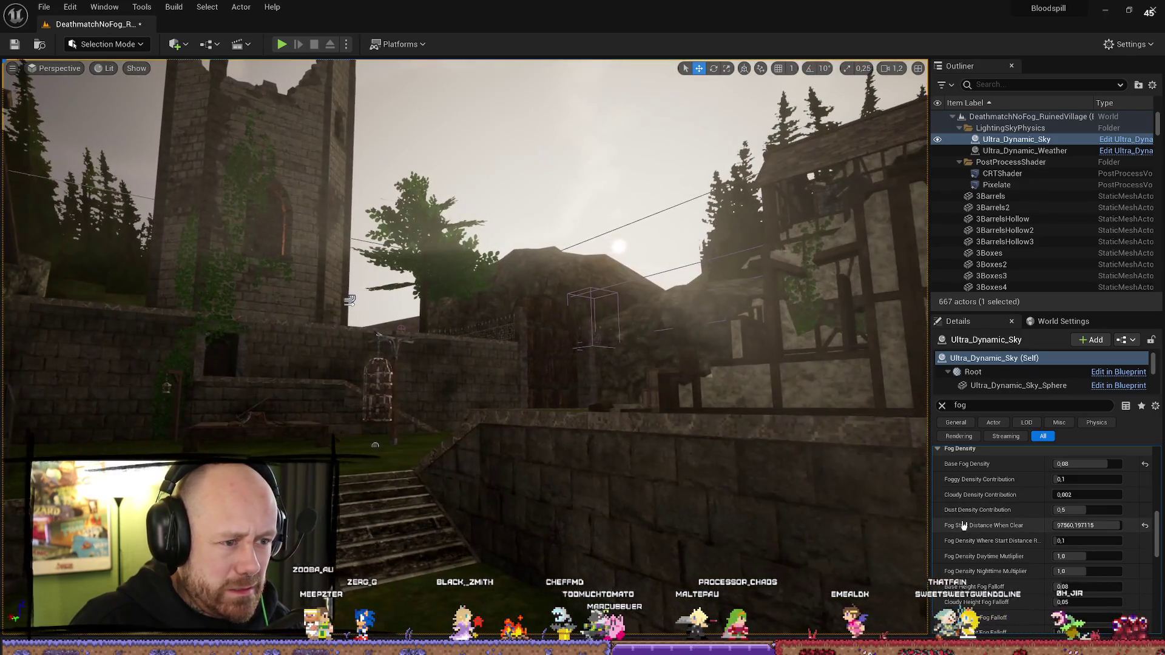
Step: Drop Base Fog Density to 0, fly around the courtyard, and clear the fog property filter
scroll(1001, 523, up, 3)
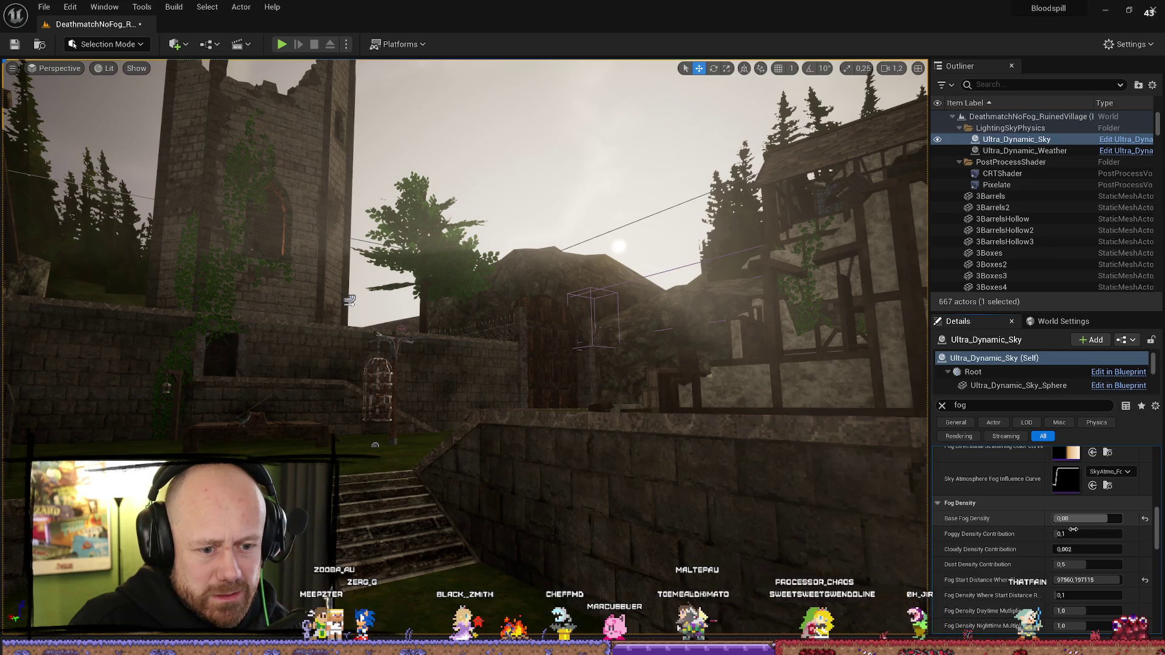
drag(1081, 524, 1096, 521)
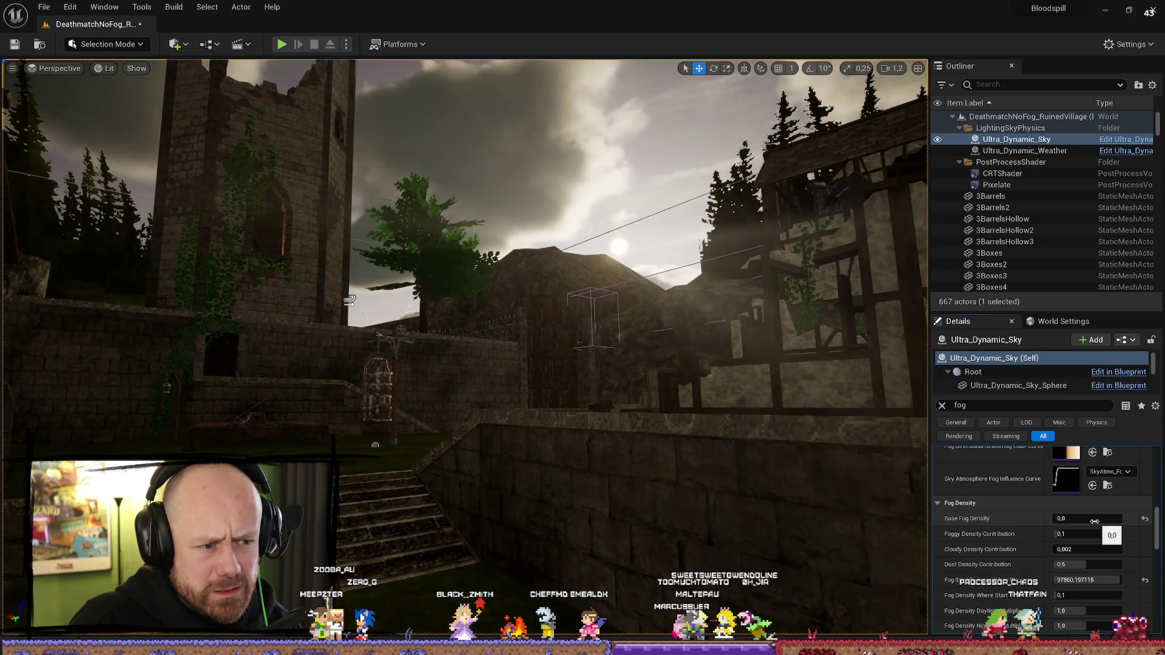
mouse_move(614, 487)
mouse_down()
mouse_move(485, 491)
mouse_move(680, 491)
mouse_move(437, 491)
mouse_move(615, 481)
mouse_up()
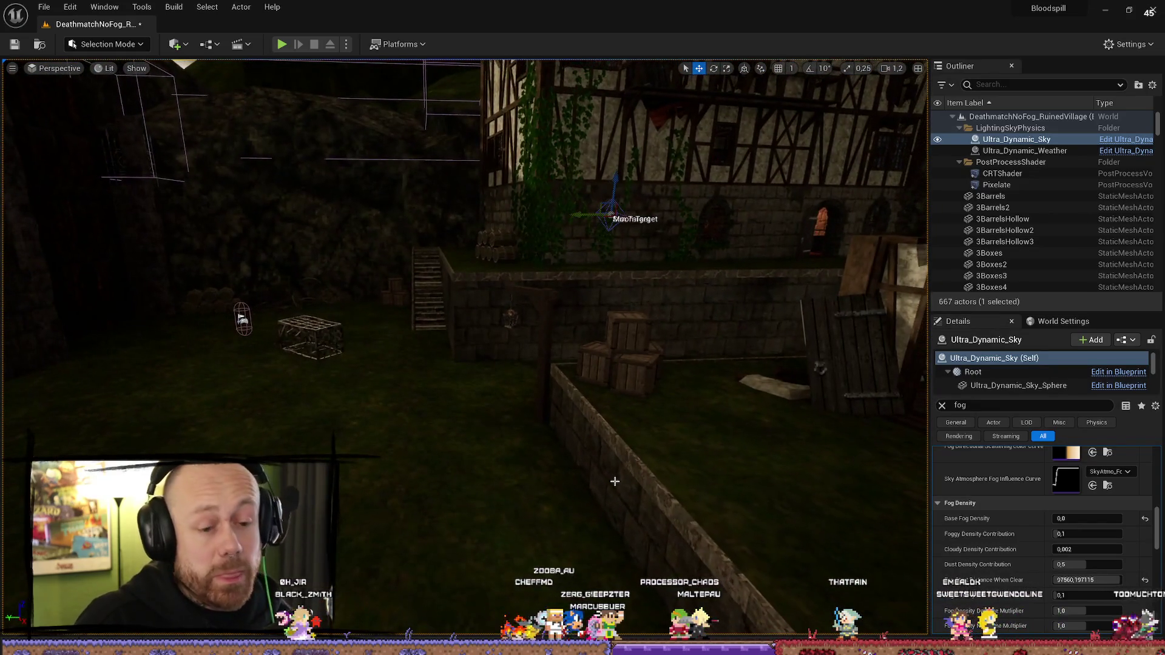
click(942, 405)
mouse_move(729, 398)
mouse_down()
mouse_move(707, 385)
mouse_move(691, 403)
mouse_move(664, 393)
mouse_move(736, 394)
mouse_up()
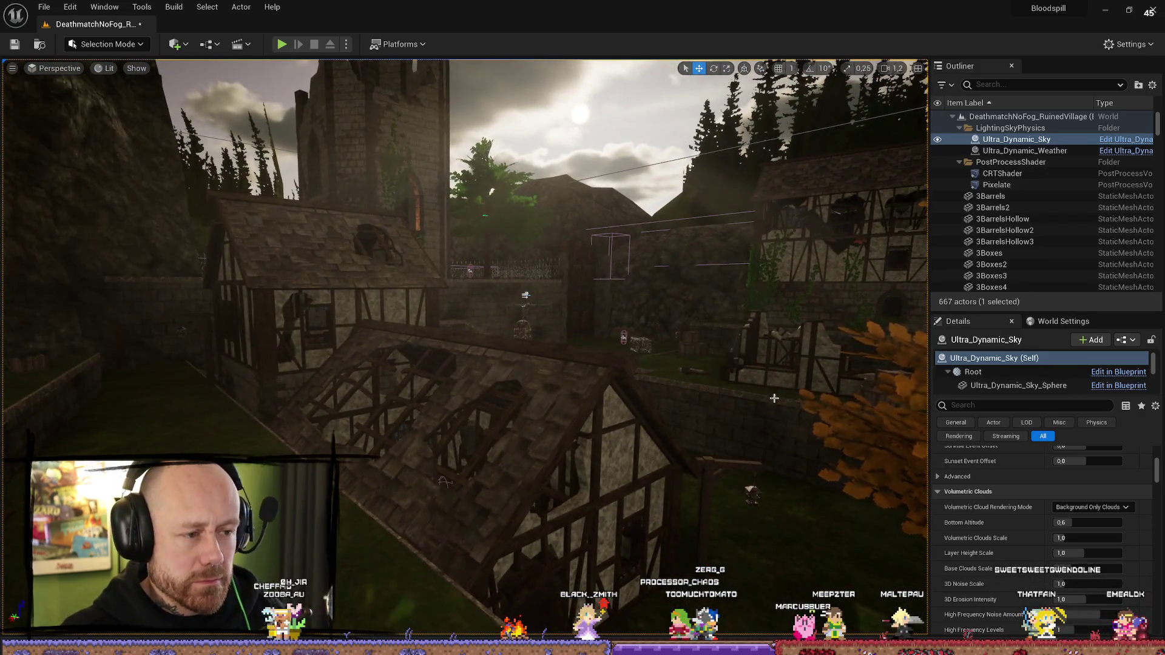
scroll(1035, 494, up, 10)
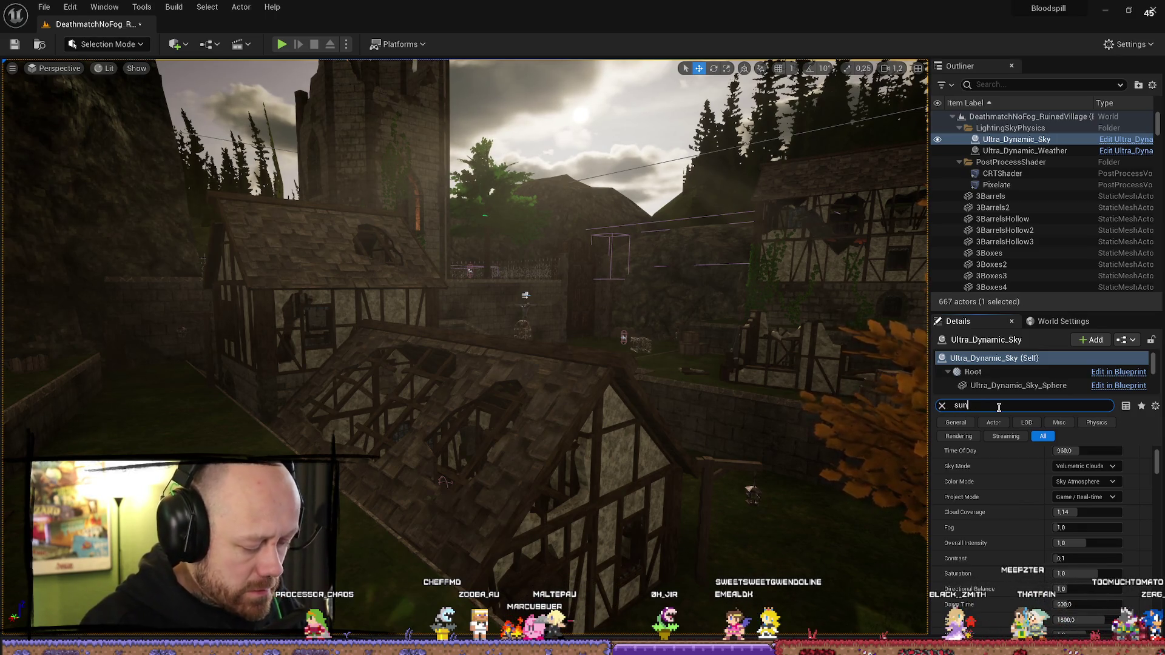
Step: Try a sun light intensity of 8 in the sun settings, then undo it
scroll(1058, 565, up, 2)
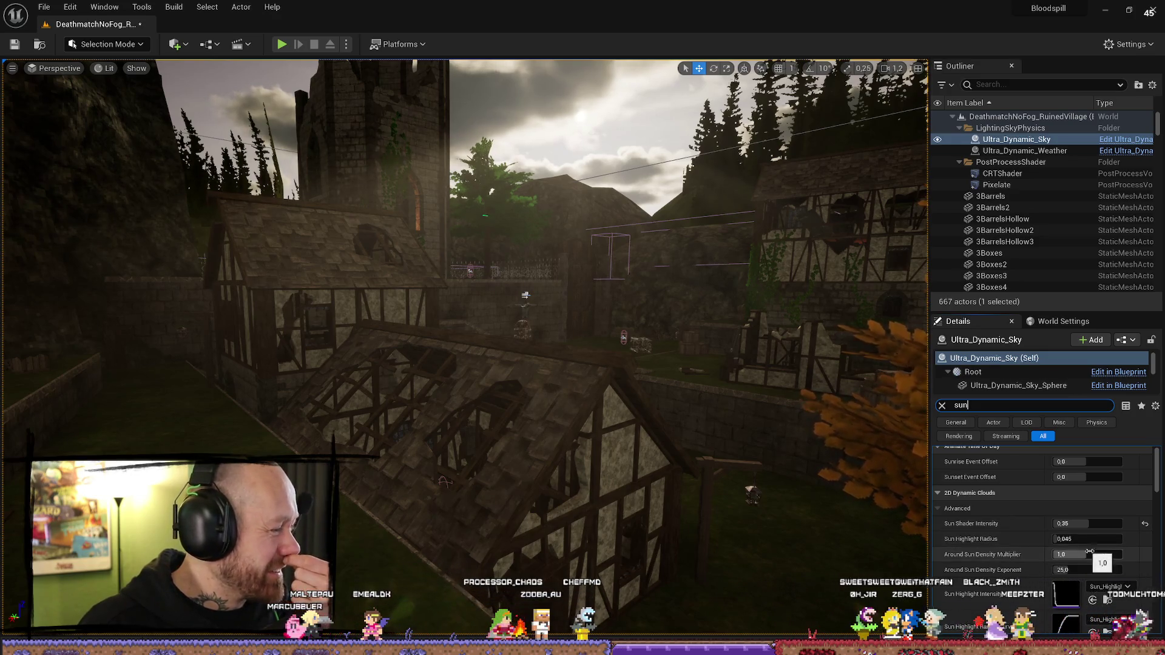
scroll(1072, 516, down, 1)
scroll(1031, 510, down, 4)
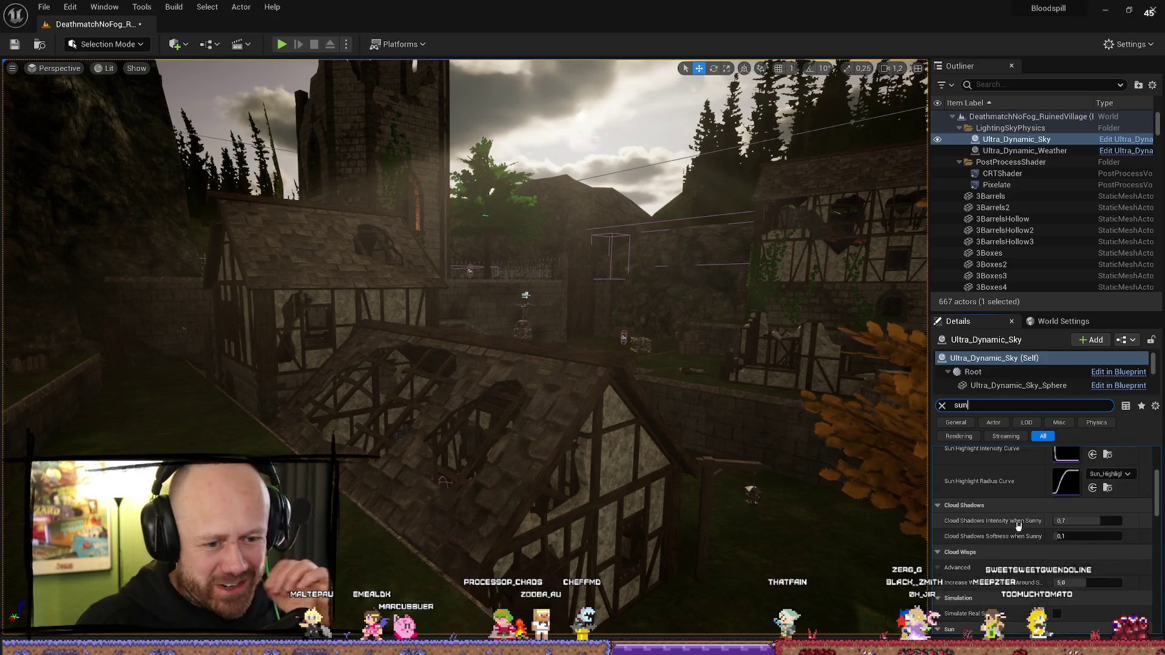
scroll(998, 505, down, 2)
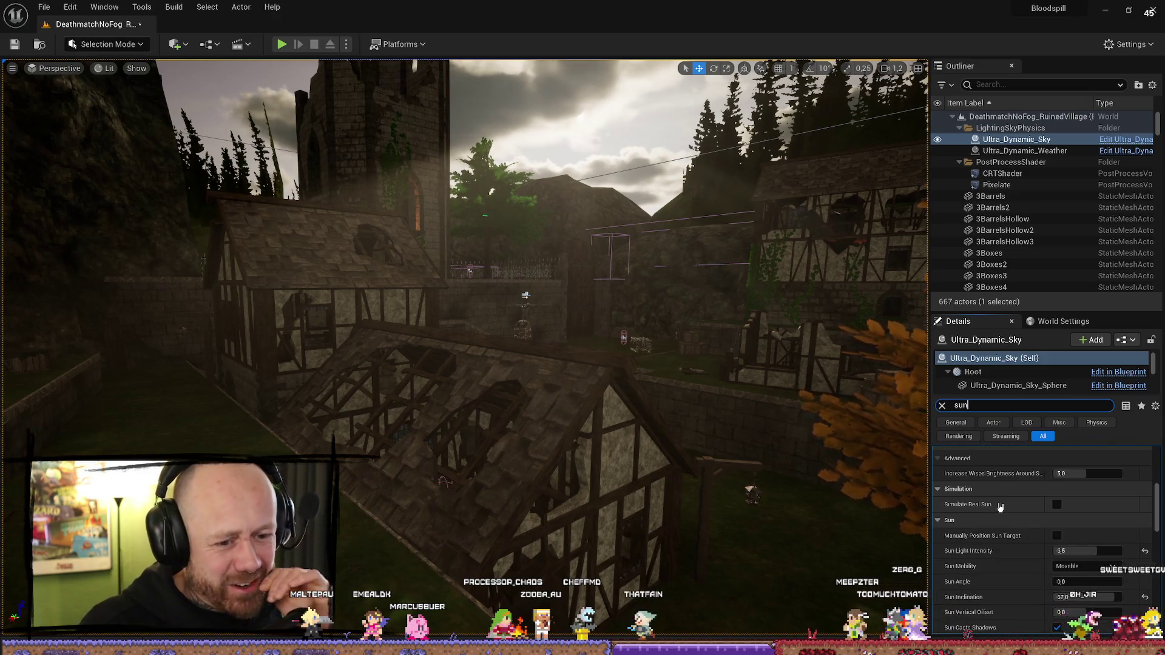
scroll(1004, 505, down, 1)
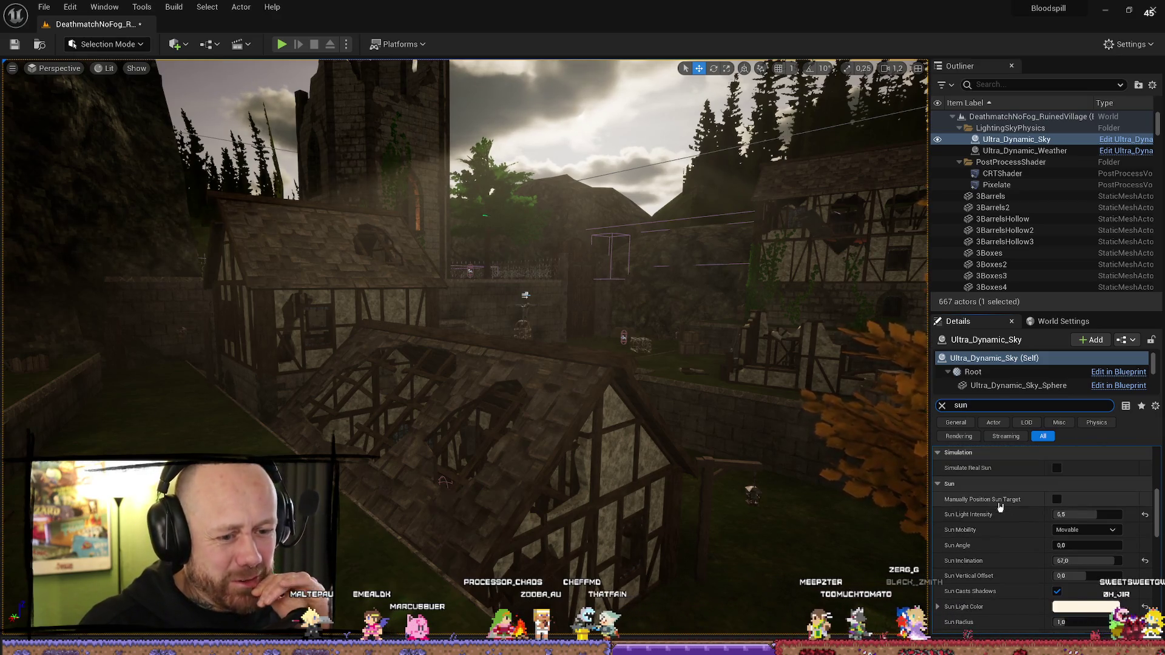
click(1115, 510)
text(8)
key(Return)
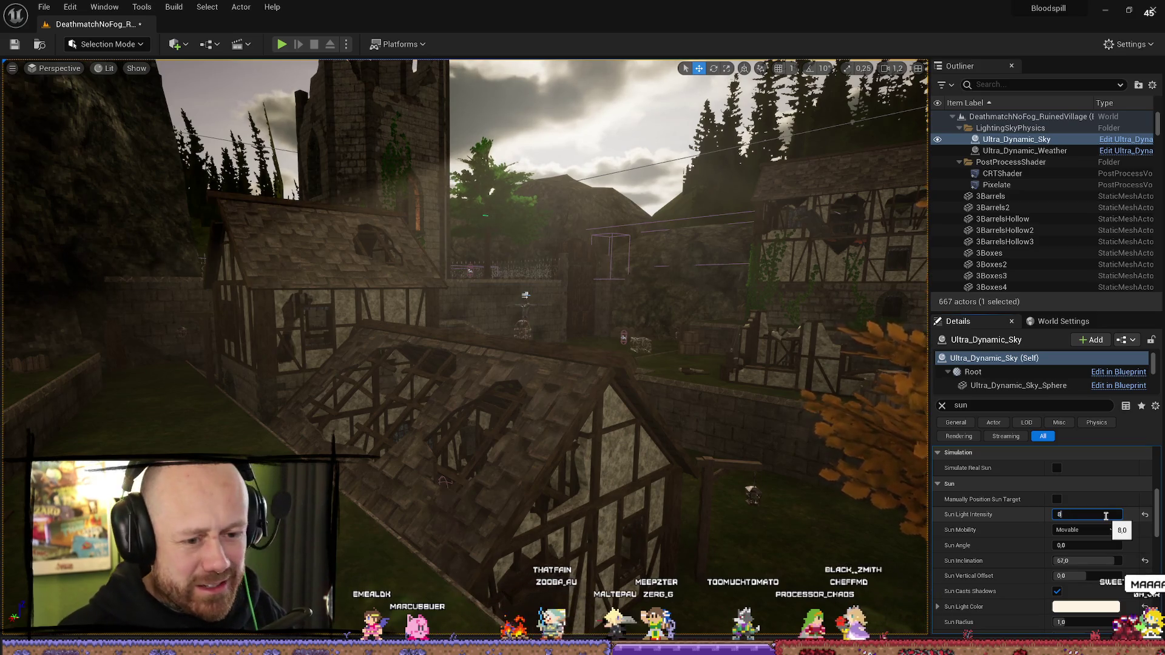
key(Return)
key(ctrl+z)
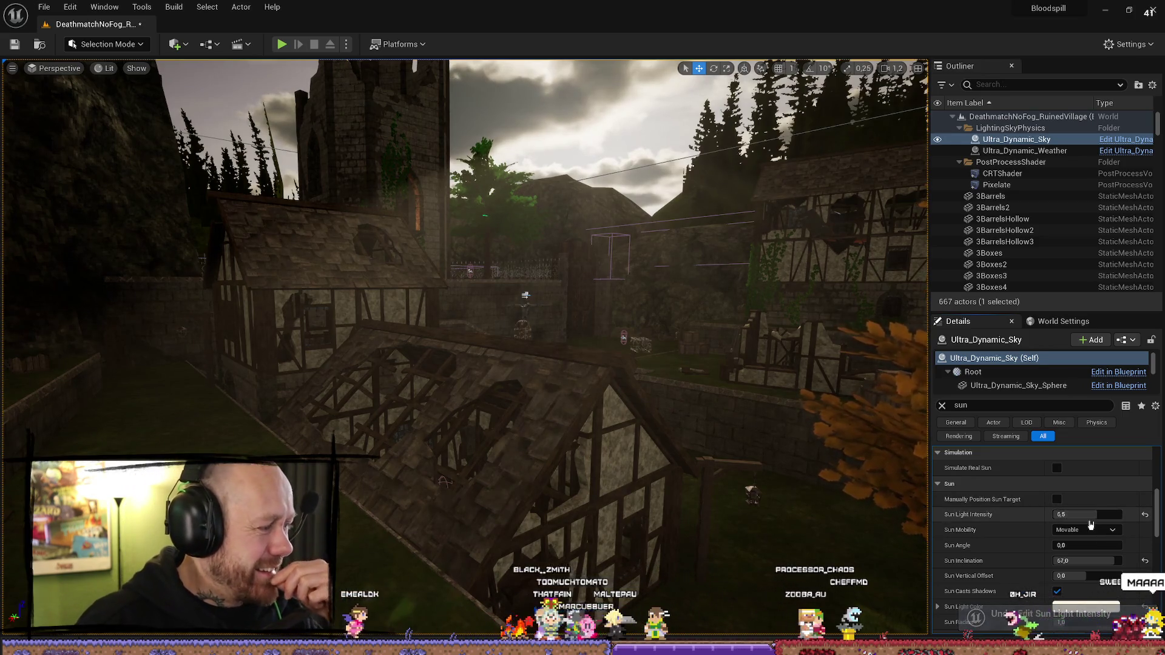
Step: Scroll through the remaining sun settings, then switch to the browser window
scroll(1121, 482, down, 2)
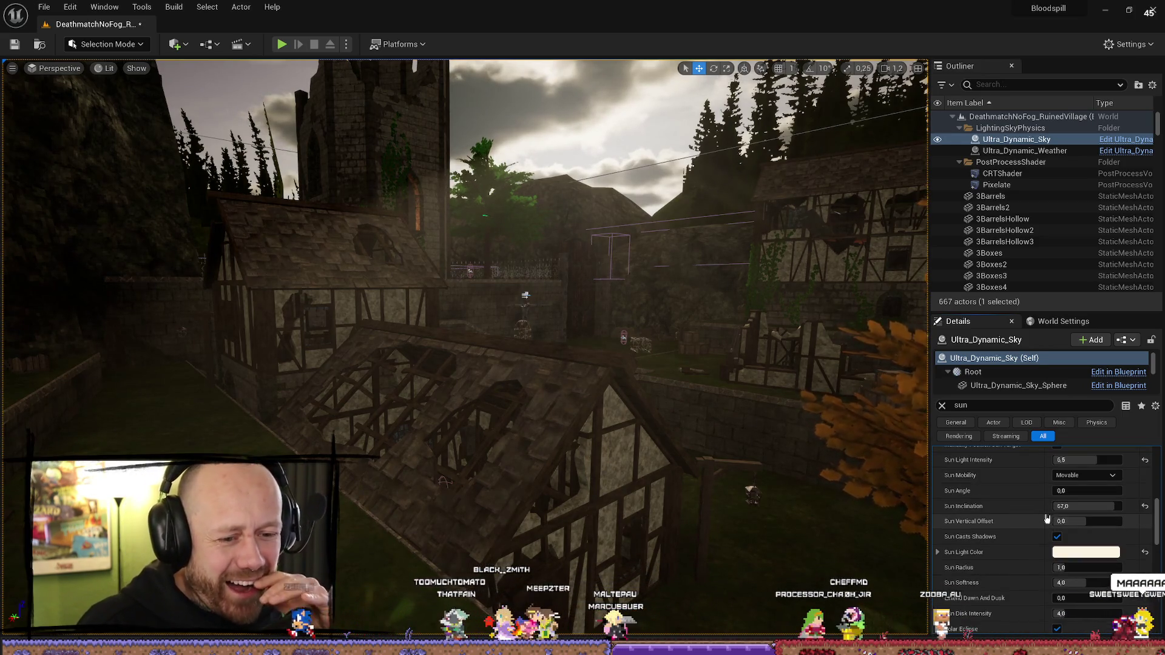
scroll(943, 540, down, 1)
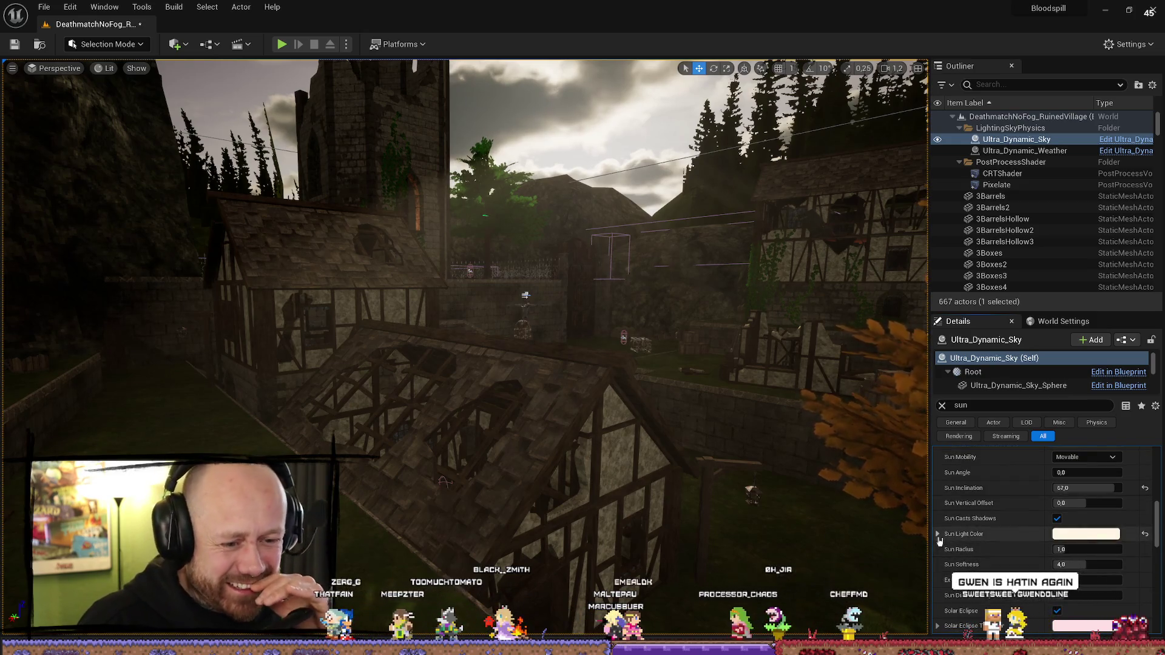
scroll(945, 539, down, 6)
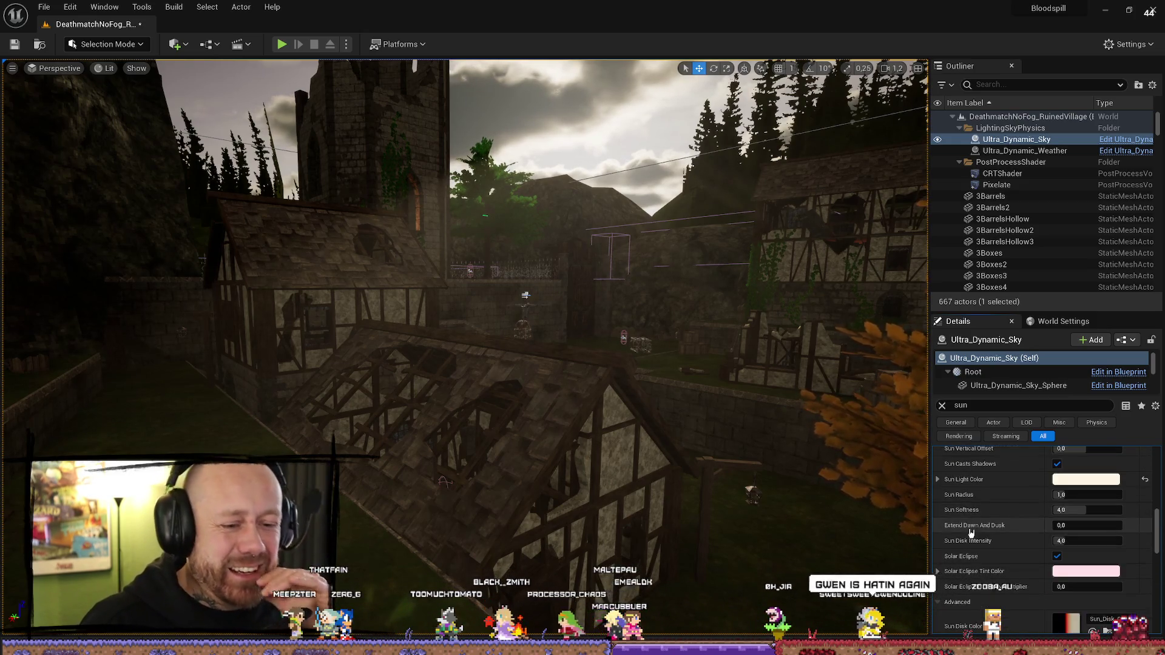
scroll(1001, 535, down, 3)
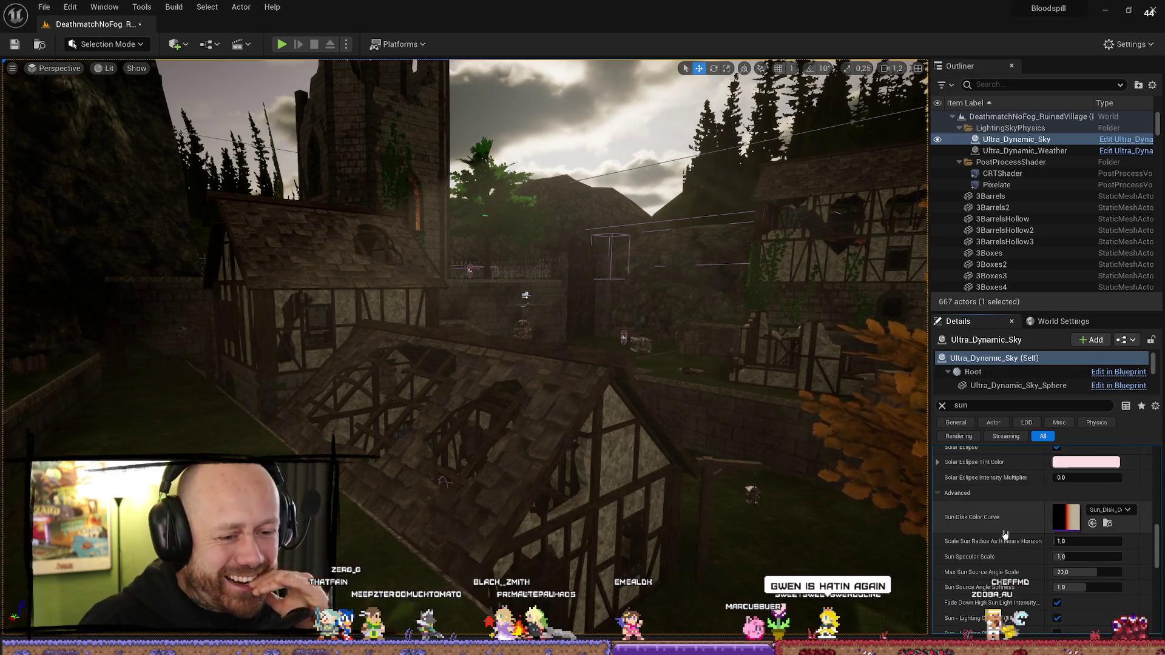
scroll(1016, 521, down, 9)
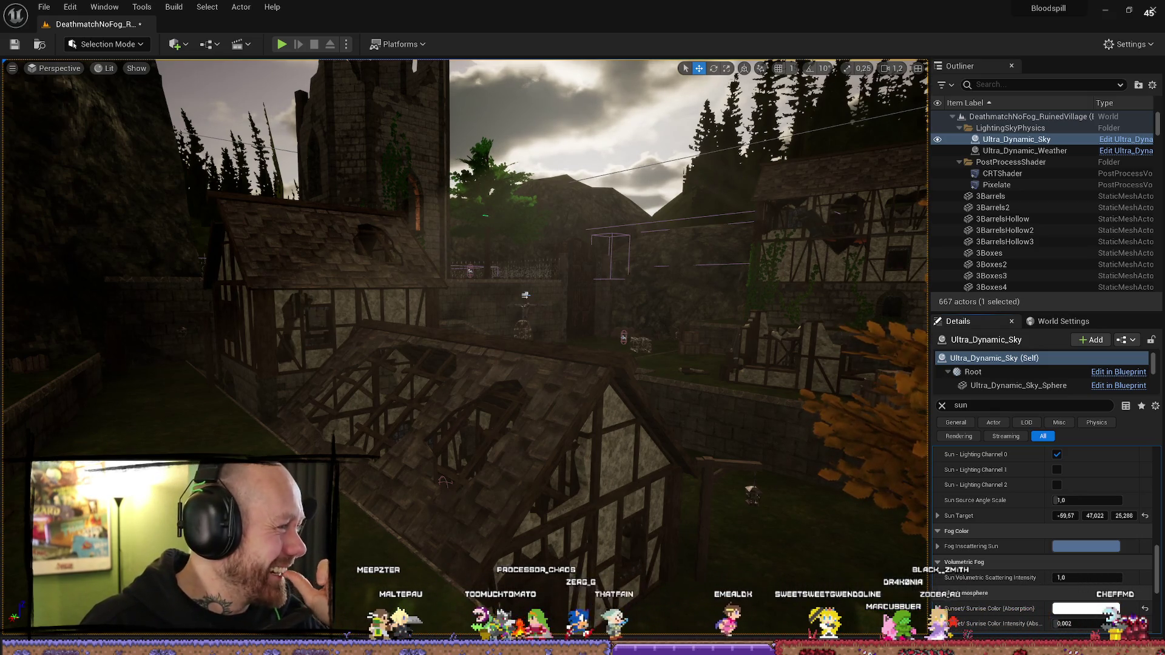
key(alt+Tab)
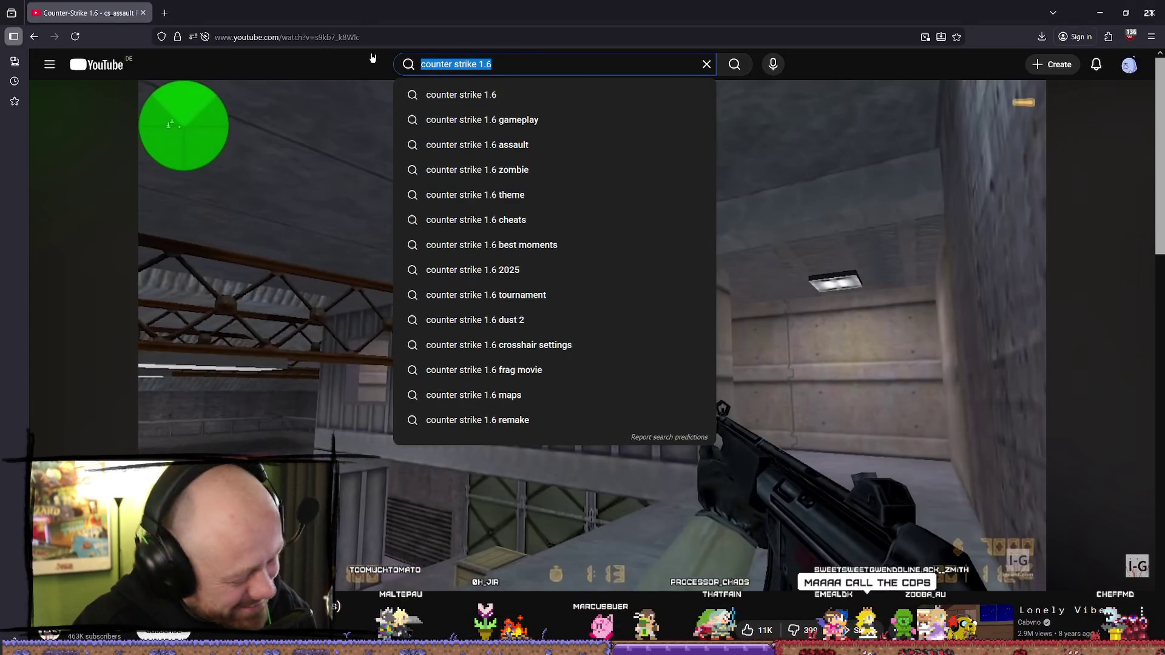
Step: Search YouTube for 'ma cat' and open the Wilfred Warrior cat video
text(cat)
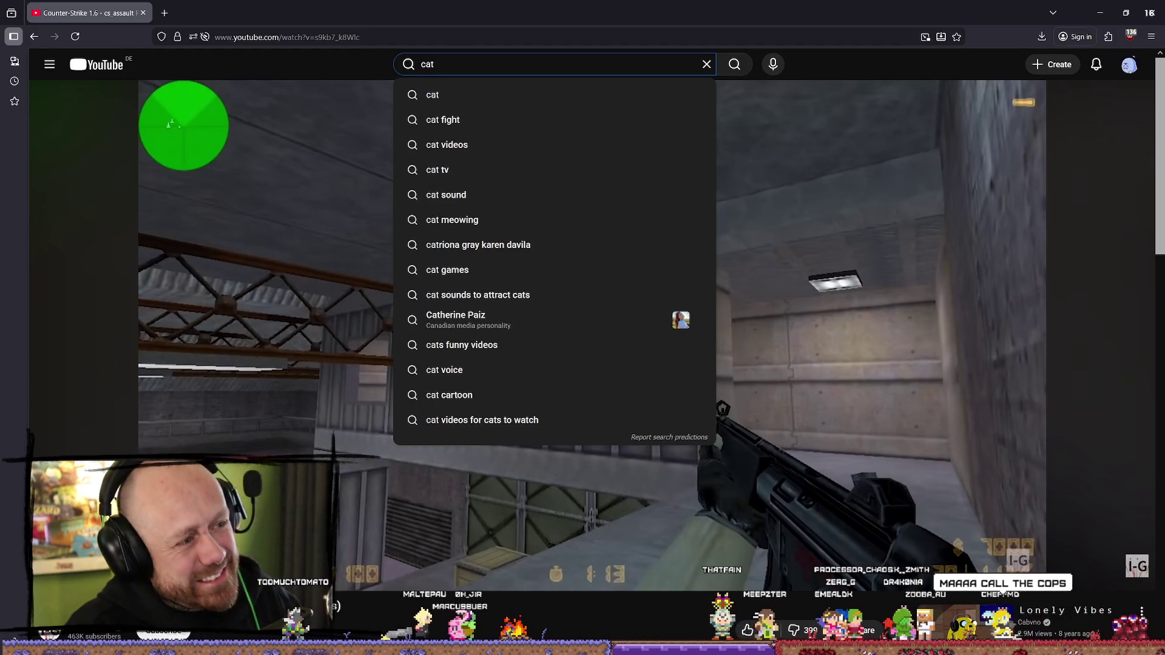
key(BackSpace)
key(BackSpace)
key(BackSpace)
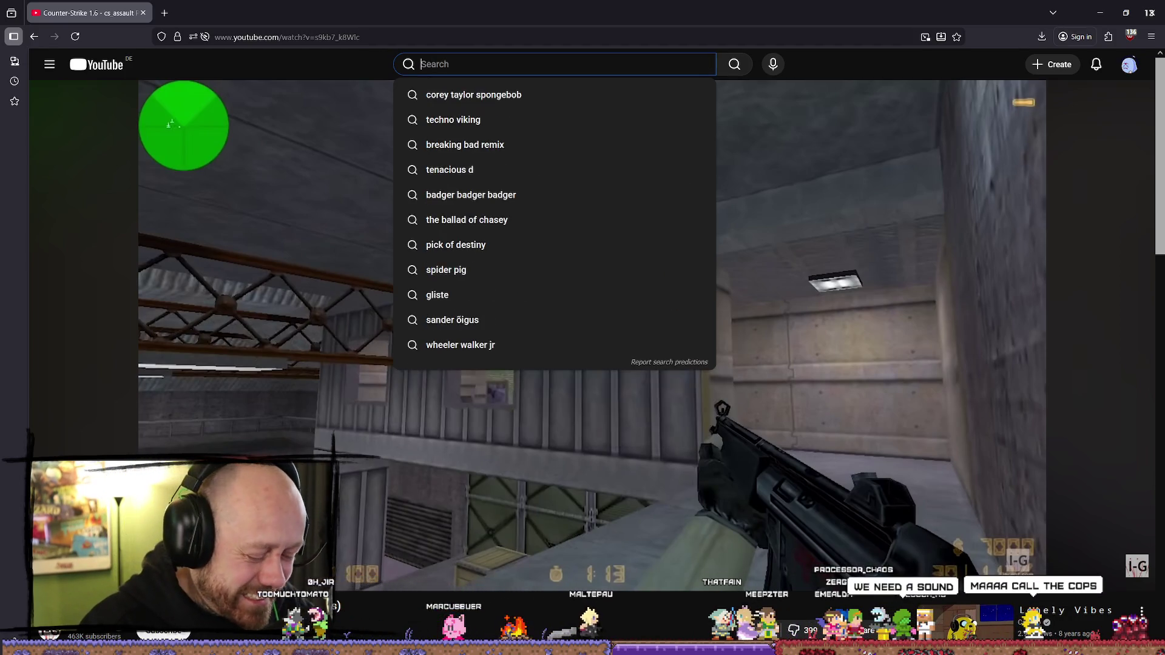
text(ma cat)
key(Return)
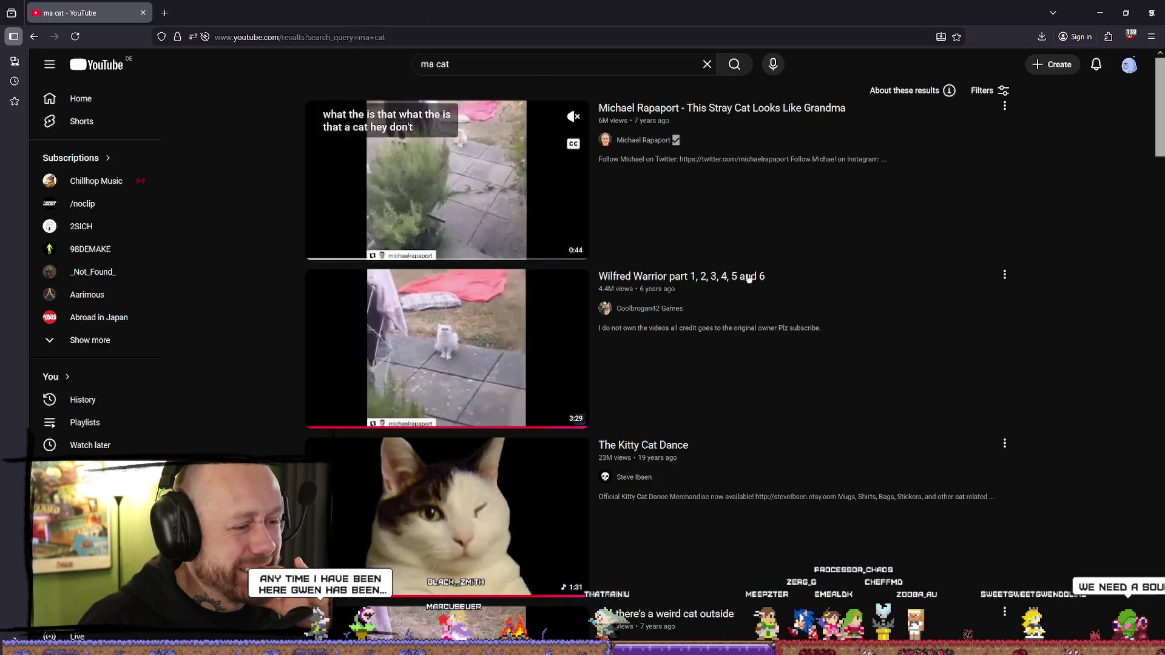
click(610, 291)
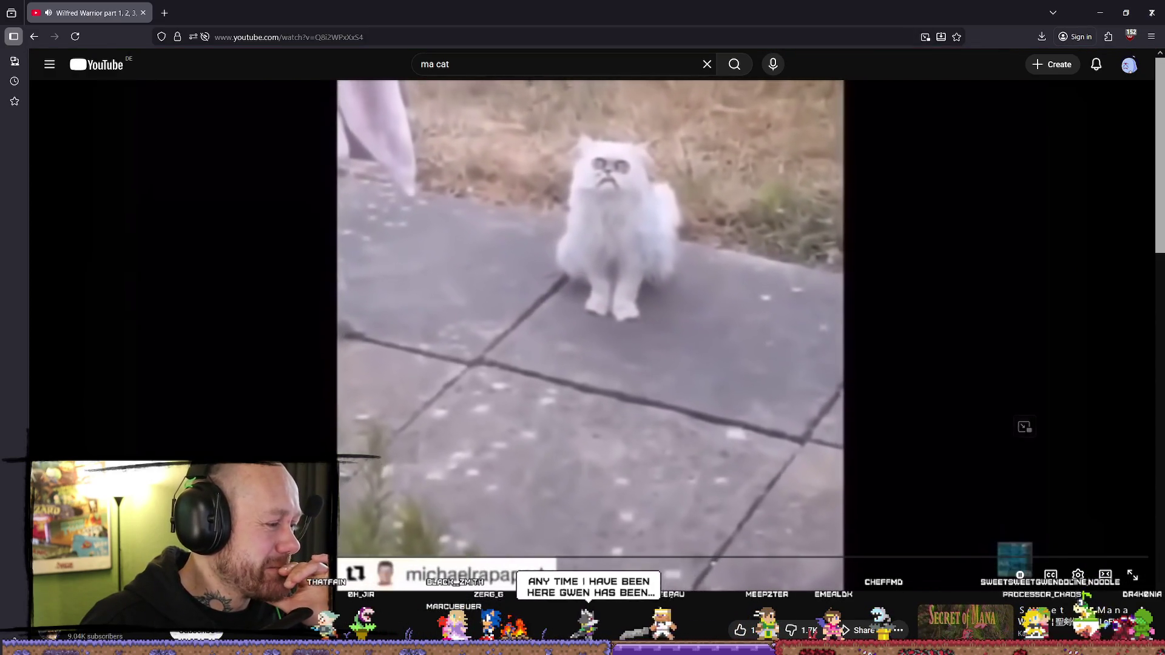
Step: Pause and resume the Wilfred Warrior video, then close the browser to return to Unreal
click(245, 229)
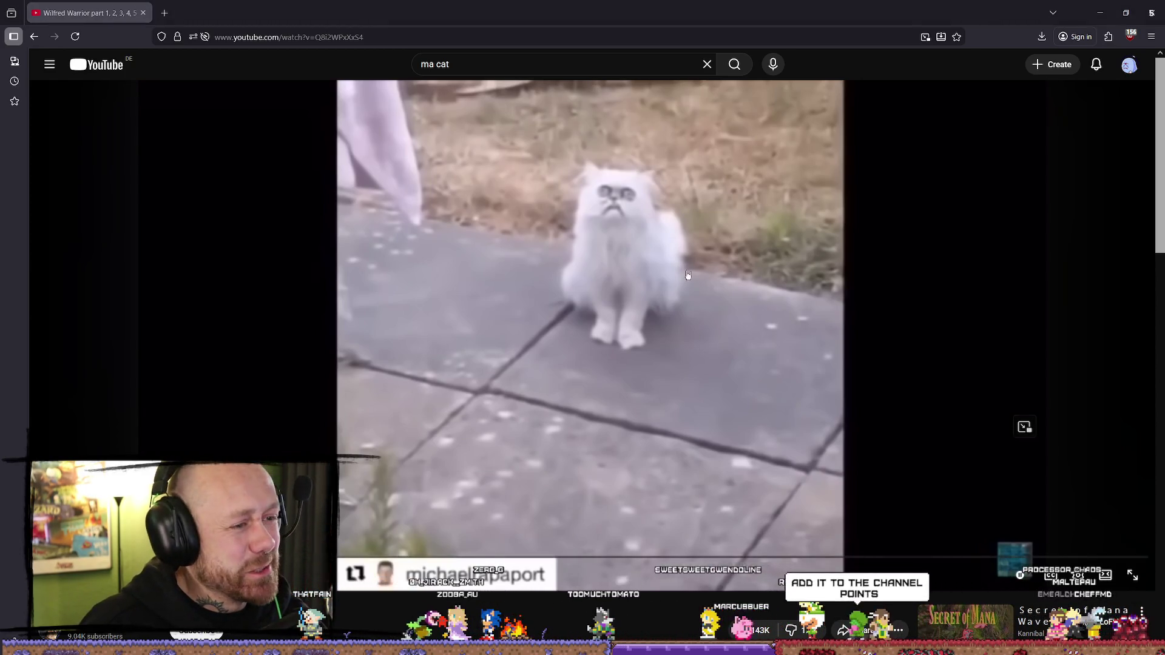
click(529, 340)
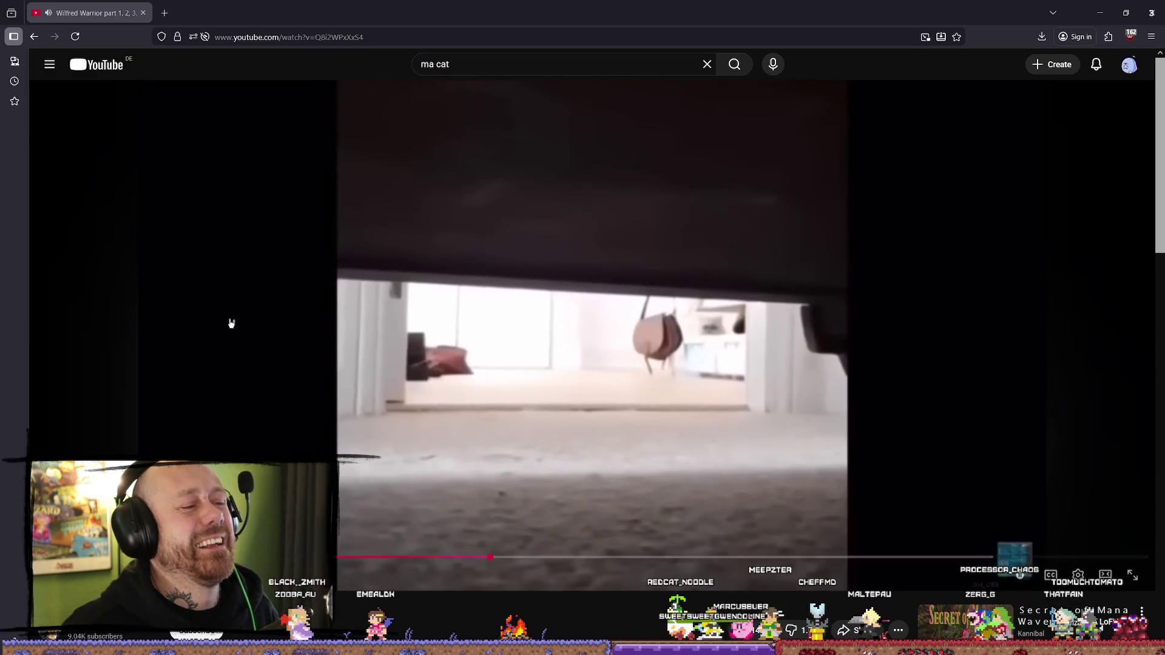
click(521, 299)
click(1141, 13)
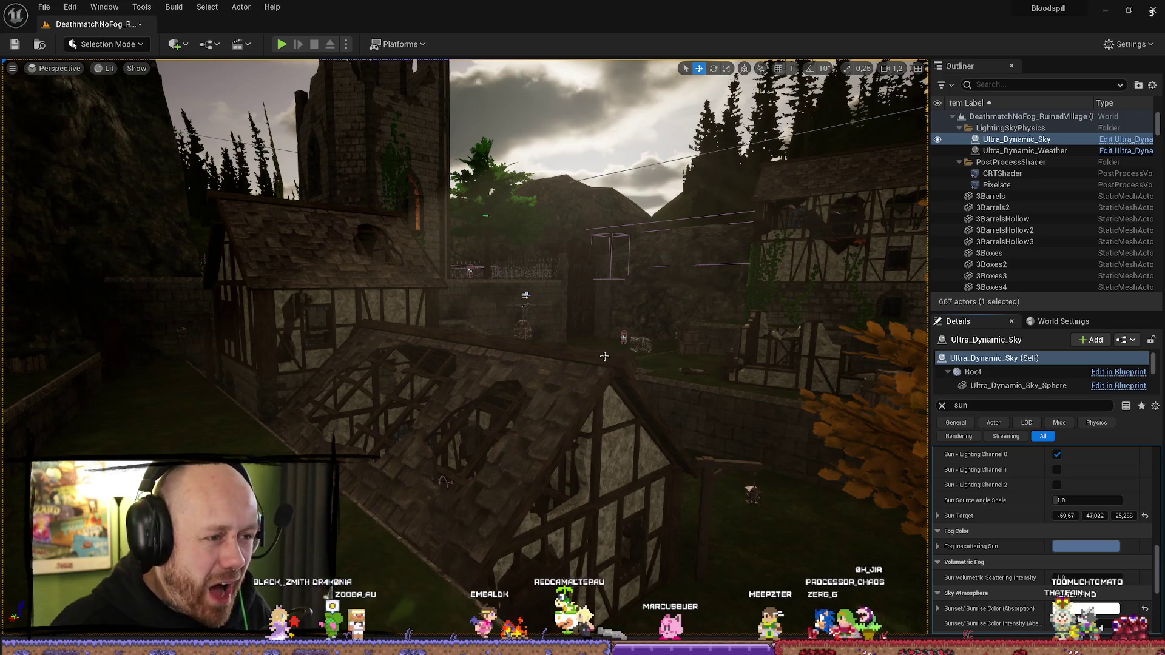
Step: Focus the sky actor, pull the view back over the autumn tree, and select the sun filter text
key(f)
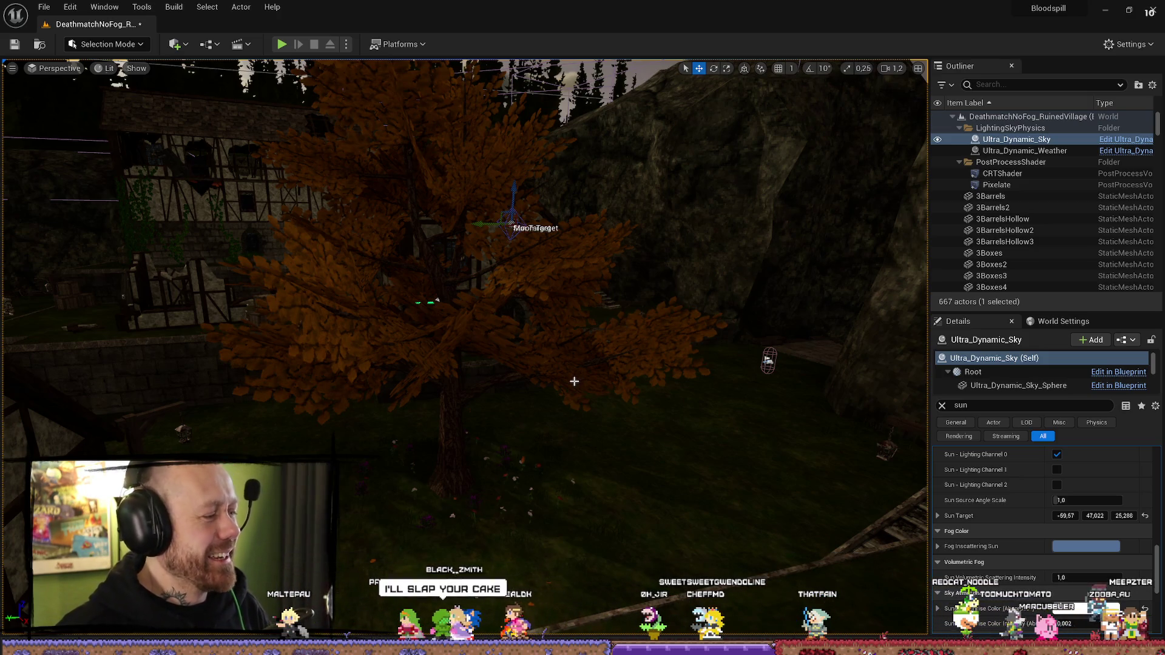
mouse_move(722, 386)
mouse_down()
mouse_move(764, 394)
mouse_move(728, 443)
mouse_up()
click(1021, 405)
double_click(1021, 406)
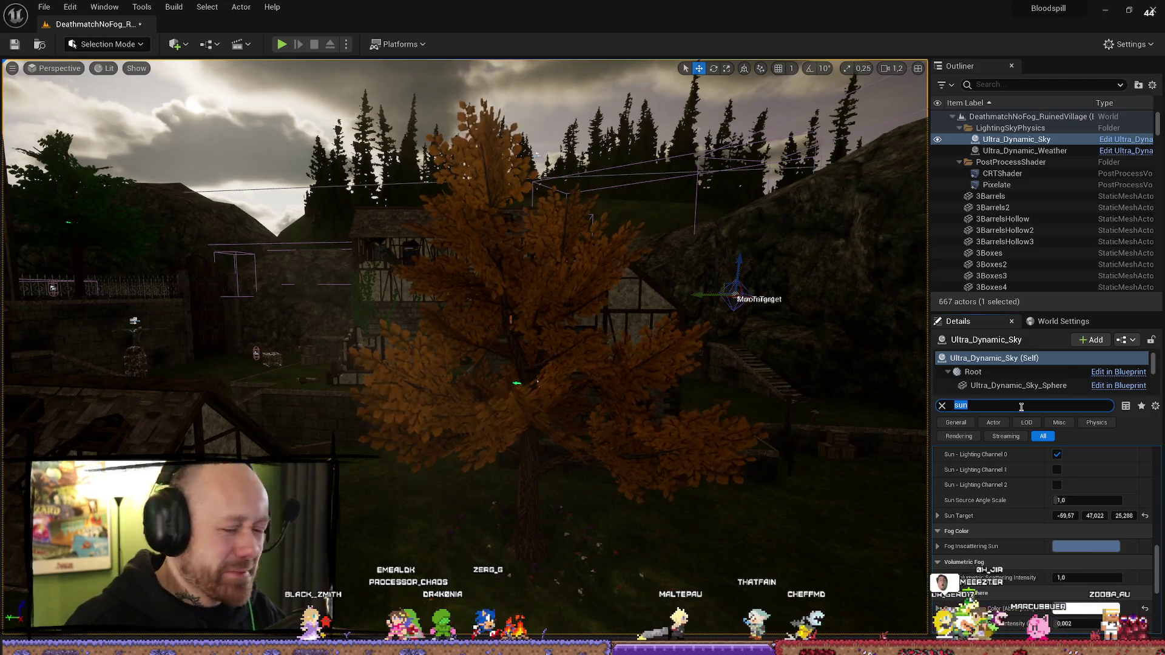
scroll(1029, 523, down, 2)
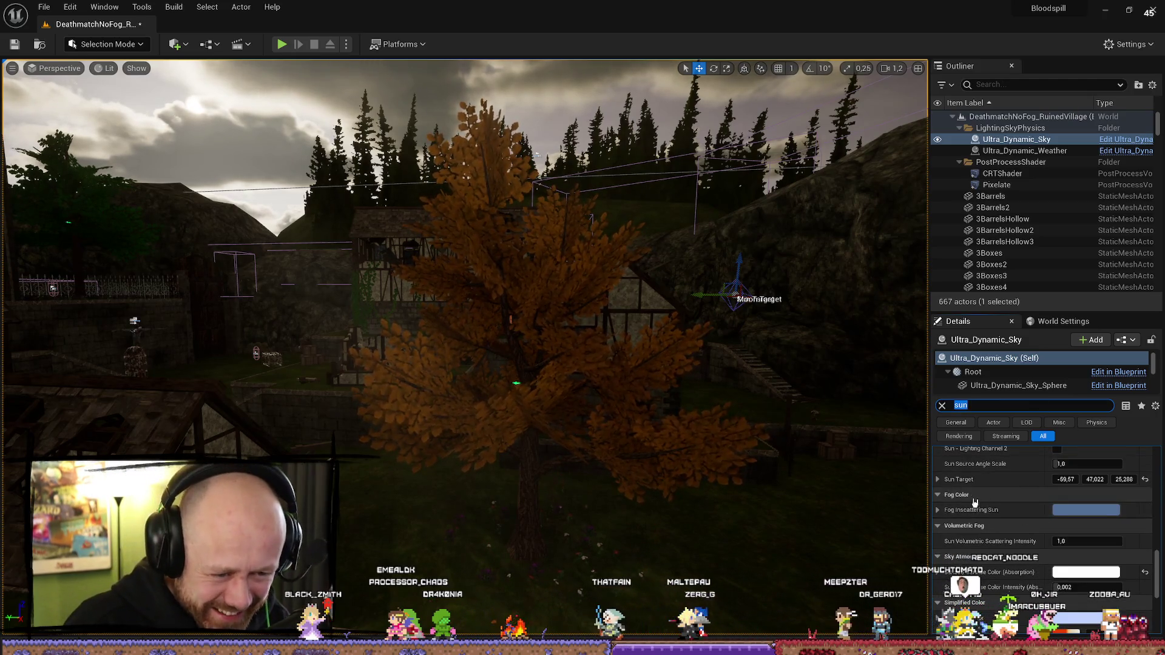
scroll(1005, 537, down, 1)
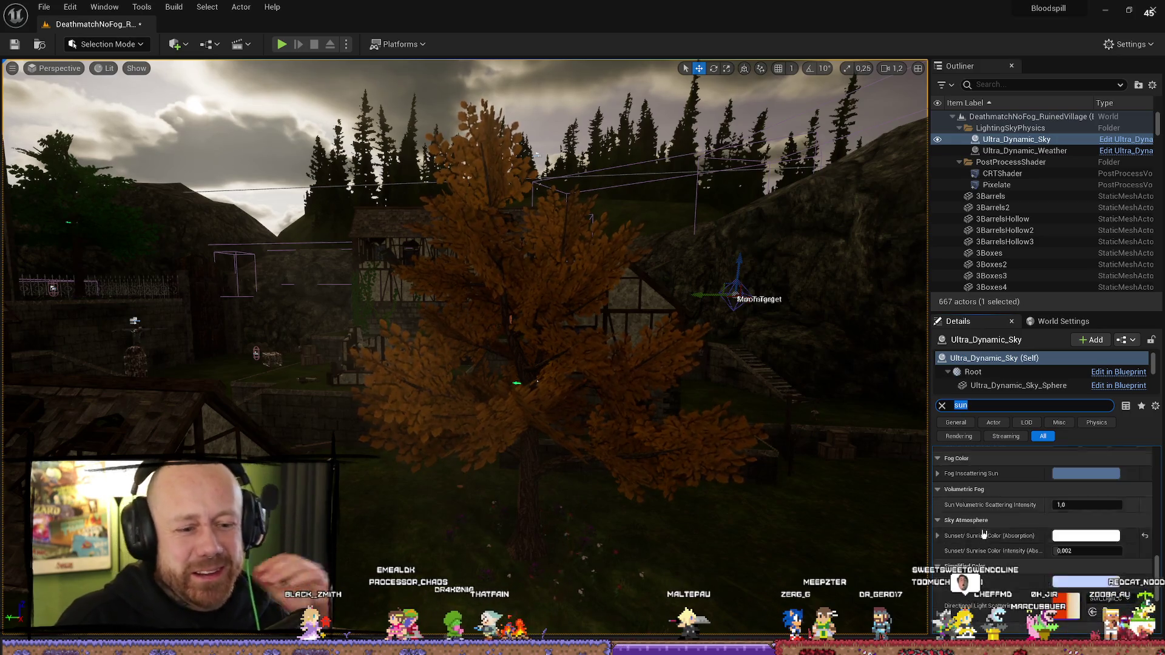
scroll(1092, 538, down, 6)
scroll(983, 549, down, 6)
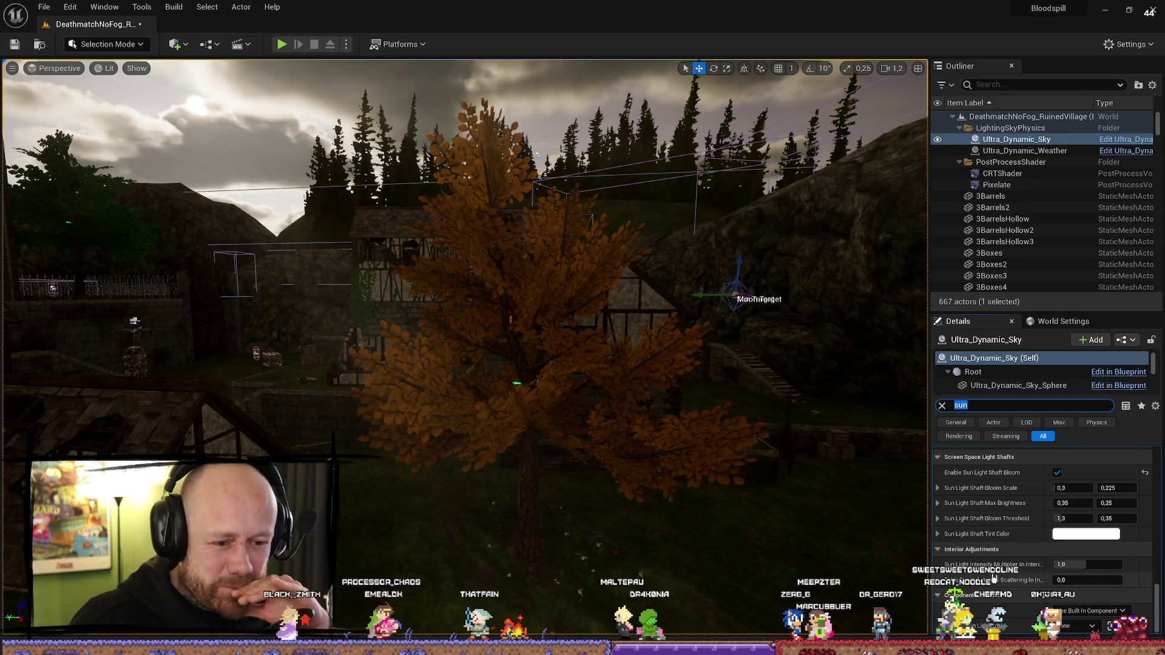
scroll(993, 583, down, 8)
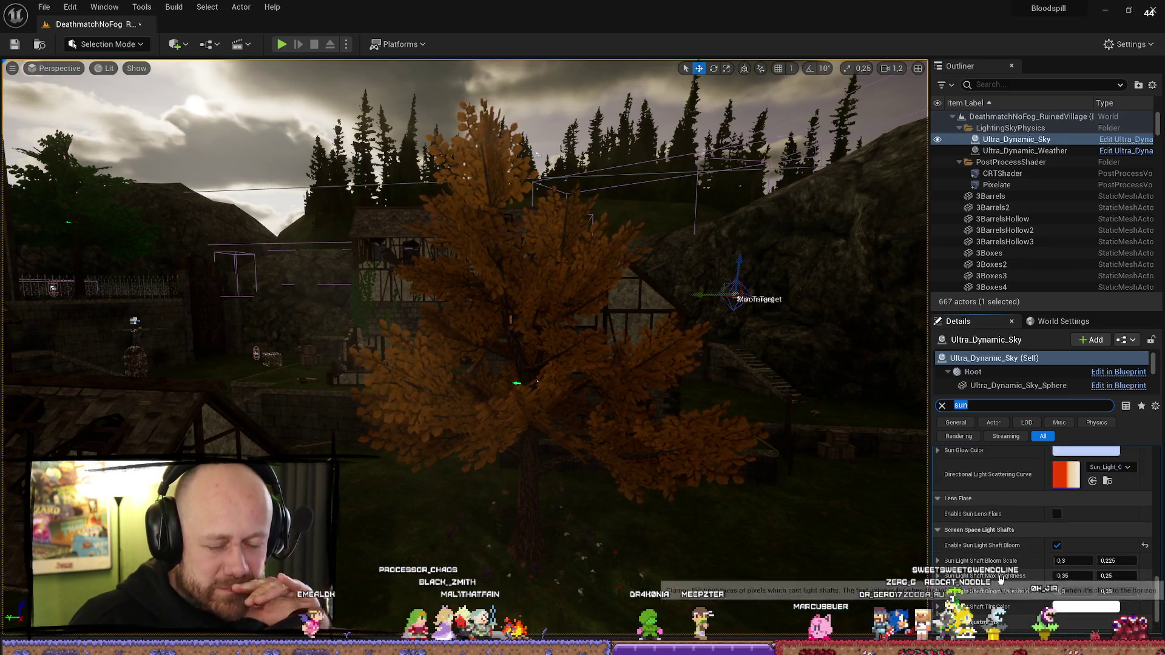
scroll(1002, 574, up, 5)
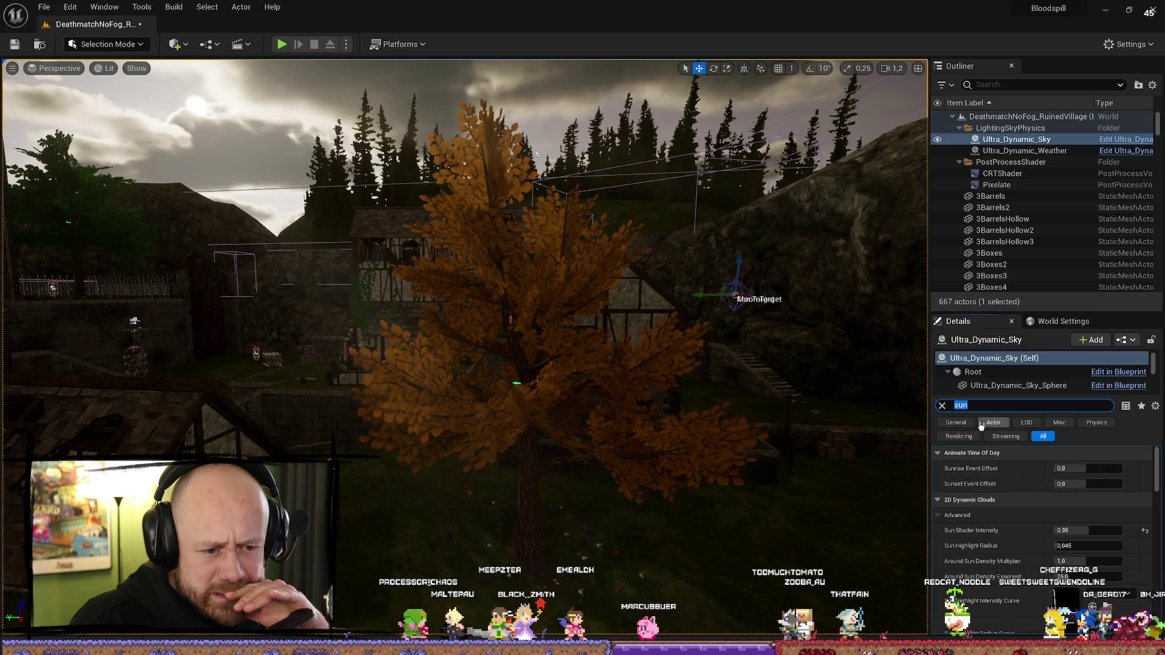
click(992, 405)
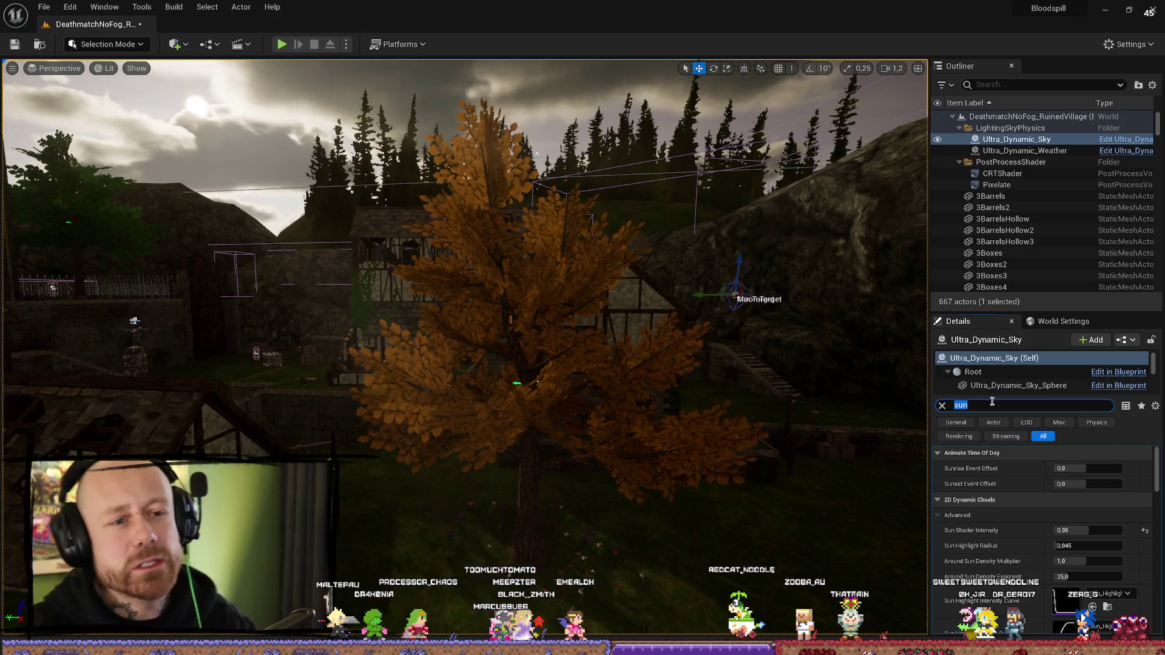
Step: Replace the sun filter with an 'ambient' search, then clear it and scroll to Basic Controls
key(BackSpace)
text(amb)
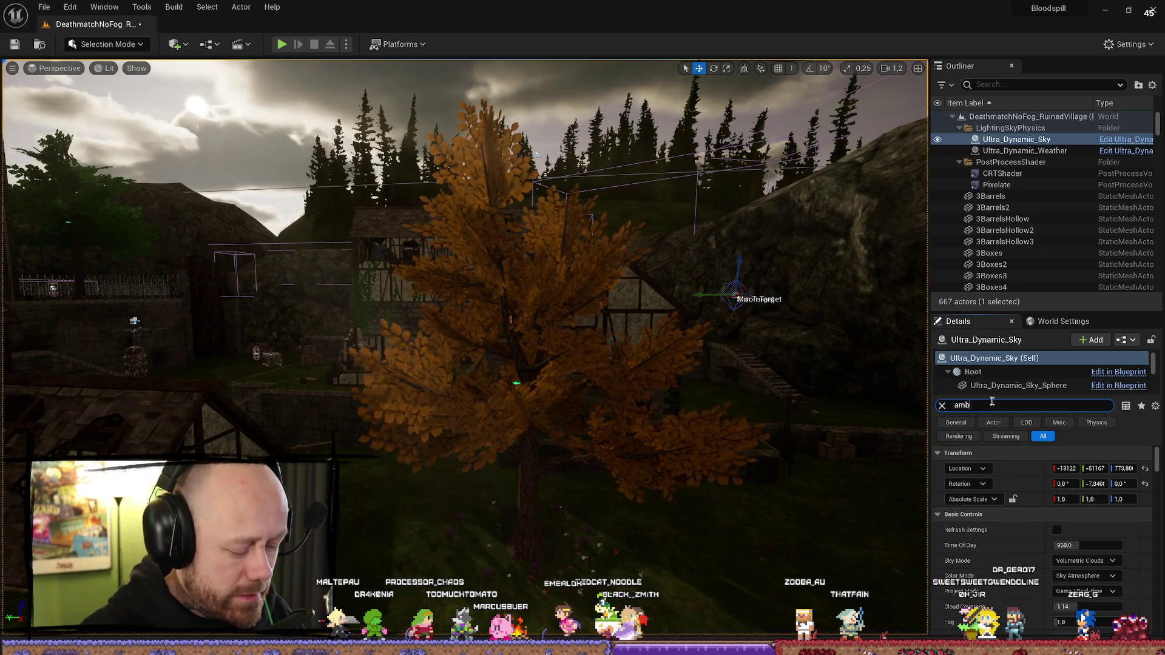
text(eint)
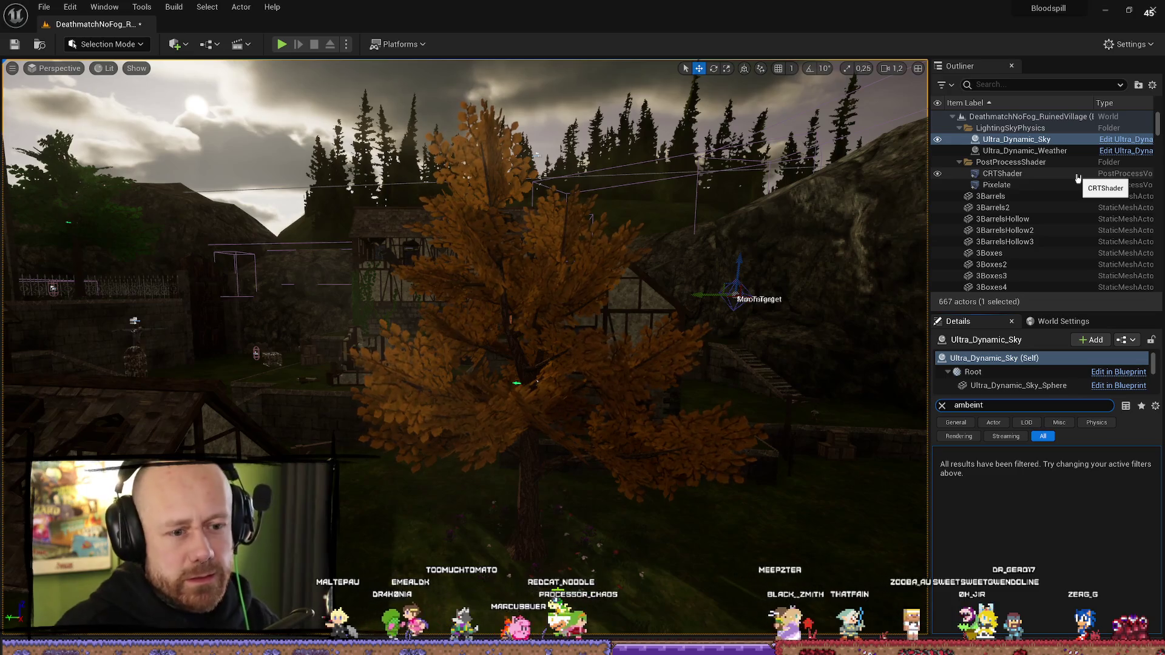
key(BackSpace)
key(BackSpace)
key(BackSpace)
key(BackSpace)
text(ien)
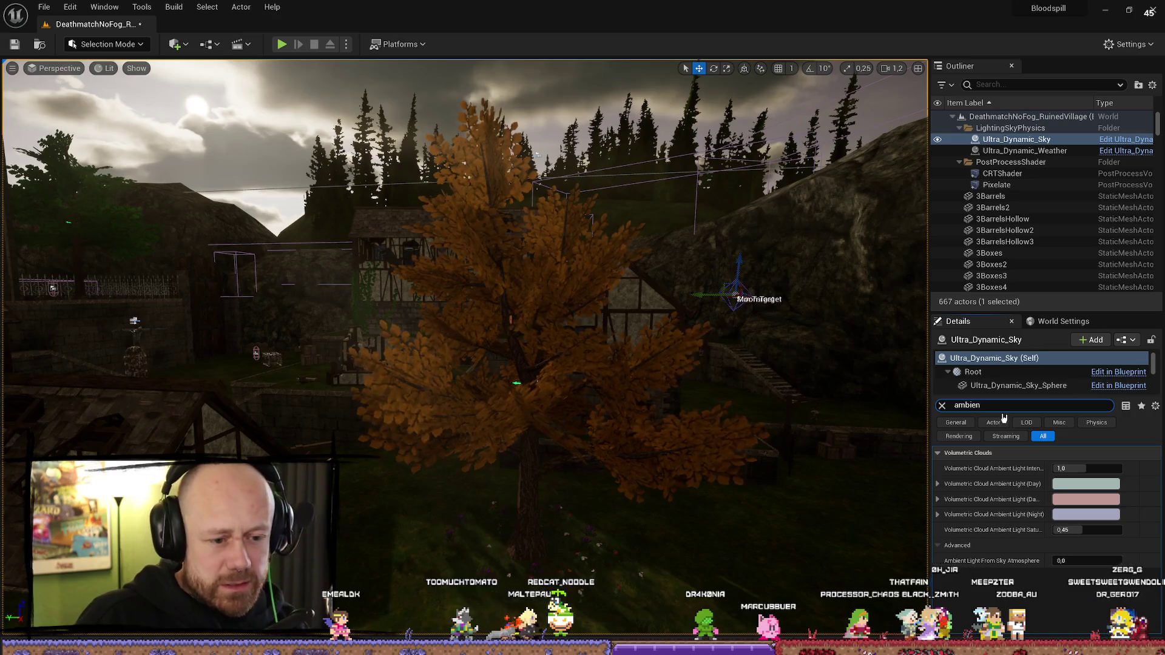
key(Escape)
scroll(1030, 497, down, 3)
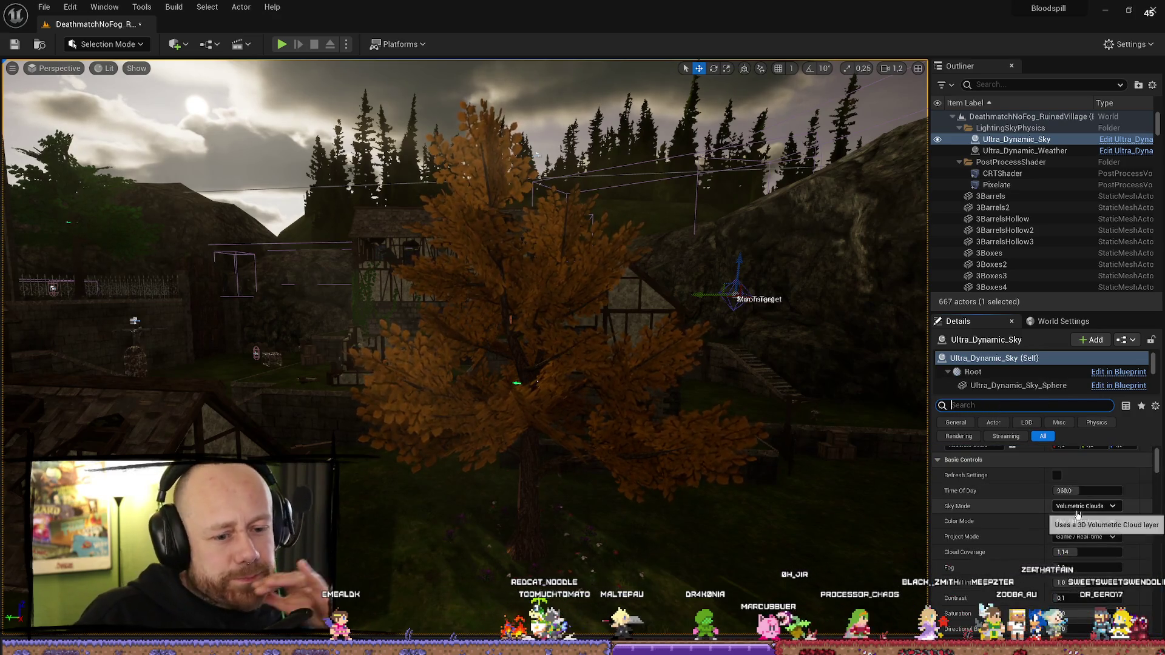
scroll(1025, 485, down, 2)
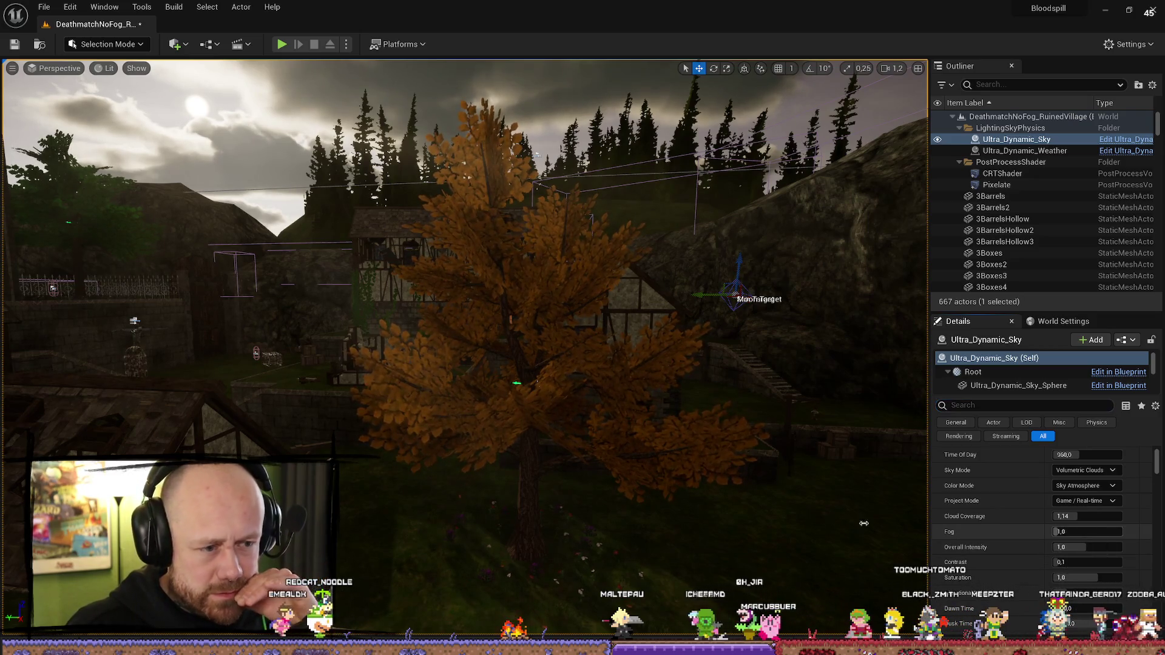
Step: Compare sky Fog at 0 and its default 1,0, settle on 0,0, and view the house
text(0)
key(Return)
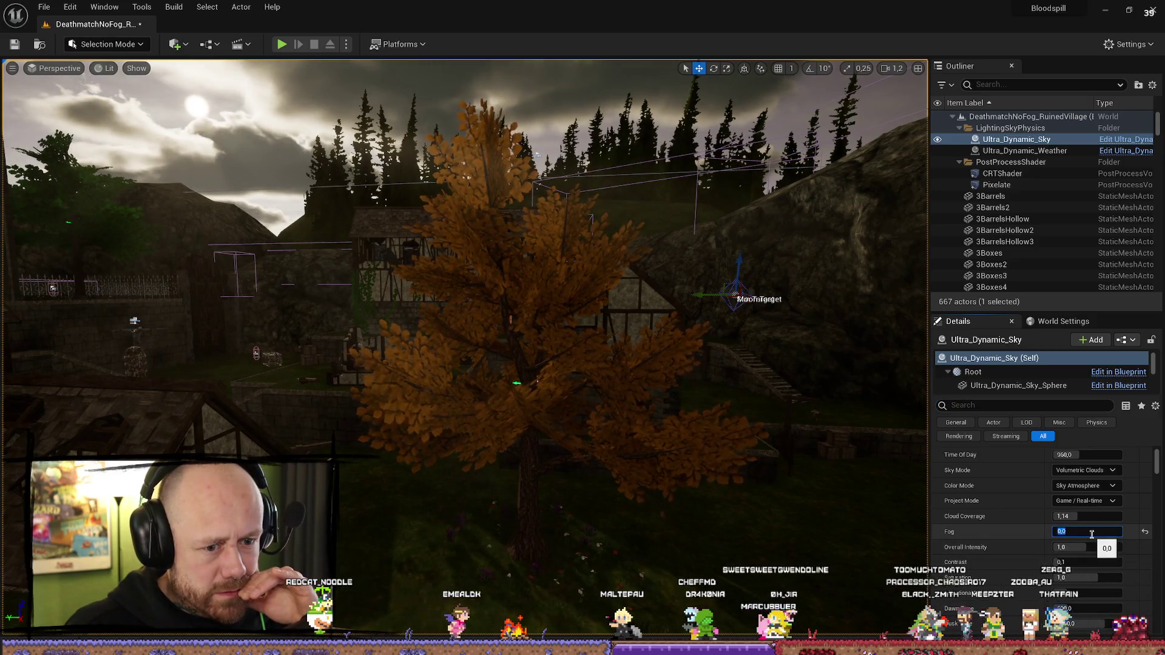
click(1145, 533)
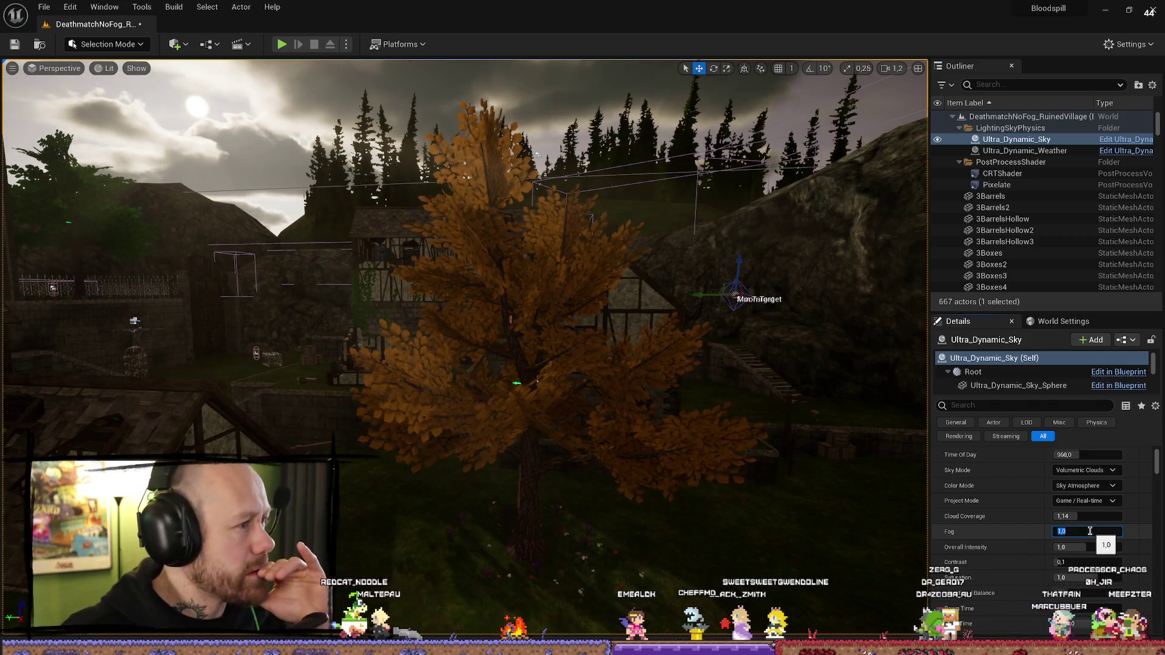
key(Return)
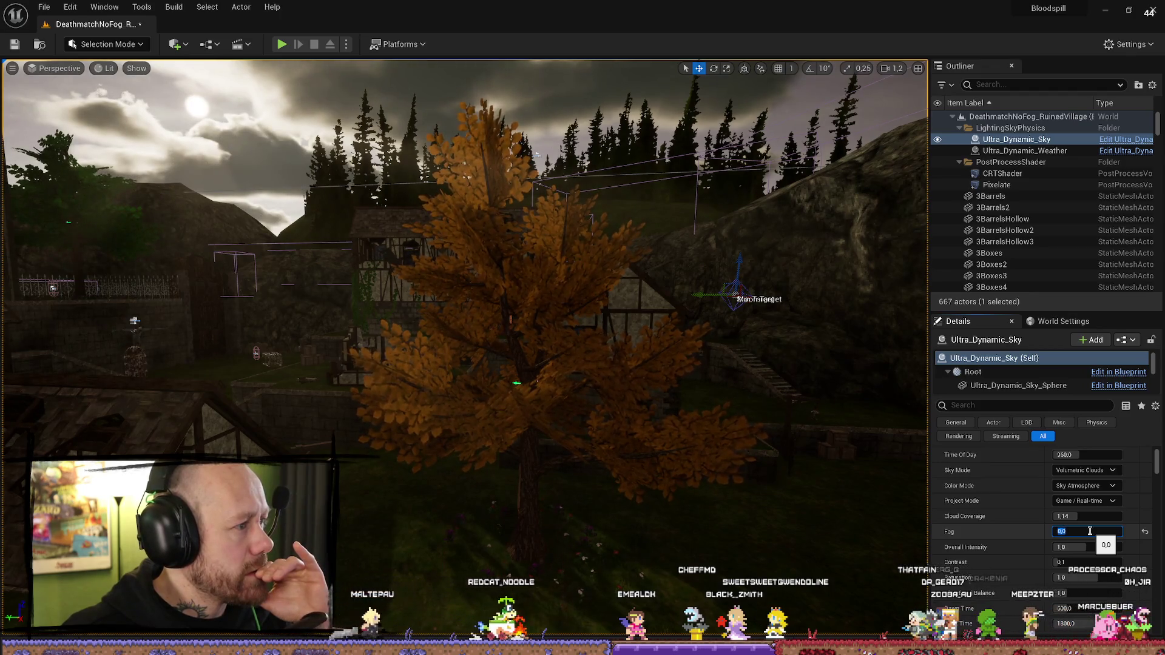
mouse_move(387, 202)
mouse_down()
mouse_move(395, 249)
mouse_move(376, 134)
mouse_move(412, 212)
mouse_up()
scroll(1045, 514, down, 1)
click(1059, 513)
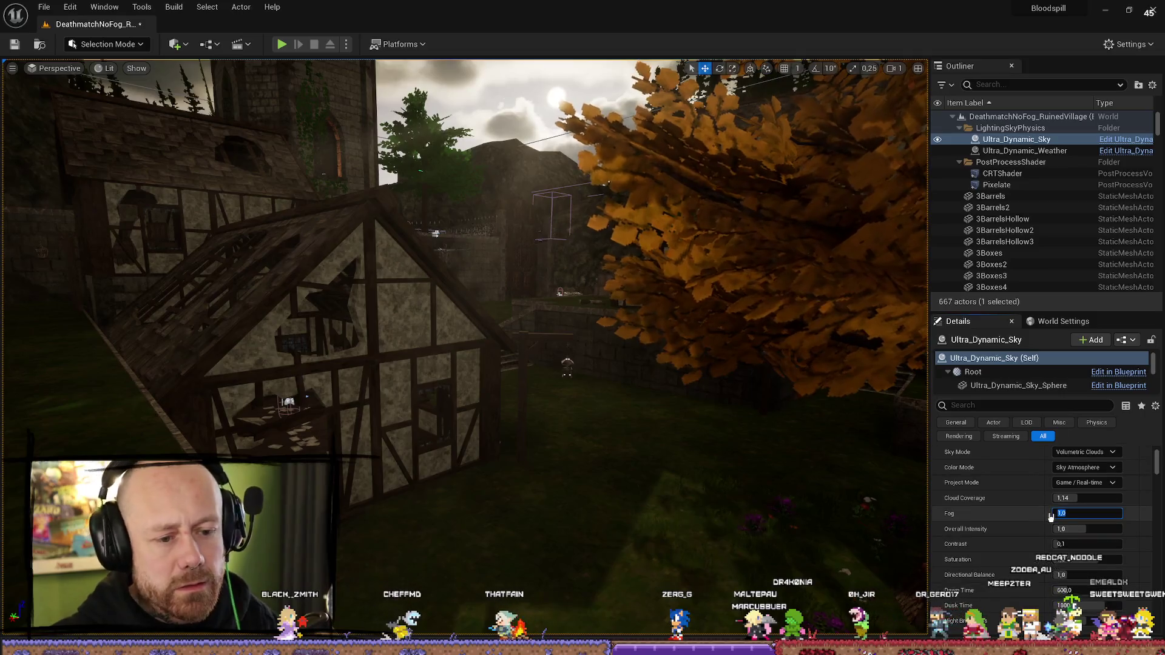
Step: Expand Ultra_Dynamic_Sky's advanced sky settings in the Details panel and scroll through them
scroll(1036, 543, down, 1)
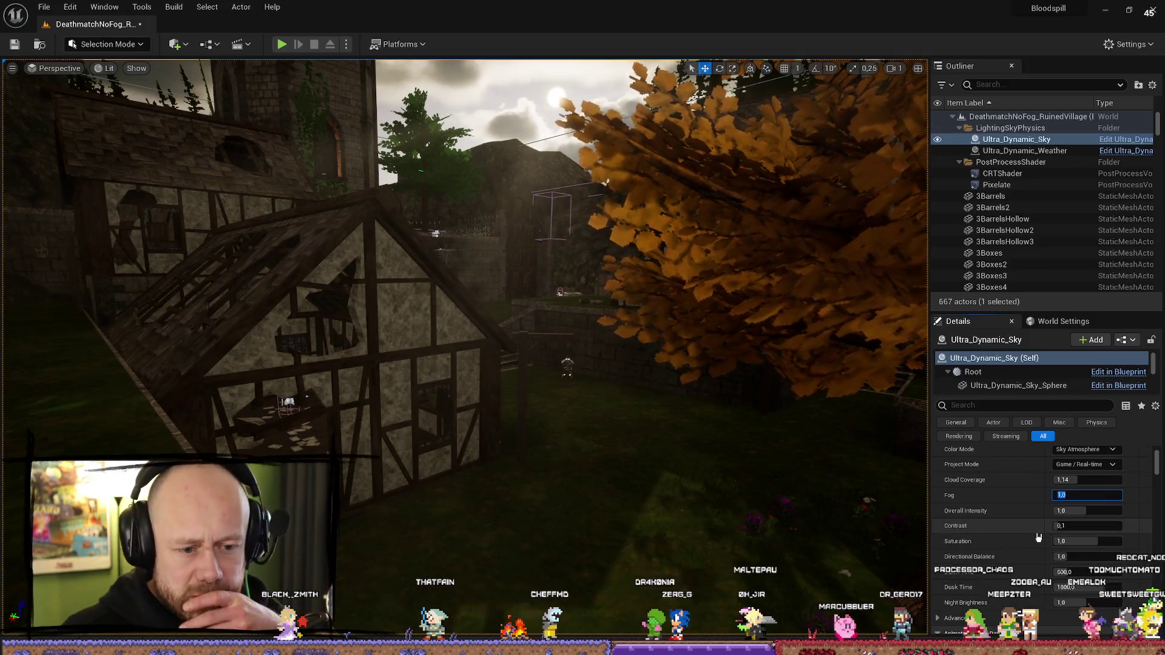
scroll(1025, 529, down, 1)
scroll(1021, 526, down, 4)
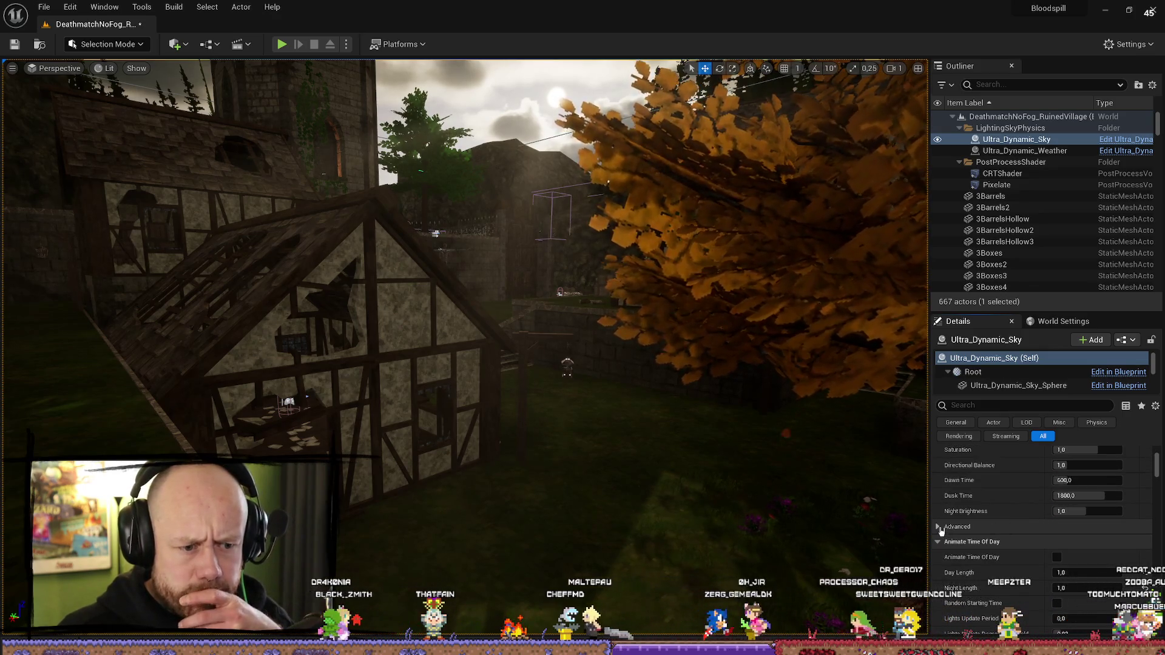
click(938, 527)
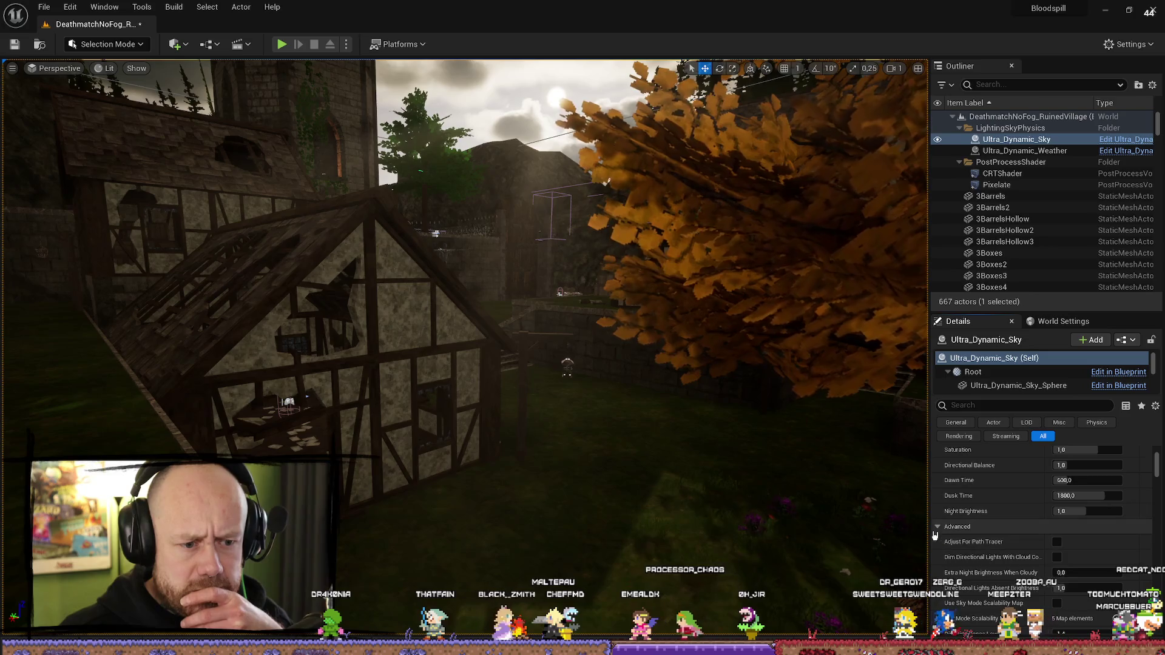
scroll(993, 516, down, 5)
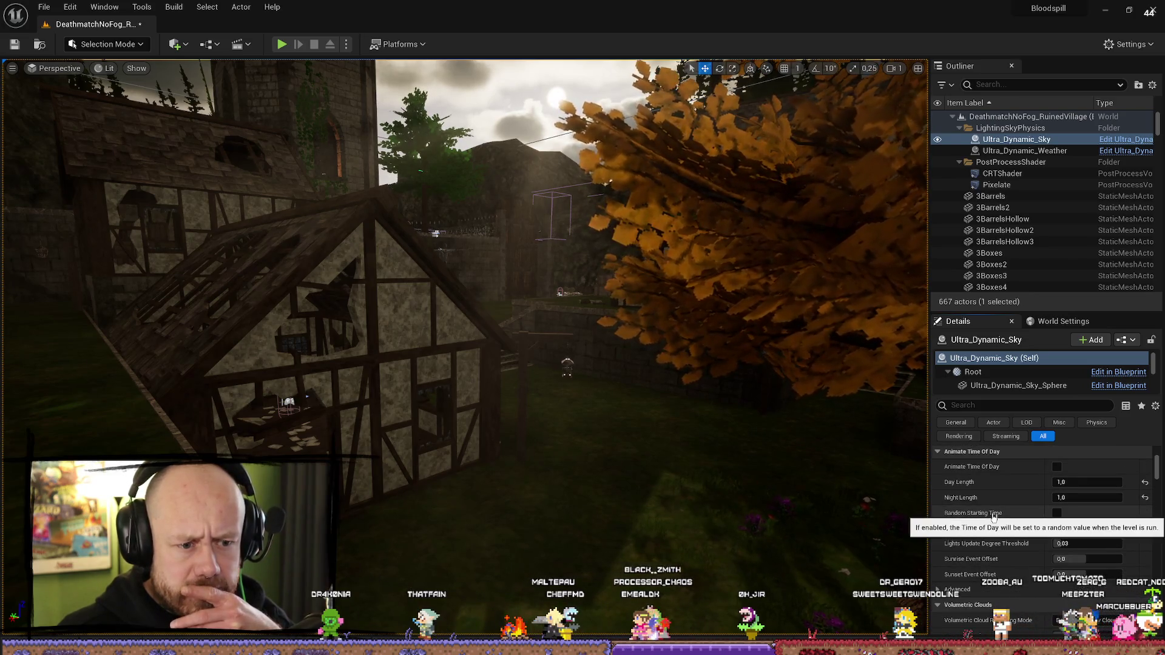
scroll(993, 516, down, 5)
scroll(1018, 559, down, 2)
scroll(1018, 559, down, 8)
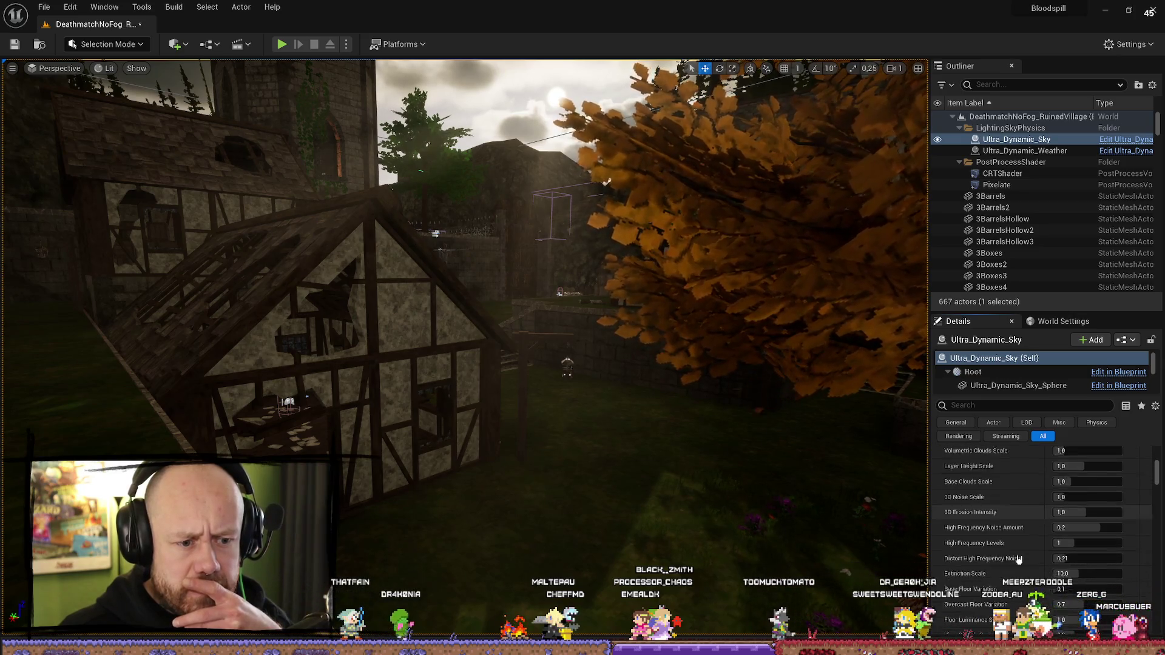
scroll(1019, 559, down, 3)
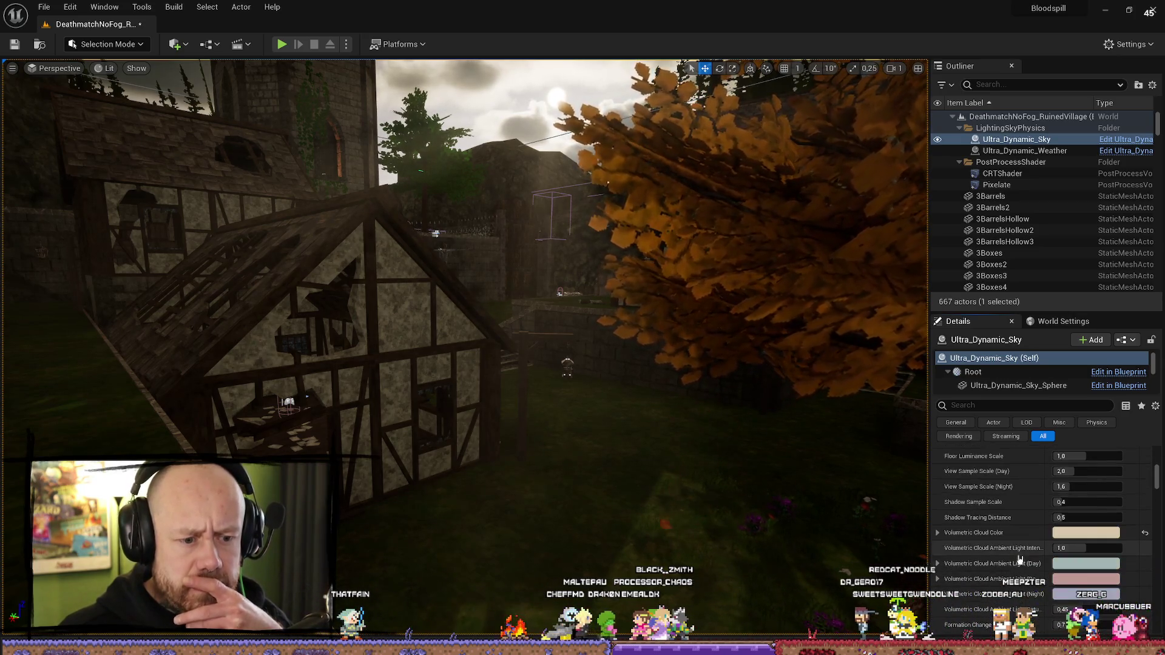
Step: Expand the Clouds Advanced section to show Directional Lighting Intensity 3.0 and Cloud Opacity 1.0
scroll(1019, 559, down, 10)
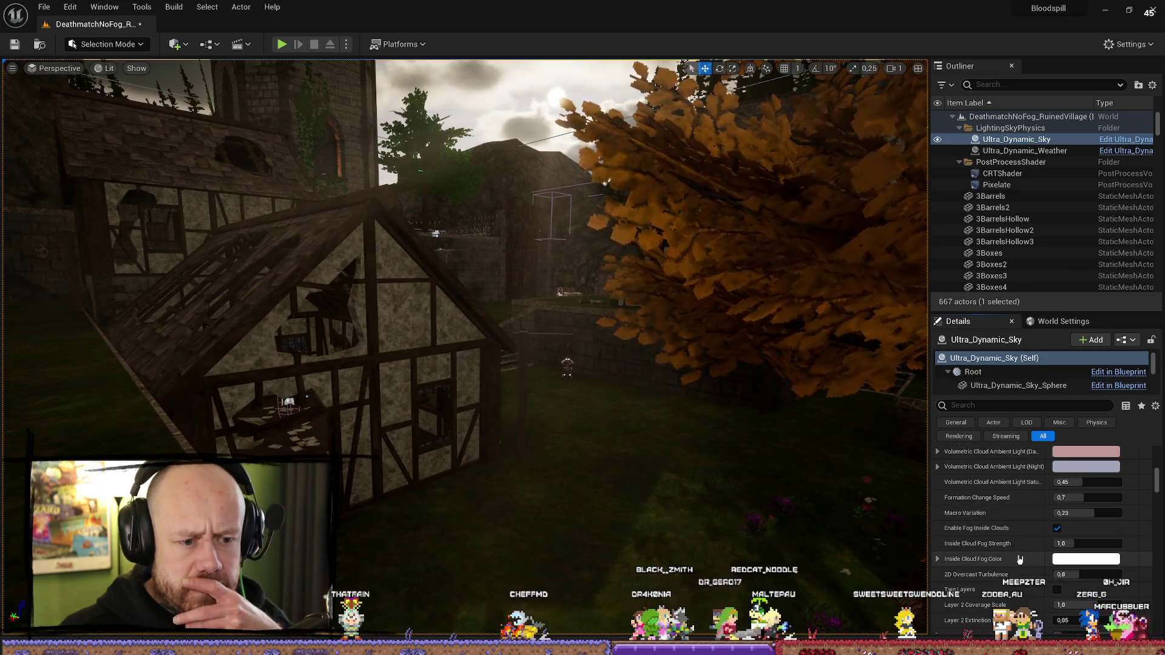
scroll(1019, 559, down, 6)
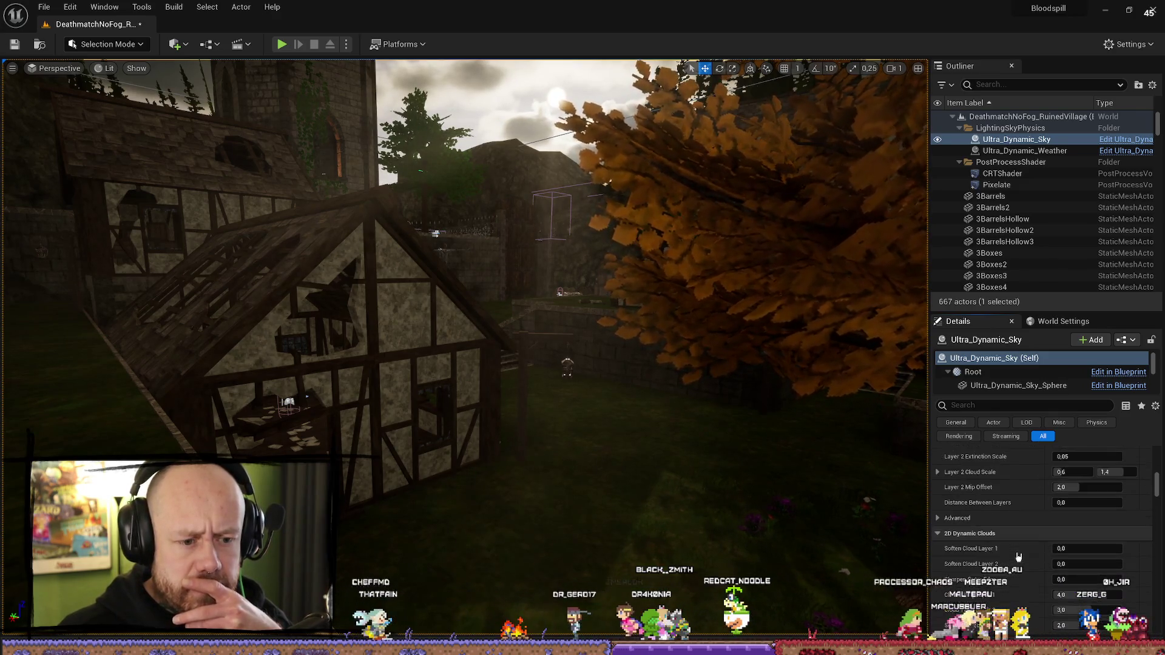
scroll(1019, 556, down, 10)
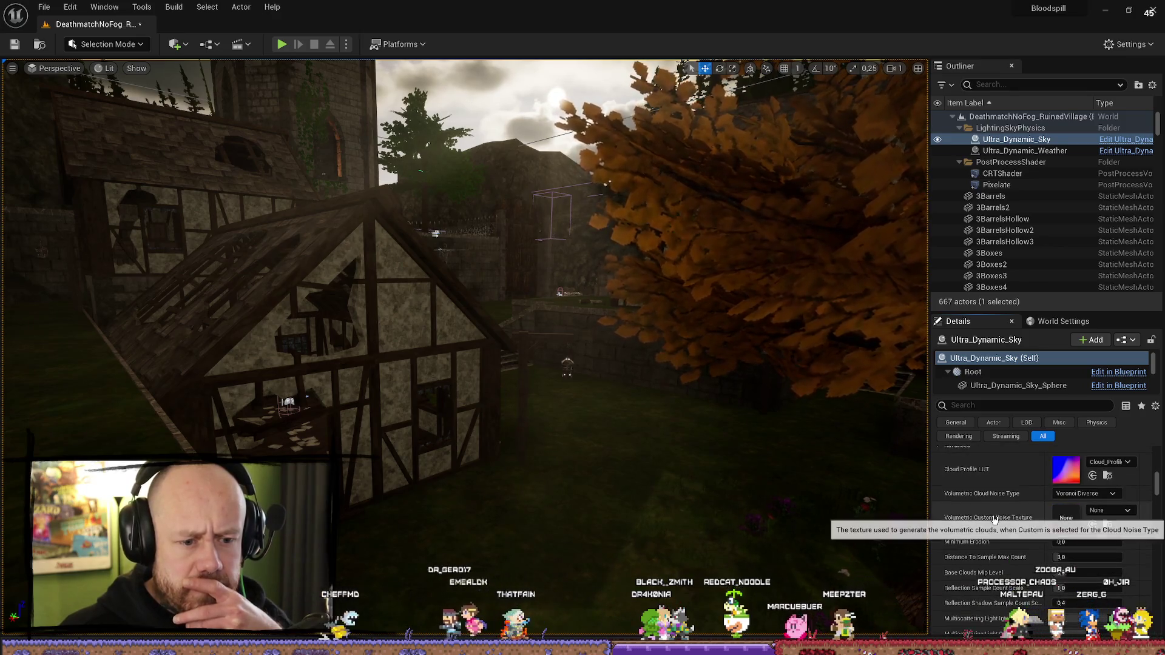
scroll(993, 501, down, 10)
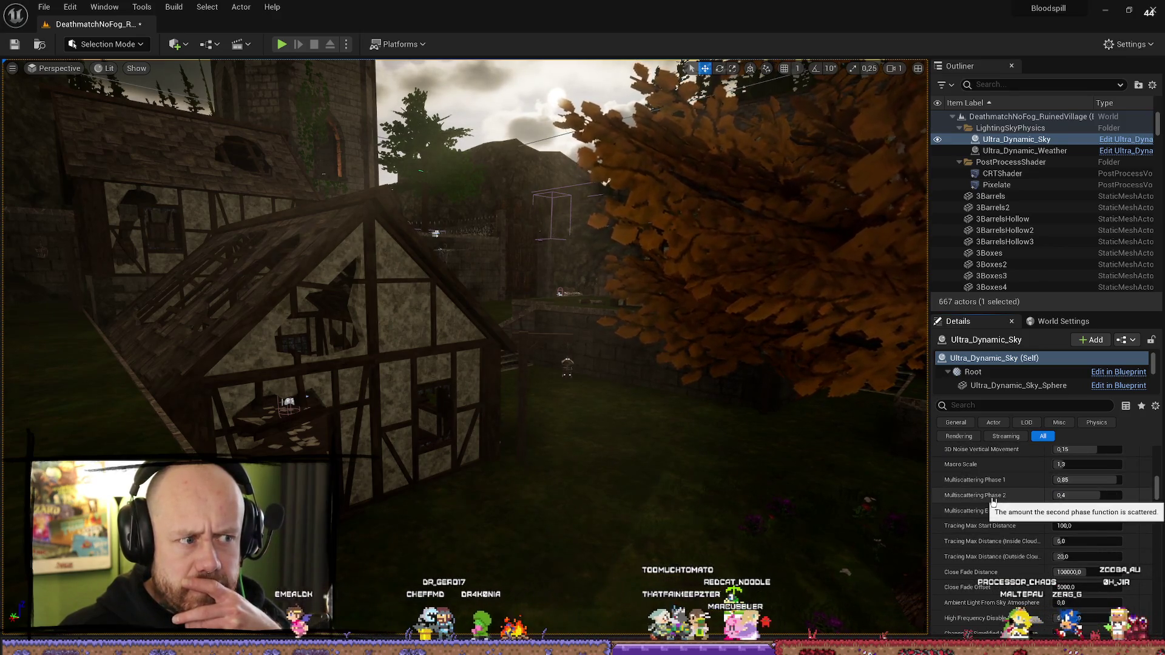
scroll(989, 500, down, 10)
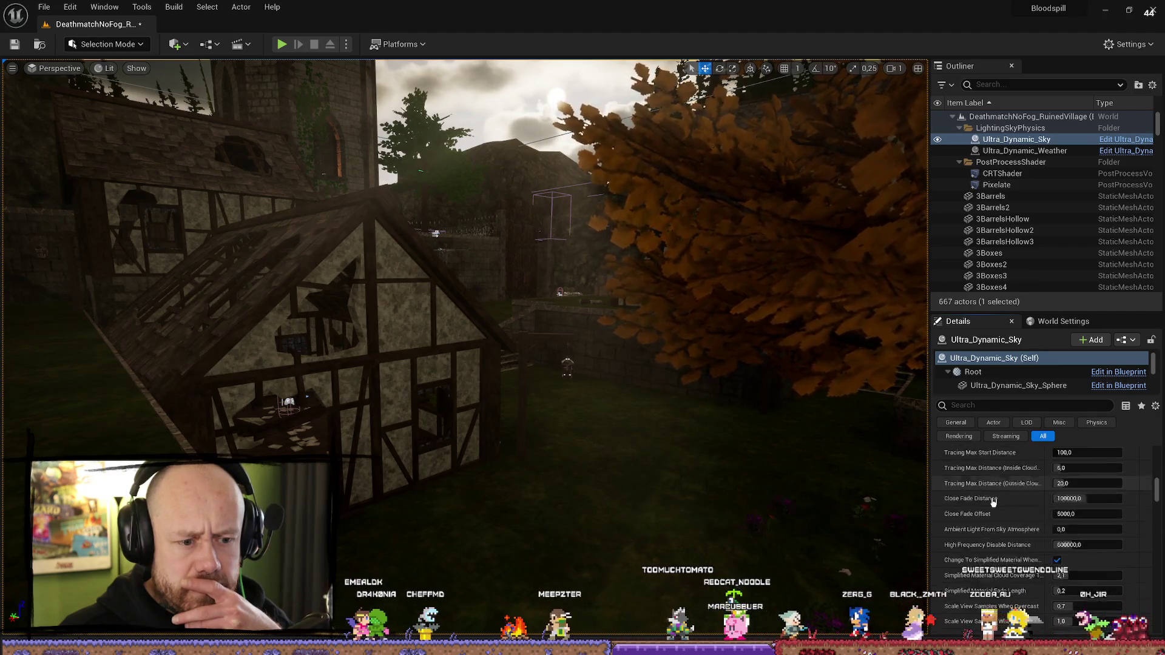
scroll(986, 542, down, 5)
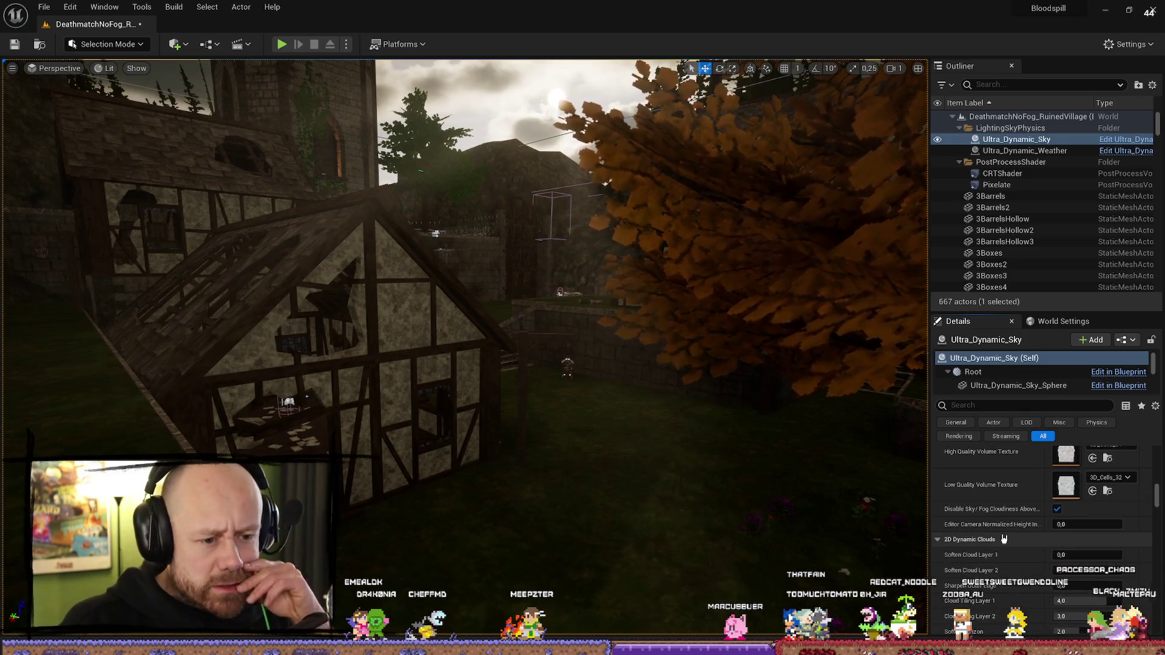
scroll(998, 536, down, 3)
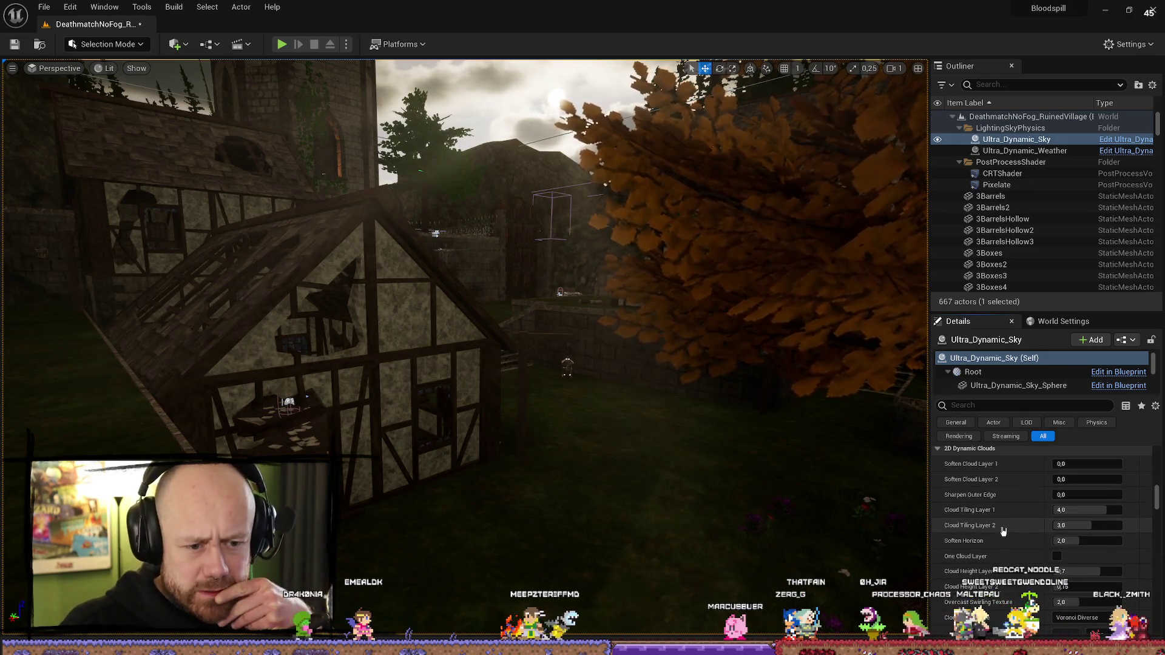
scroll(1003, 531, down, 5)
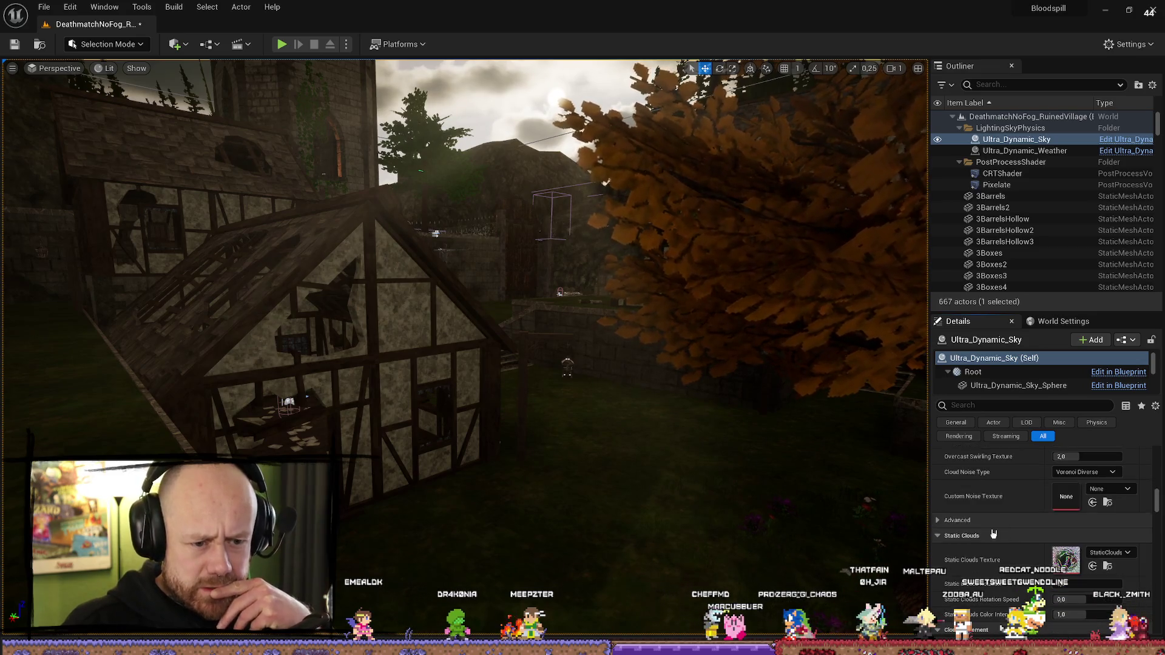
click(936, 520)
scroll(1007, 530, down, 1)
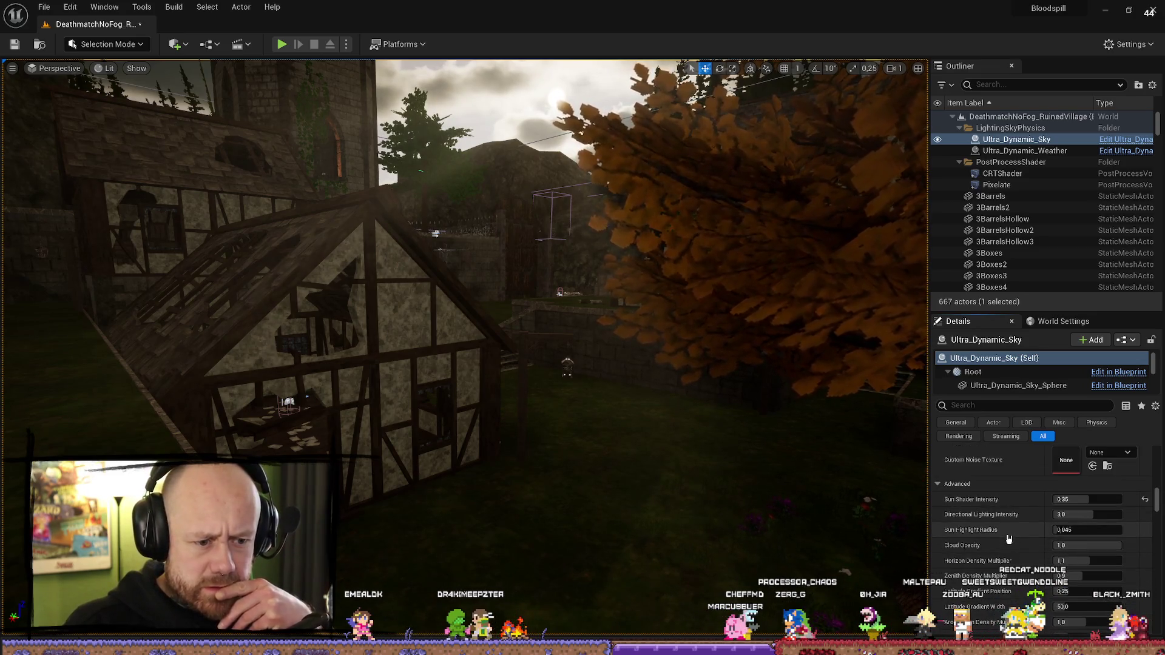
scroll(1010, 530, down, 1)
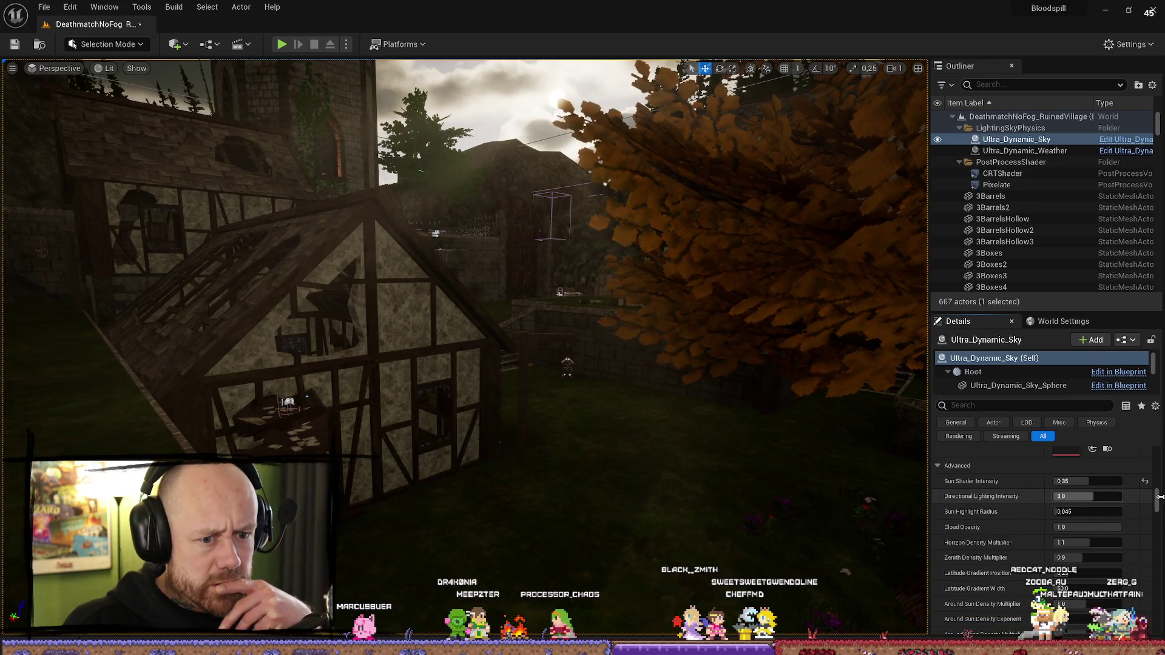
drag(1107, 497, 1113, 497)
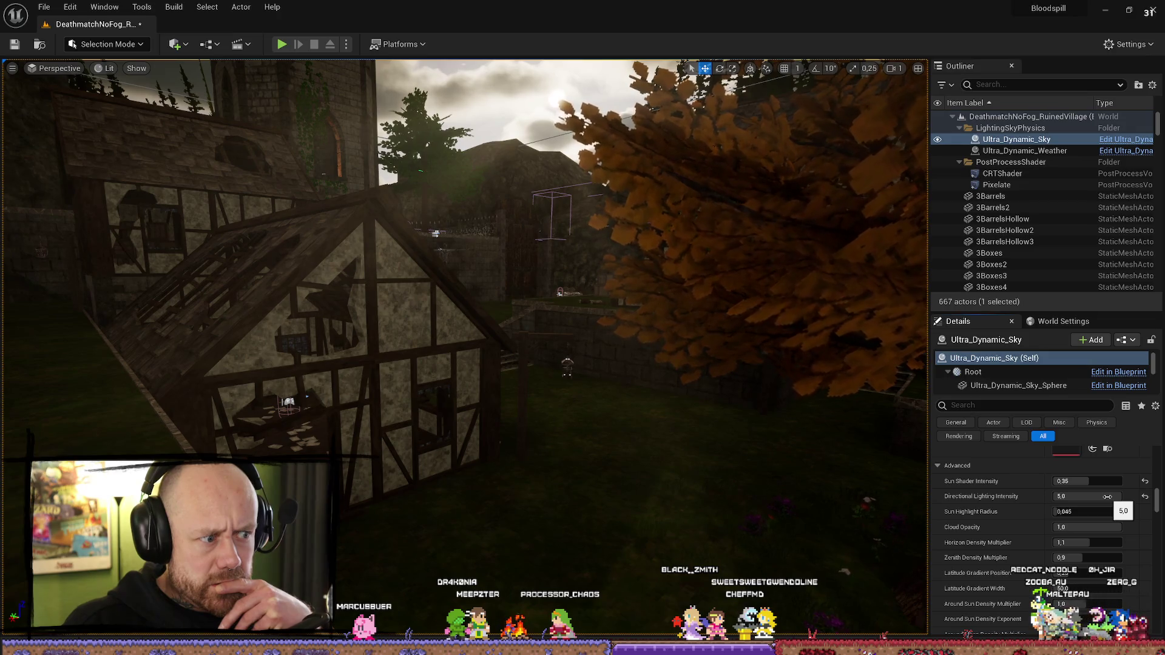
key(ctrl+z)
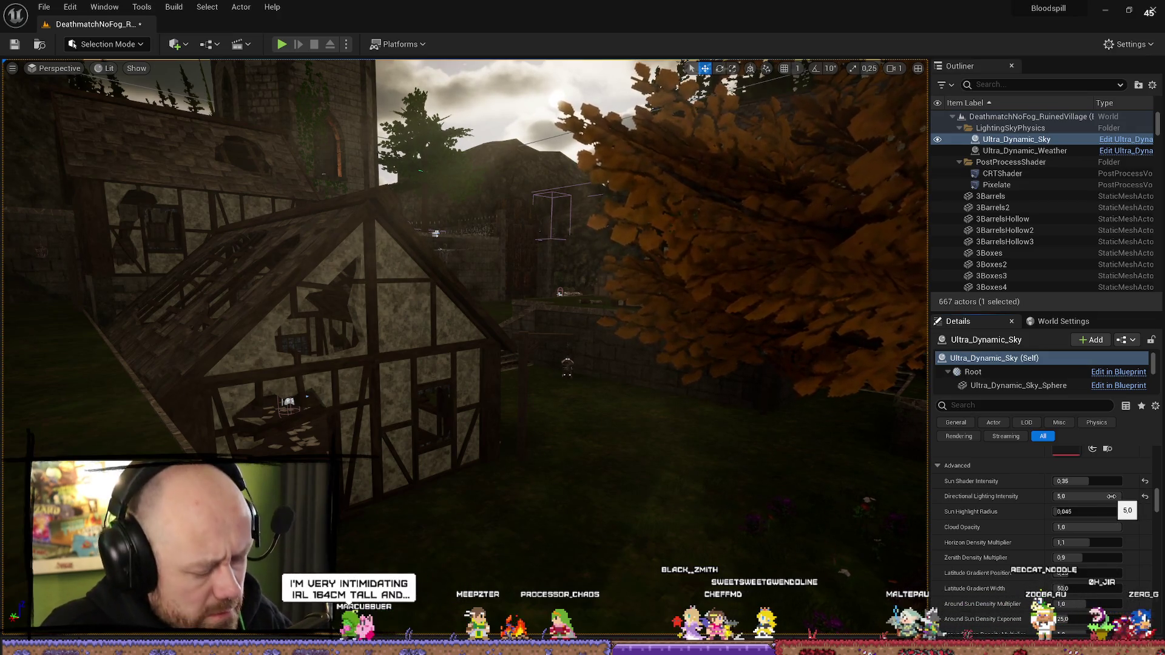
scroll(1067, 493, down, 1)
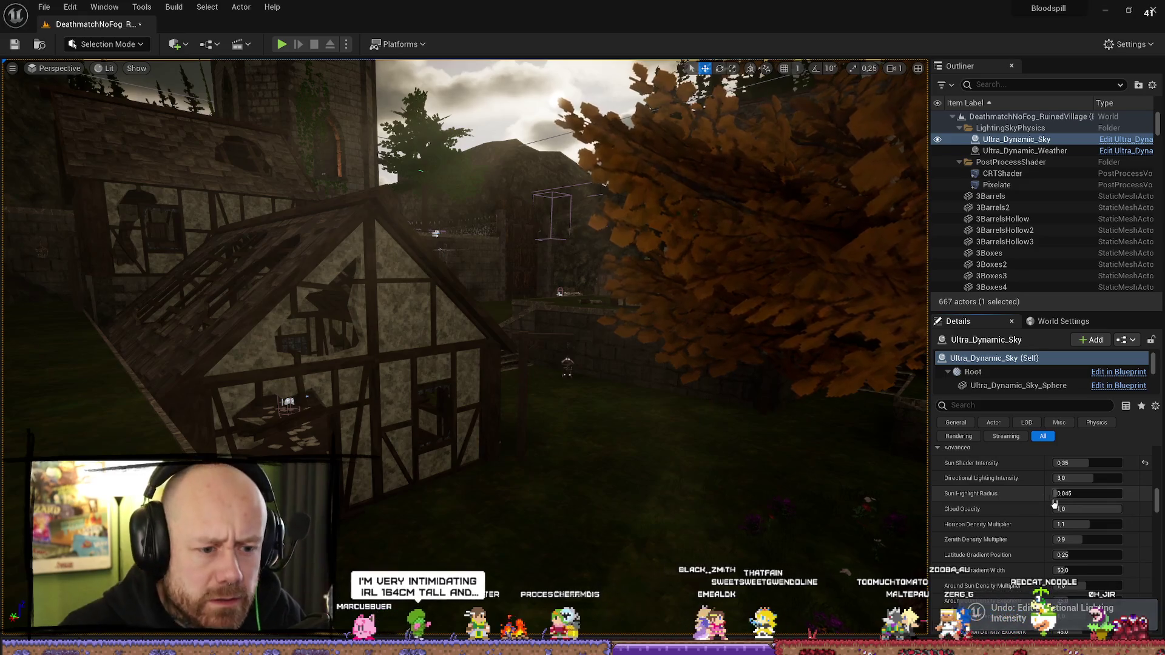
scroll(1032, 498, down, 5)
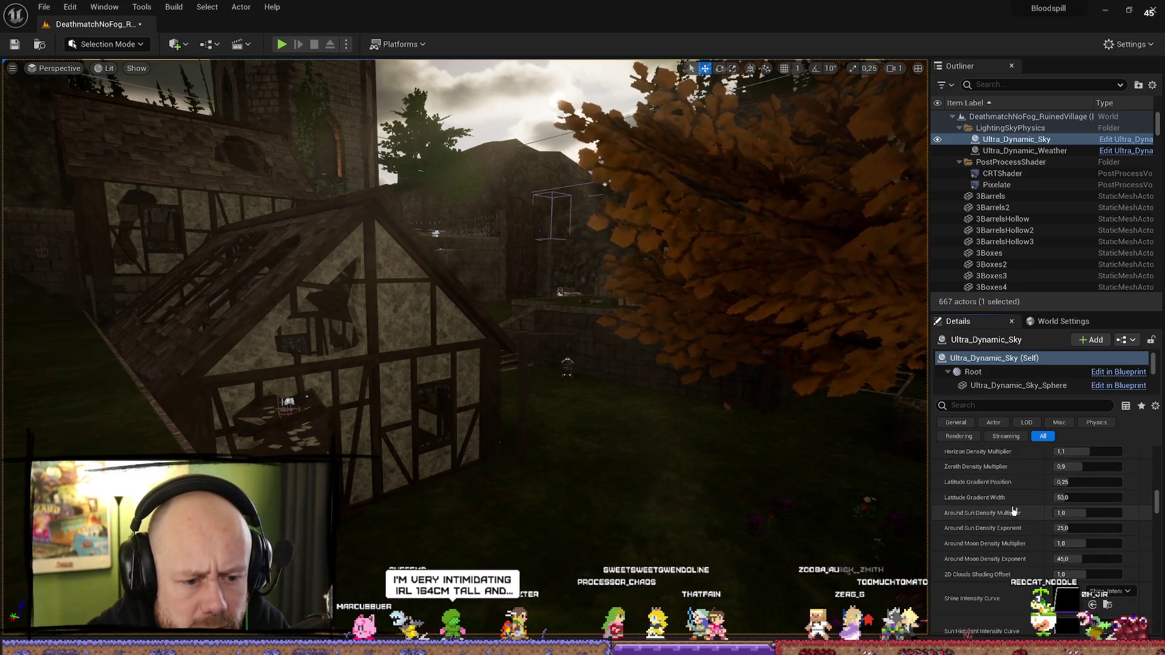
scroll(1012, 513, down, 6)
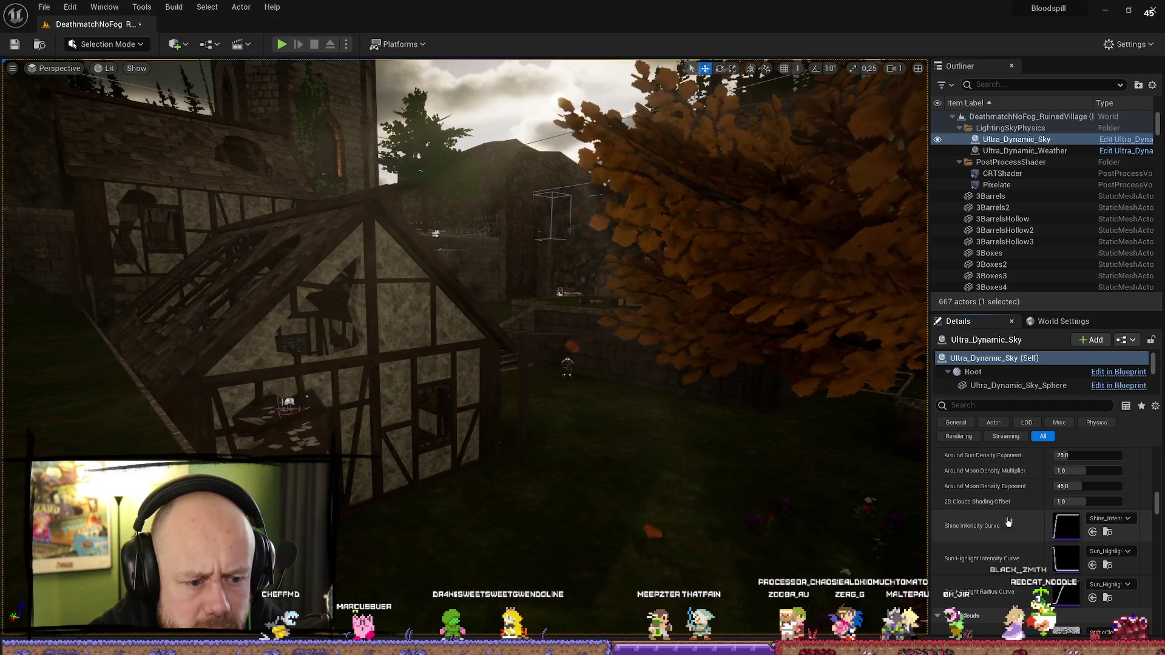
scroll(1009, 528, down, 7)
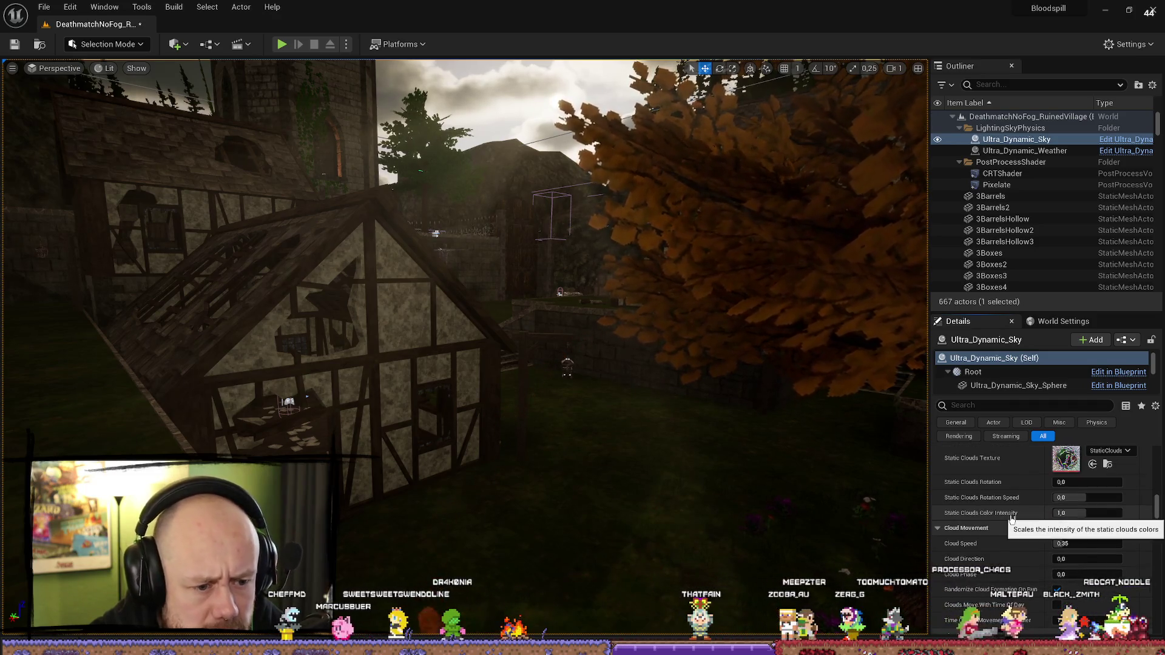
scroll(1011, 544, down, 3)
scroll(1012, 543, down, 10)
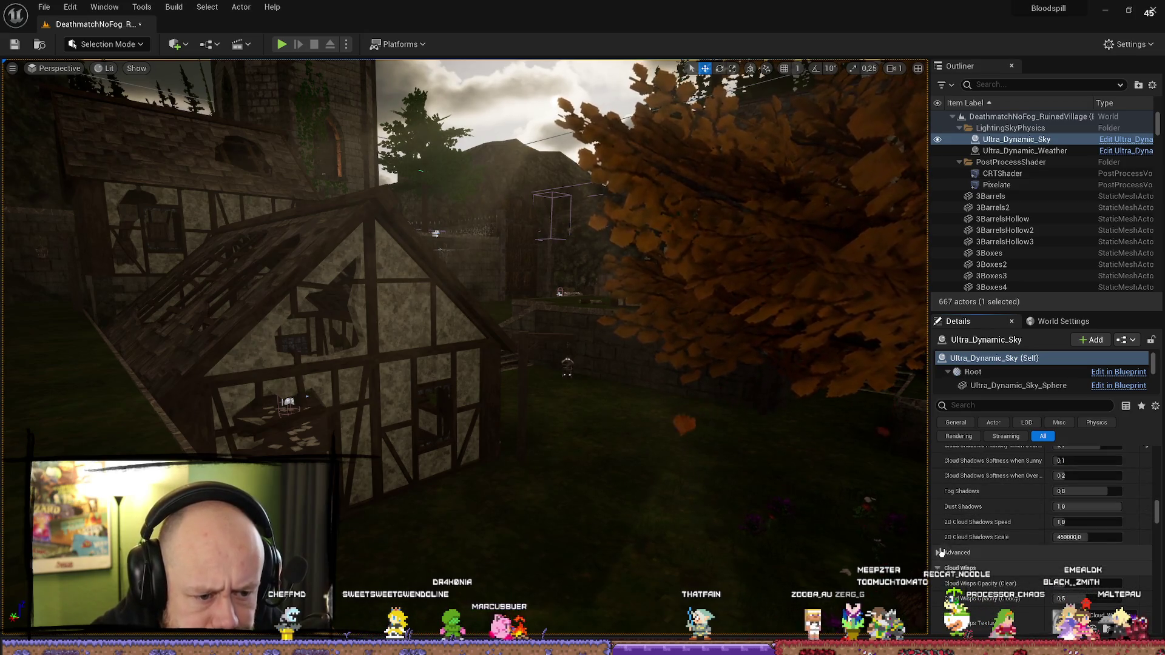
Step: Reveal the advanced light function options and the daylight saving time options
click(1004, 549)
scroll(1007, 513, down, 5)
scroll(1008, 514, down, 8)
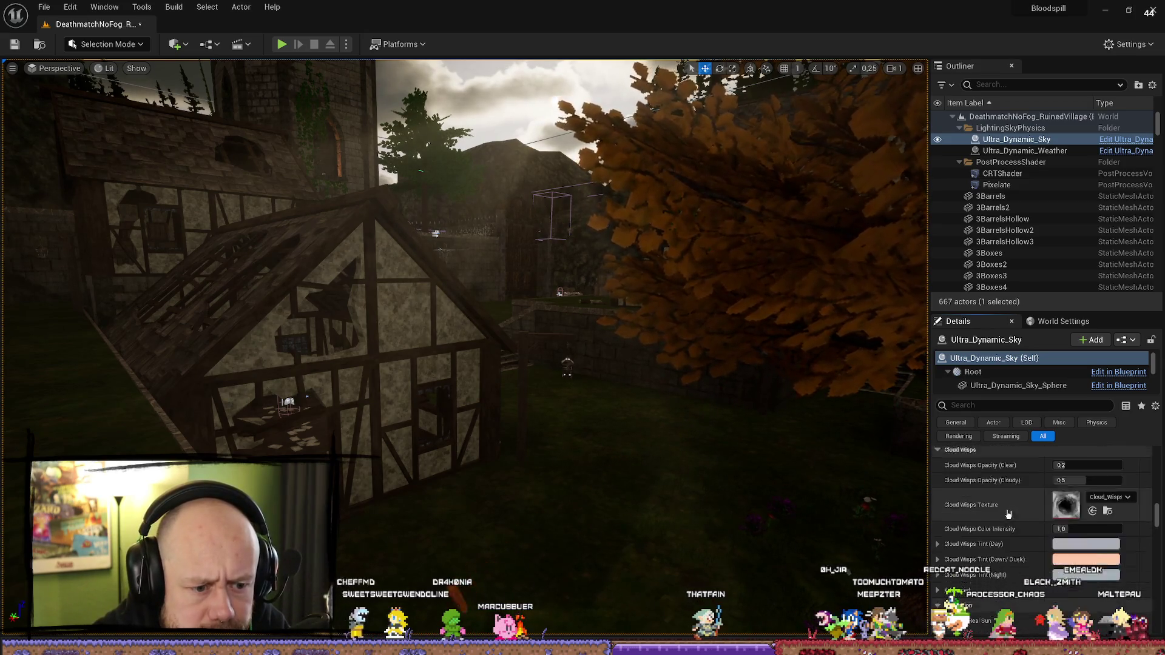
scroll(1008, 514, down, 4)
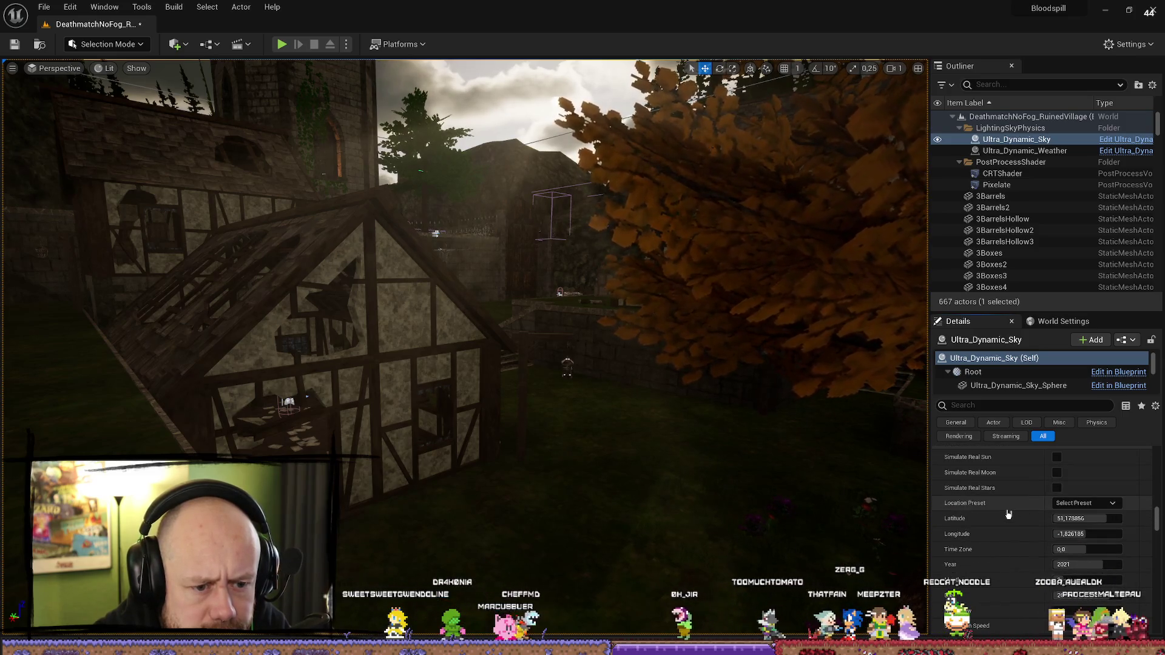
scroll(1008, 514, down, 8)
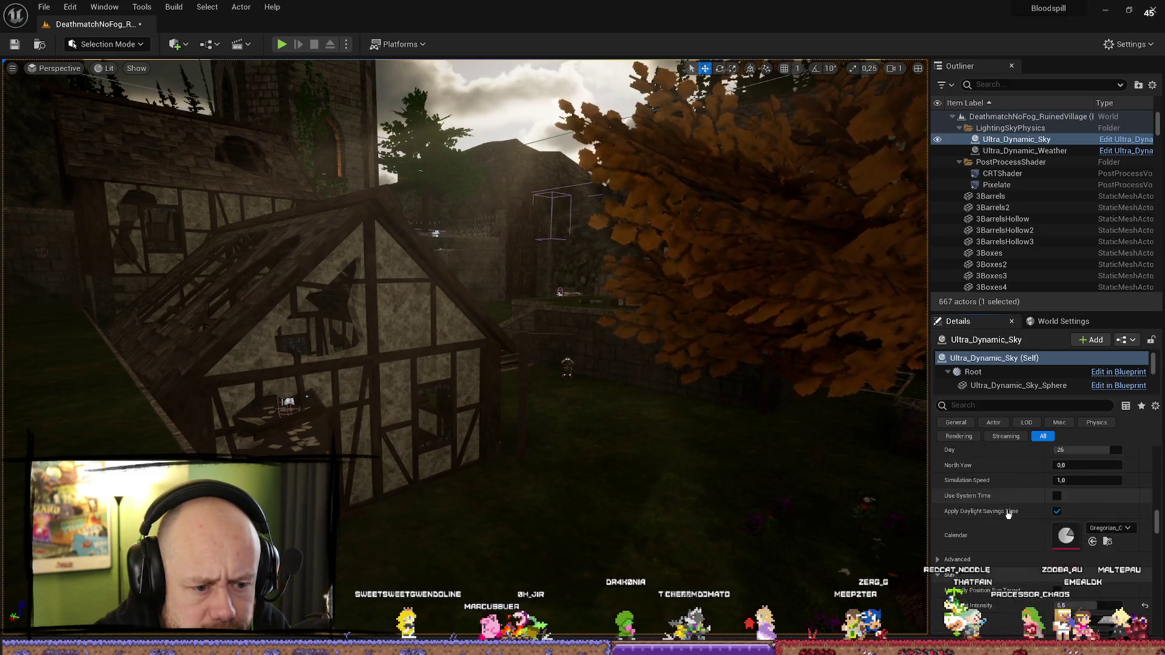
click(958, 559)
scroll(1006, 523, down, 5)
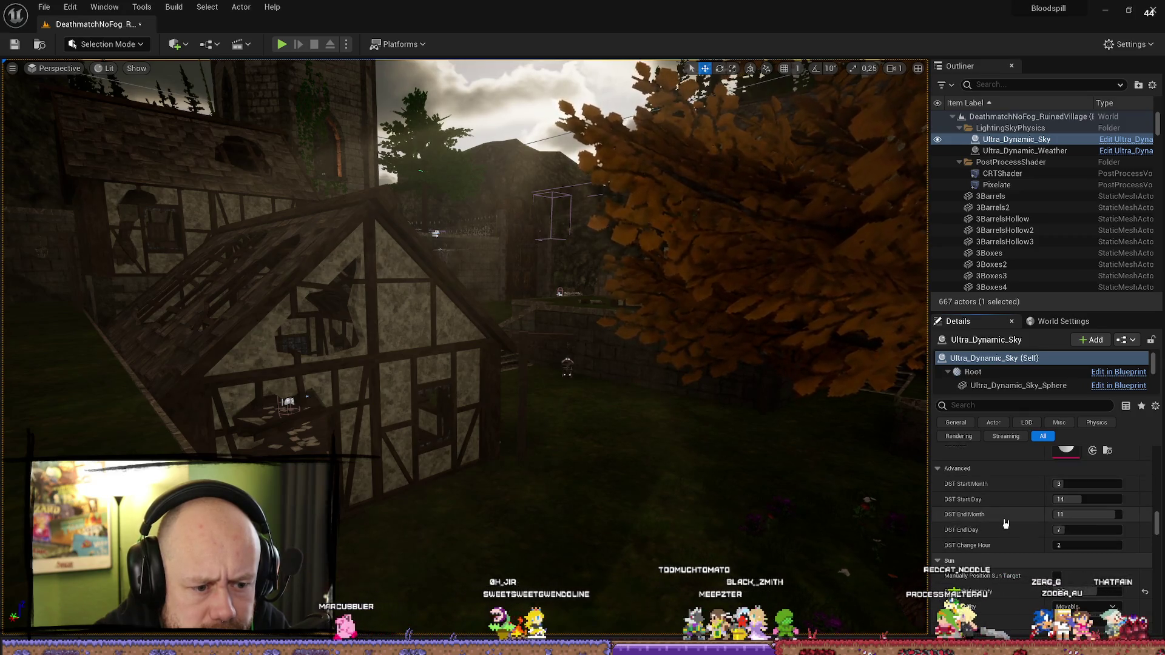
scroll(1001, 531, down, 3)
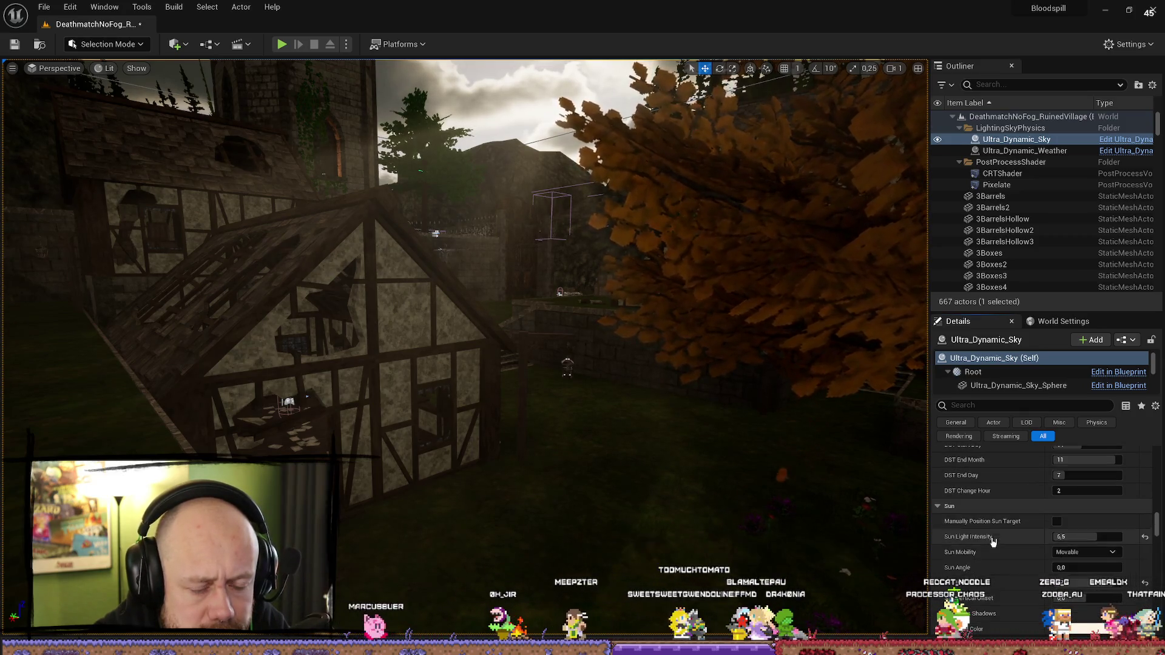
scroll(988, 541, down, 1)
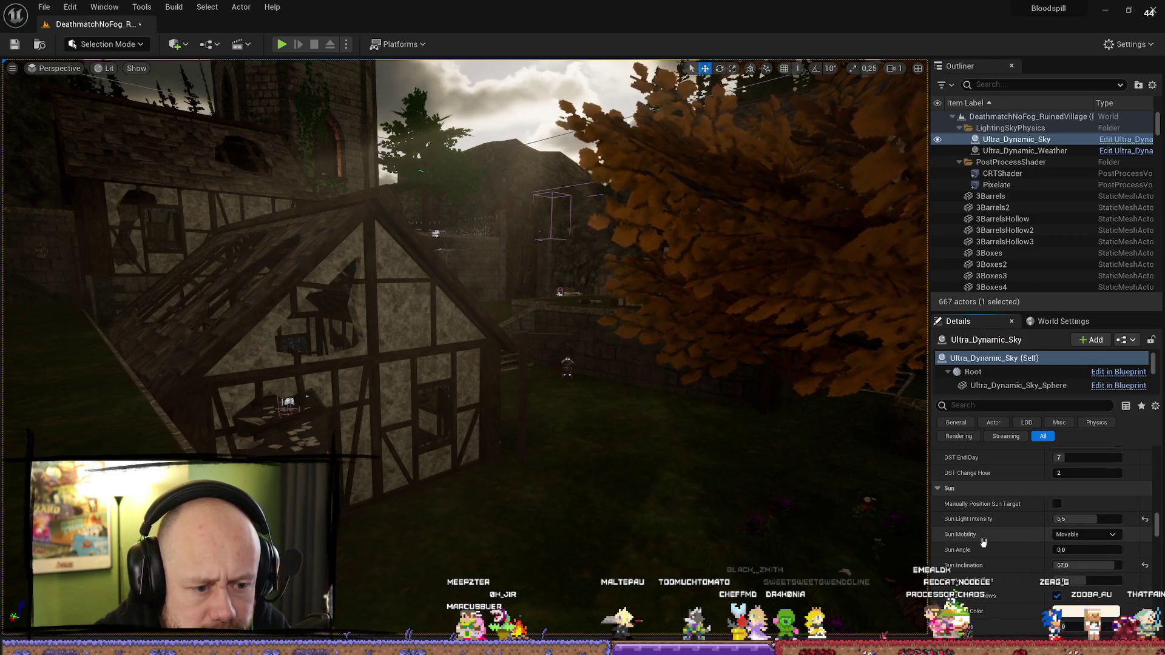
scroll(982, 558, down, 2)
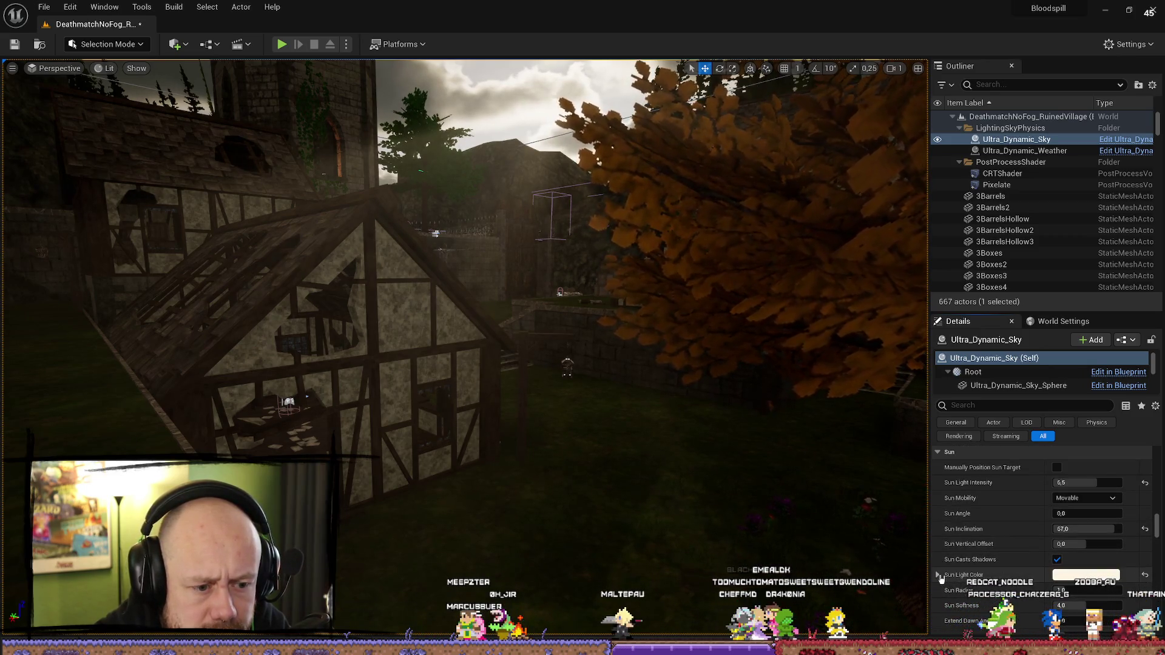
Step: Collapse the sun light colour components, reveal advanced sun properties, and reach the Sky Light section
click(938, 575)
scroll(955, 573, down, 3)
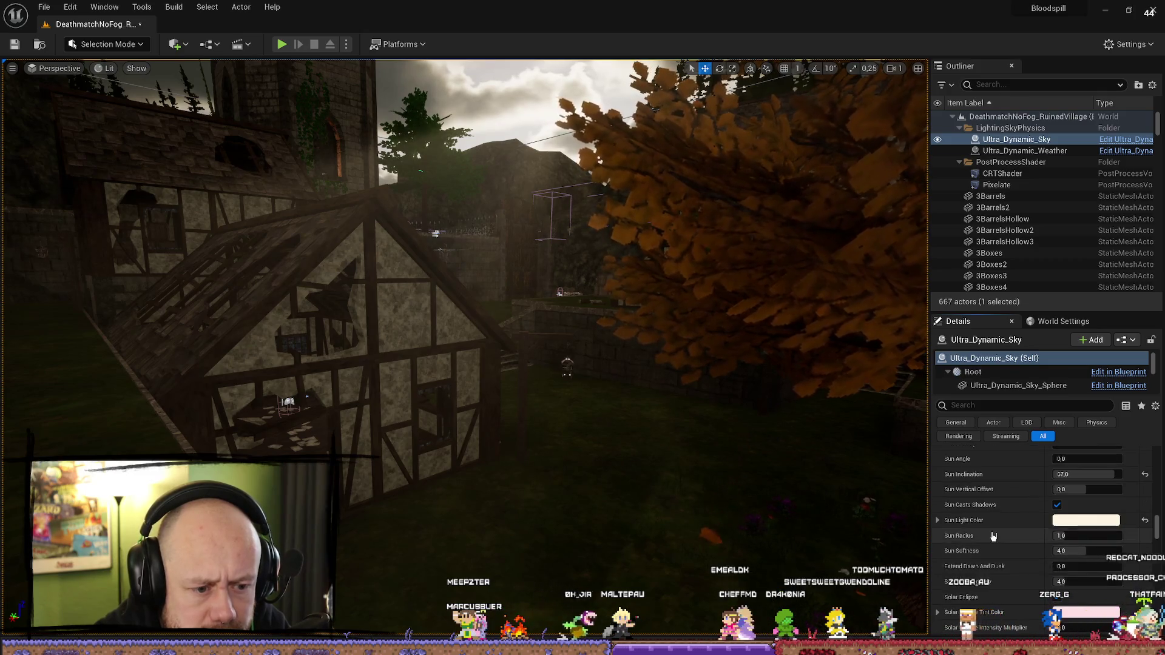
scroll(993, 536, down, 3)
click(948, 588)
scroll(991, 534, down, 5)
scroll(991, 534, down, 2)
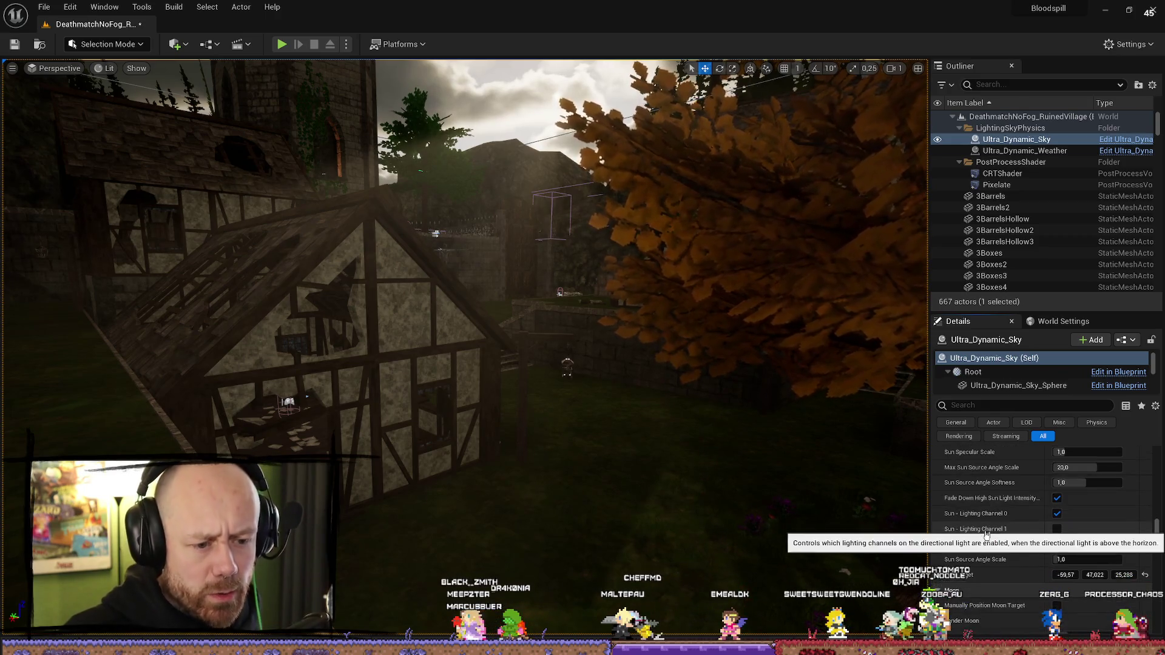
scroll(975, 560, down, 8)
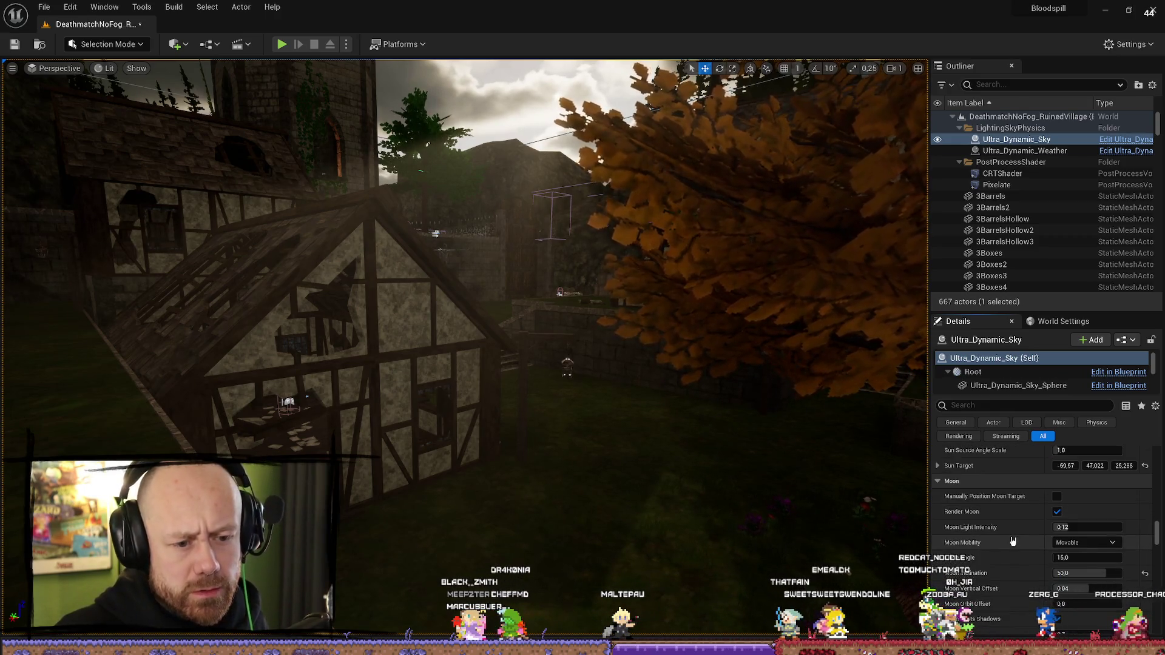
scroll(1014, 537, down, 8)
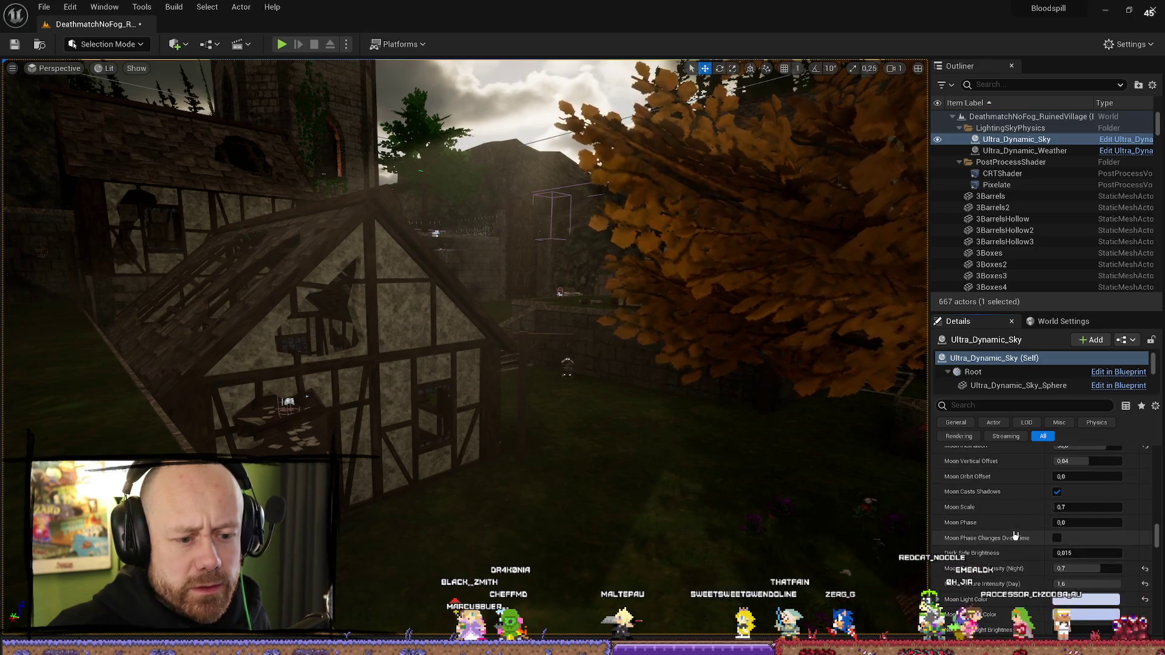
scroll(1016, 534, down, 3)
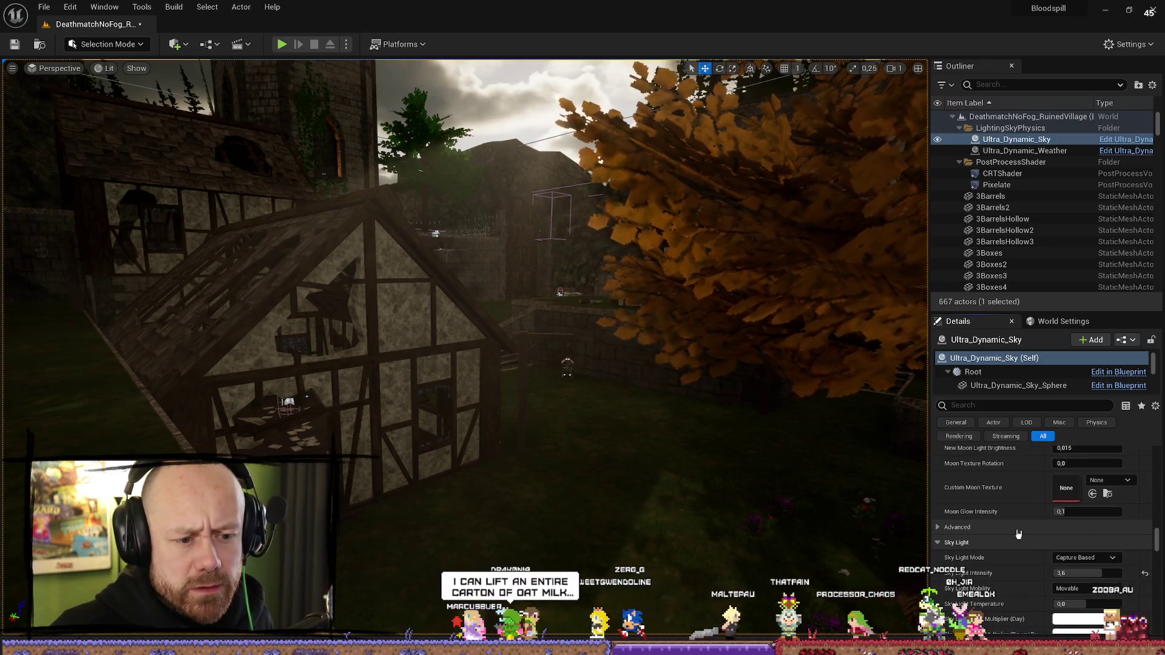
Step: Set Sky Light Intensity to 5 and fly the camera to judge the brightness
scroll(1018, 534, down, 2)
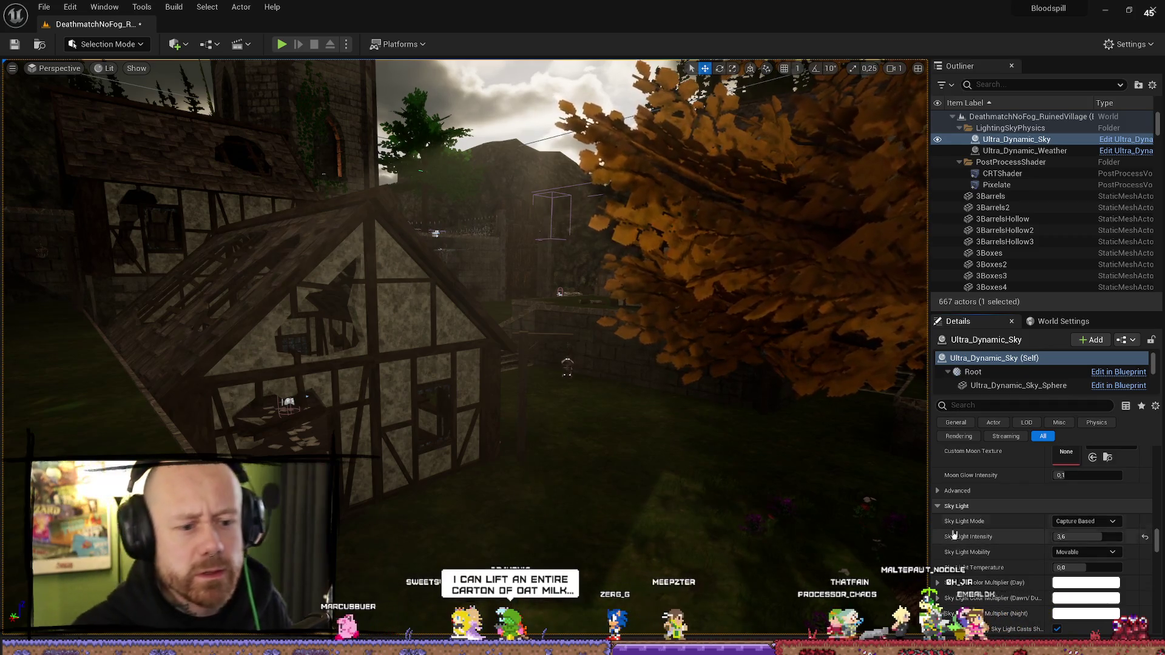
scroll(1033, 546, down, 1)
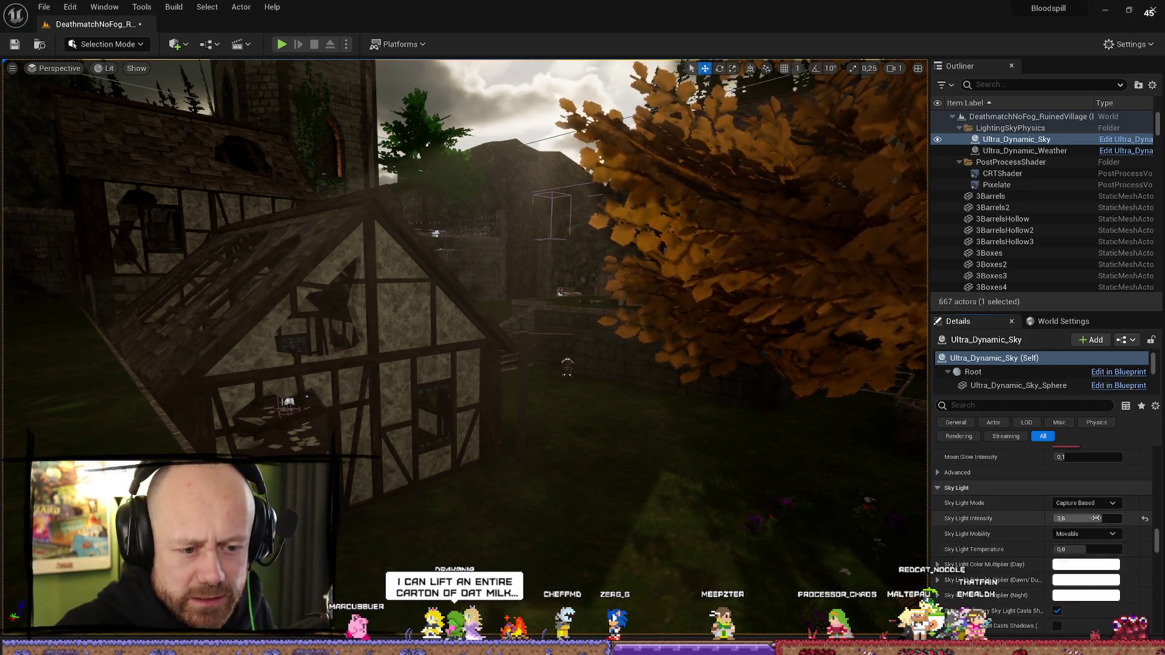
click(1115, 518)
text(5)
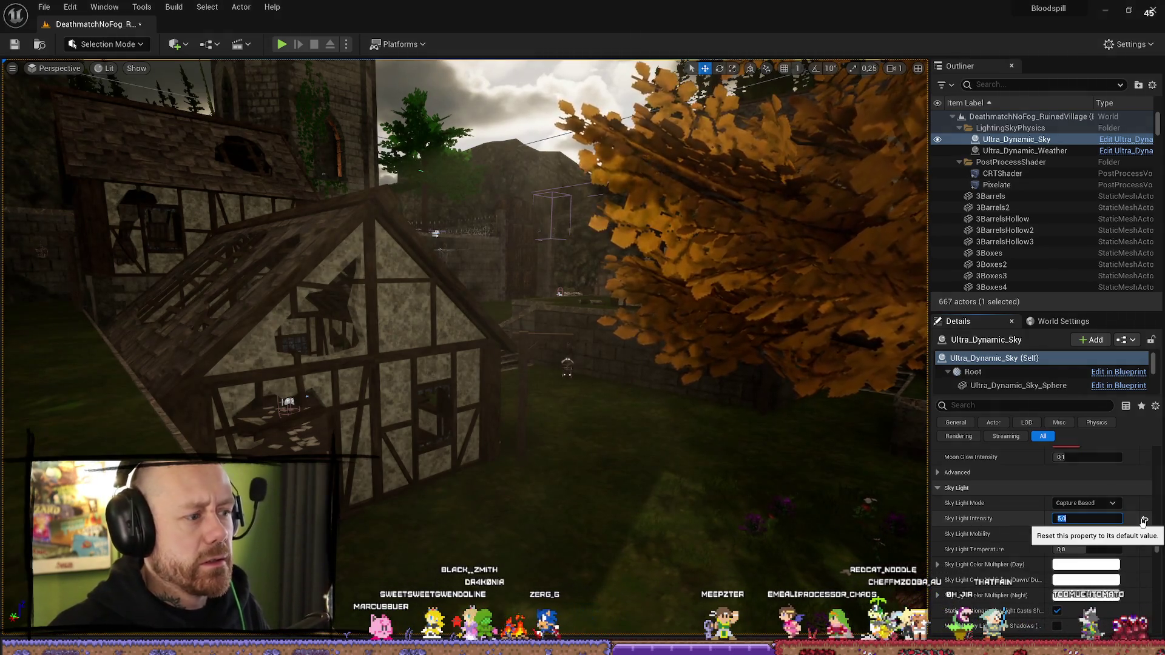
key(Return)
mouse_move(606, 391)
mouse_down()
mouse_move(606, 364)
mouse_move(631, 370)
mouse_move(607, 376)
mouse_move(606, 413)
mouse_move(534, 376)
mouse_move(632, 407)
mouse_move(611, 399)
mouse_up()
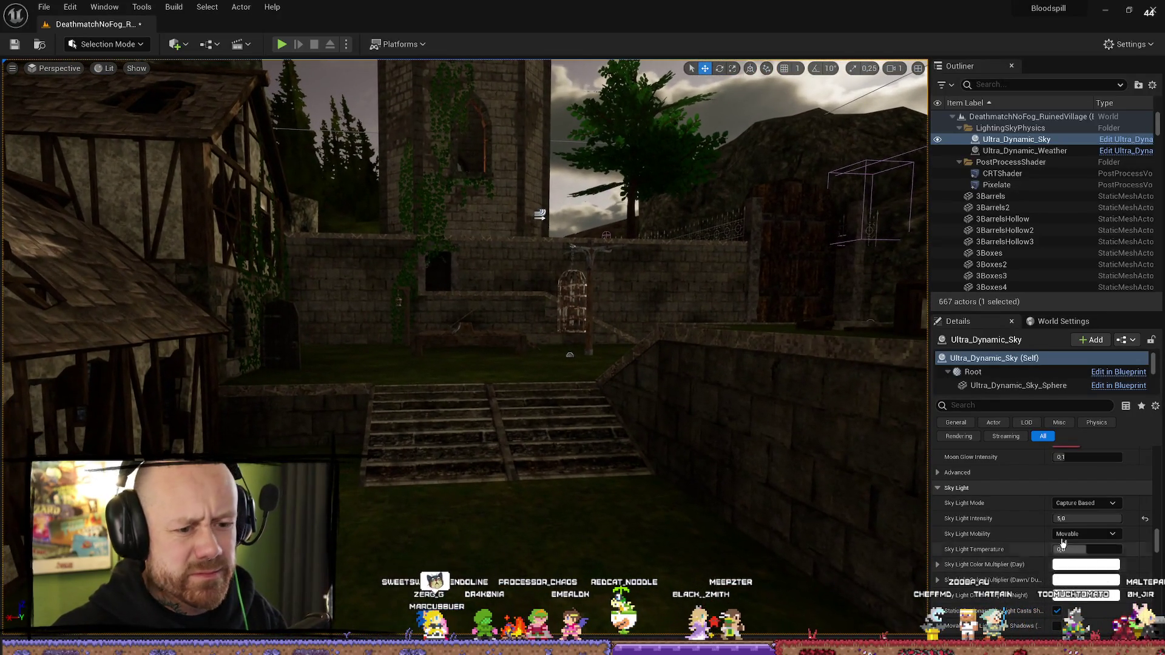
Step: Raise Sky Light Intensity to 7, move closer to the tower, and go fullscreen with F11
click(1095, 520)
text(7)
key(Return)
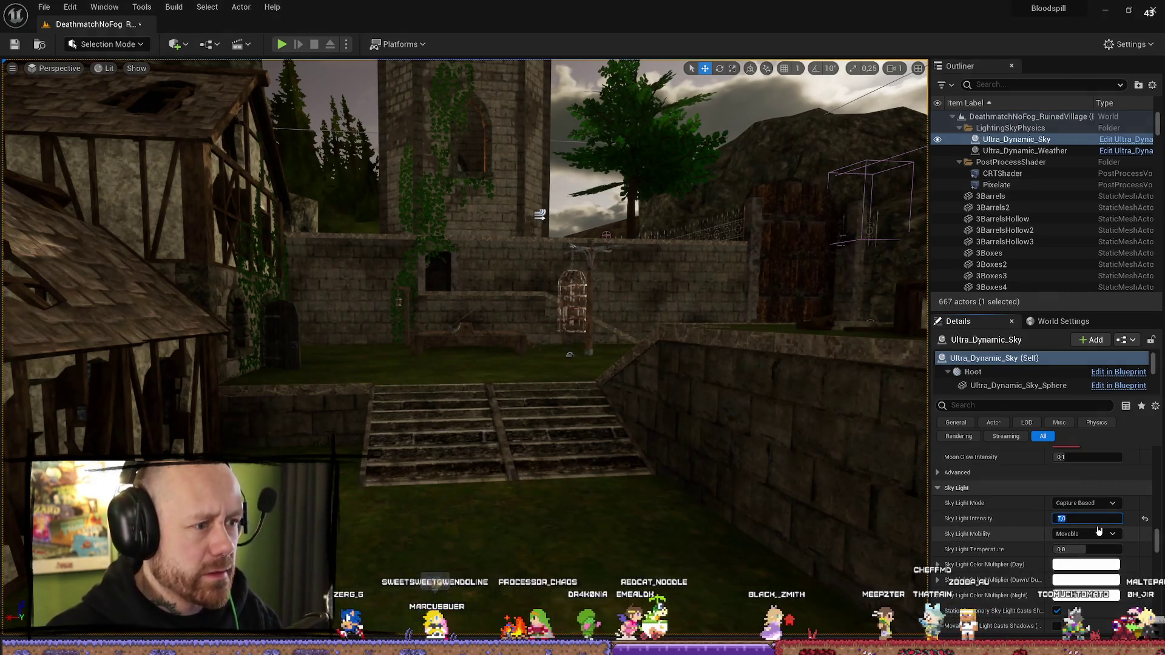
drag(606, 328, 600, 308)
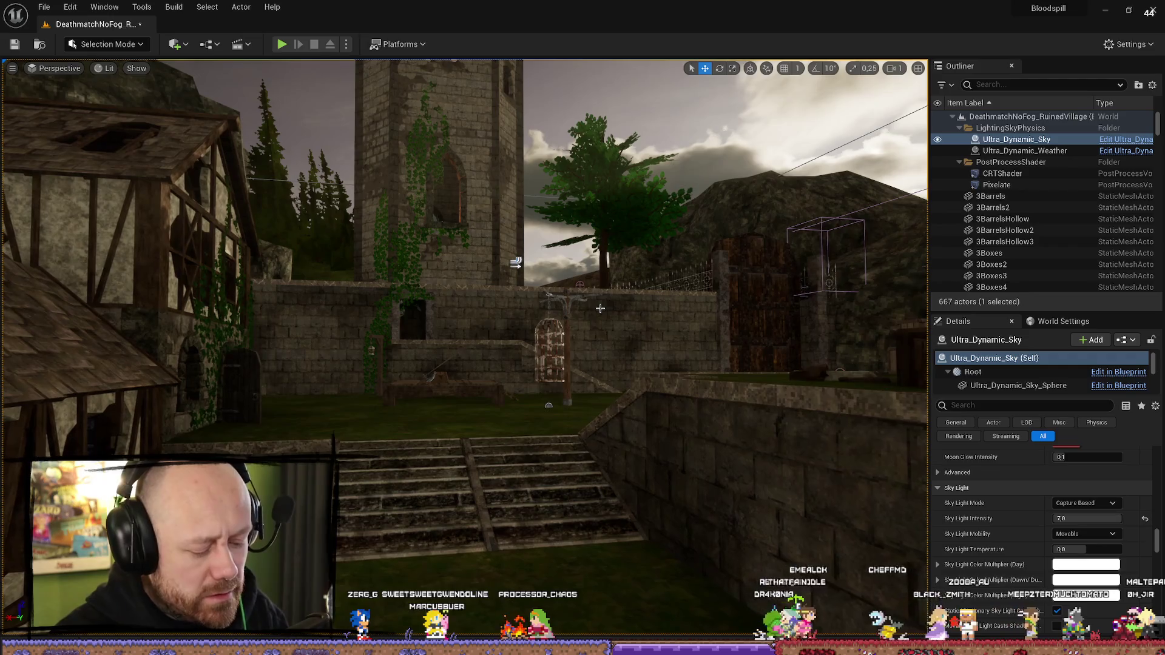
key(F11)
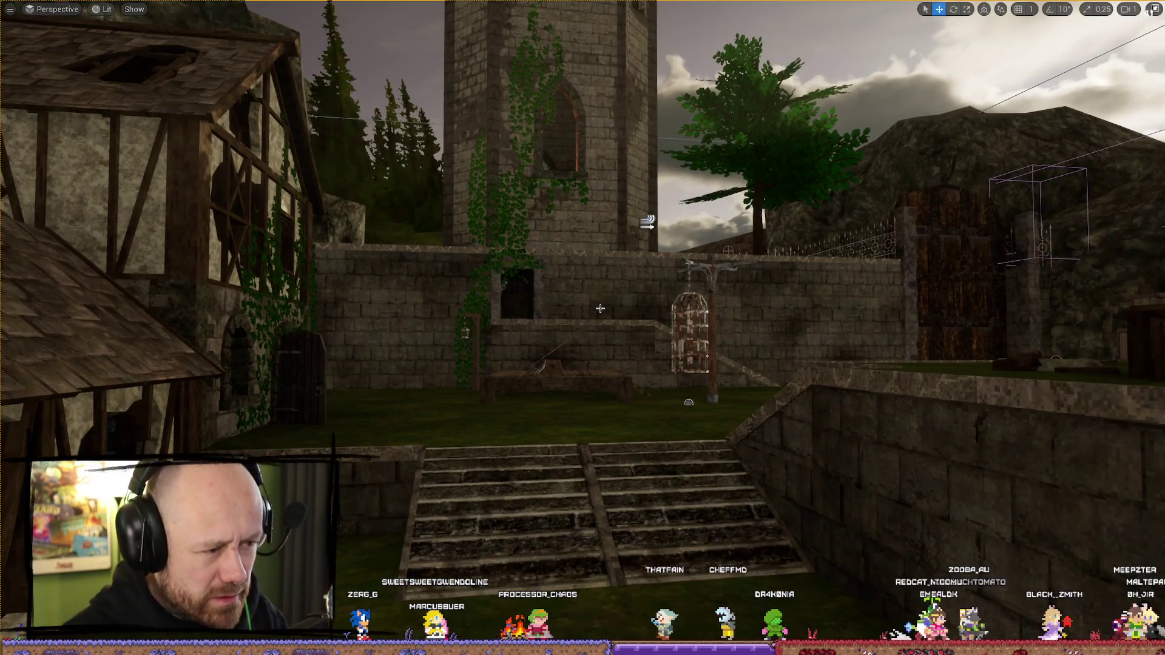
Step: Play-test the brightened ruined village in first person with Alt+P, then resume the editor view
key(alt+p)
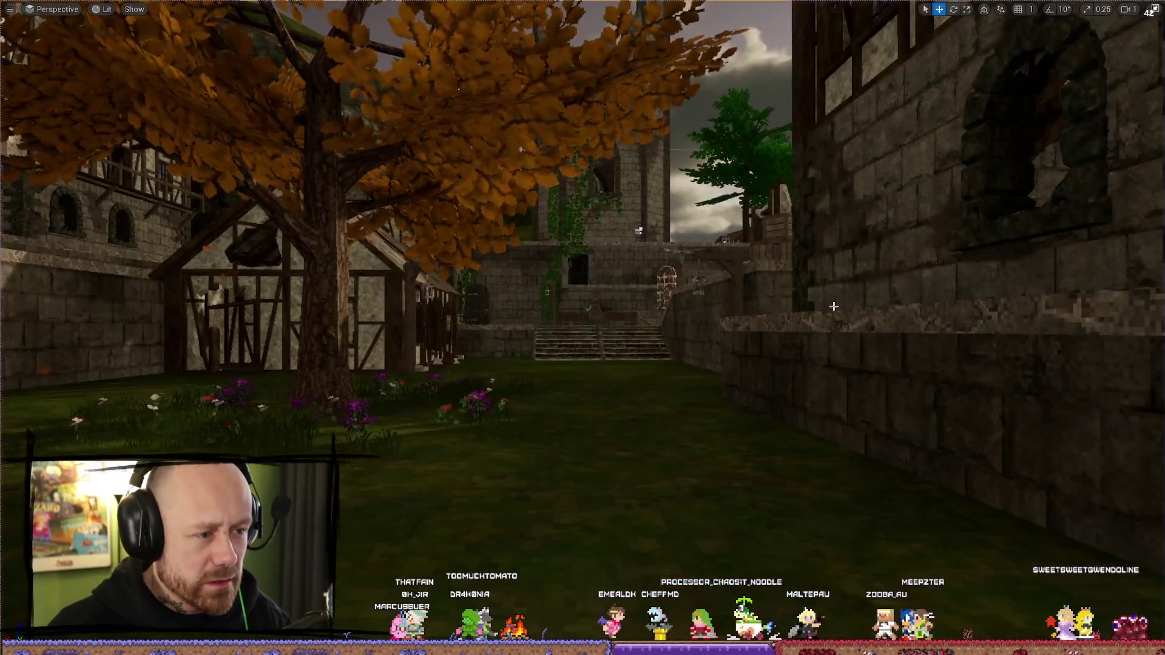
drag(834, 307, 842, 332)
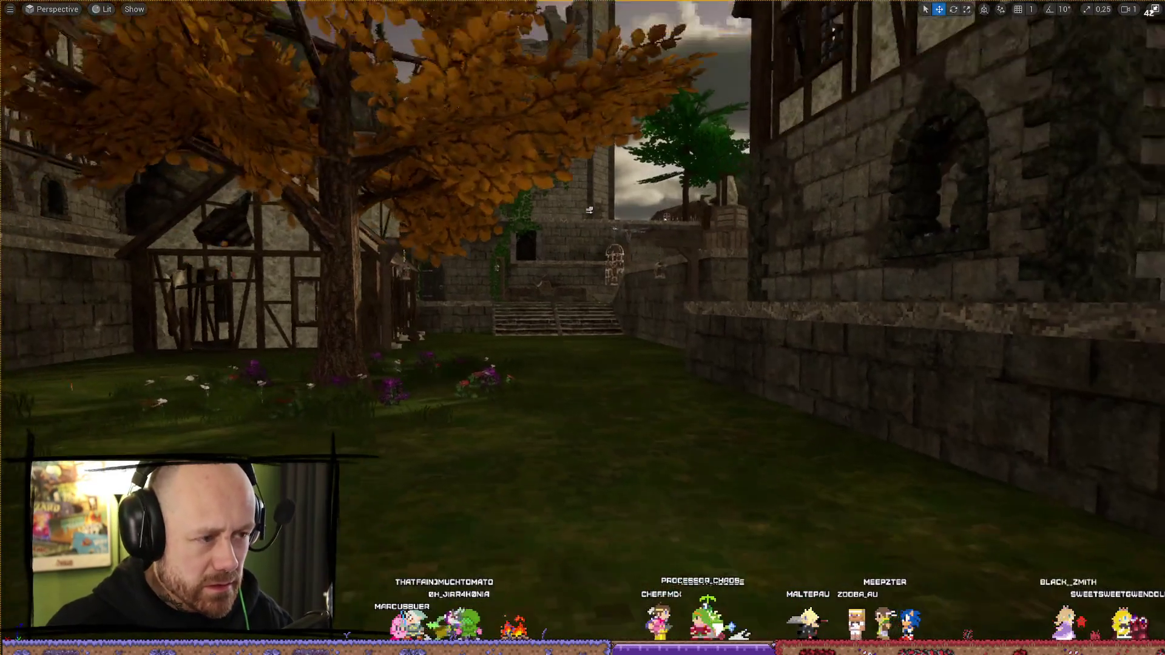
Step: Exit fullscreen and fly through the village toward the timber house and stairs
click(1155, 9)
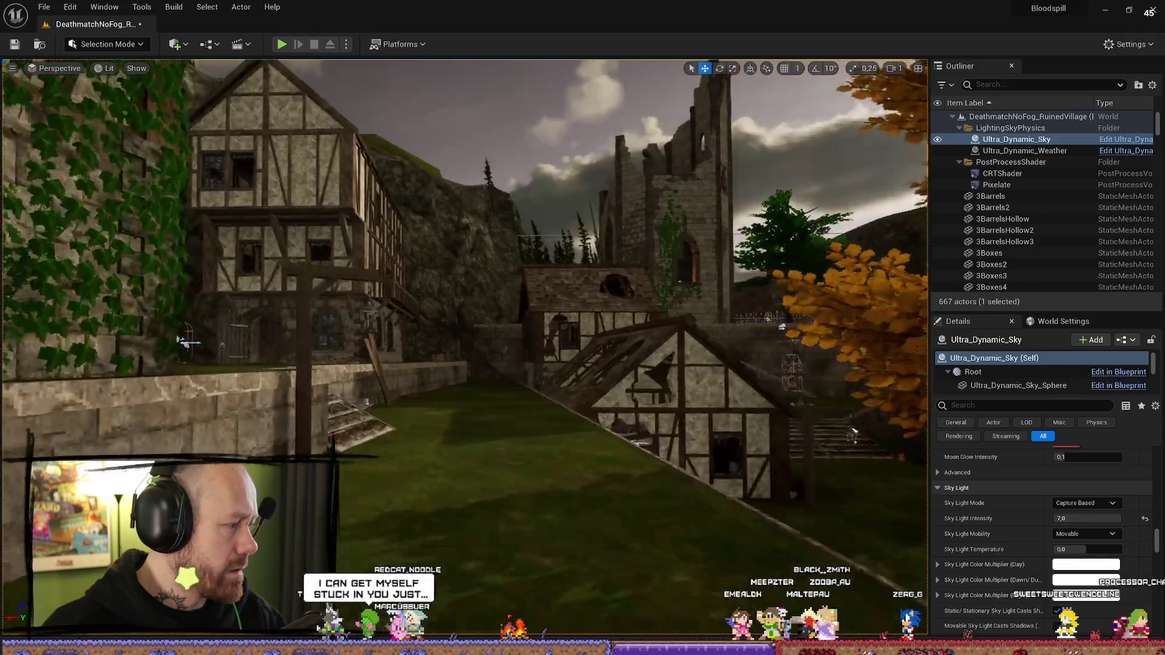
drag(703, 347, 668, 291)
drag(620, 511, 479, 331)
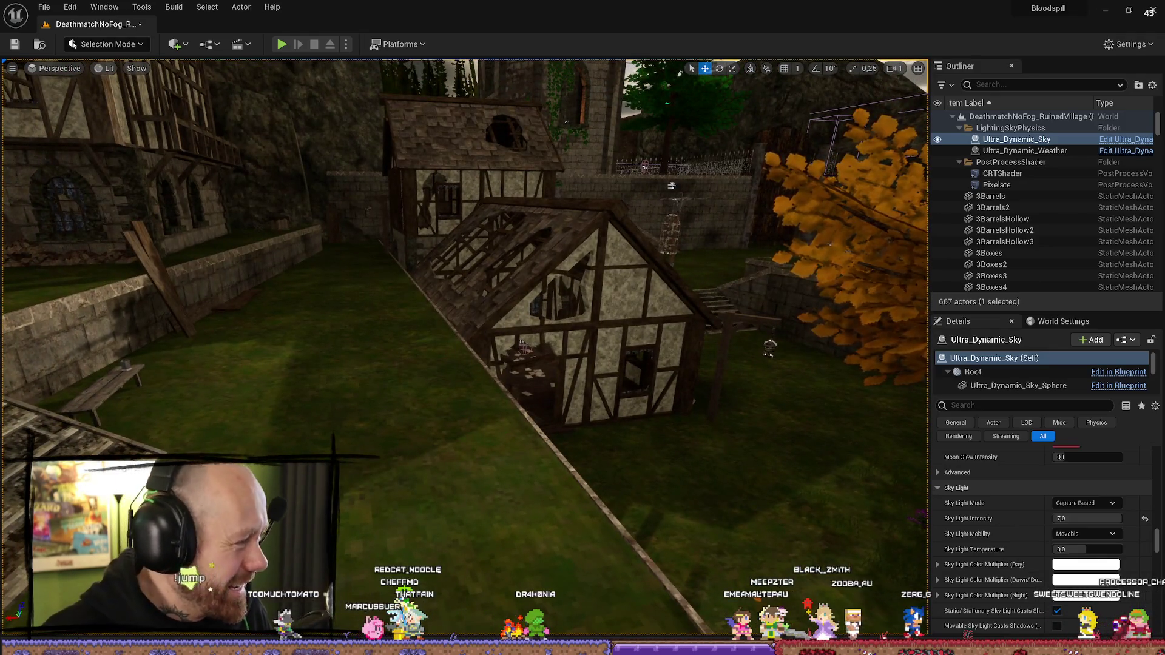
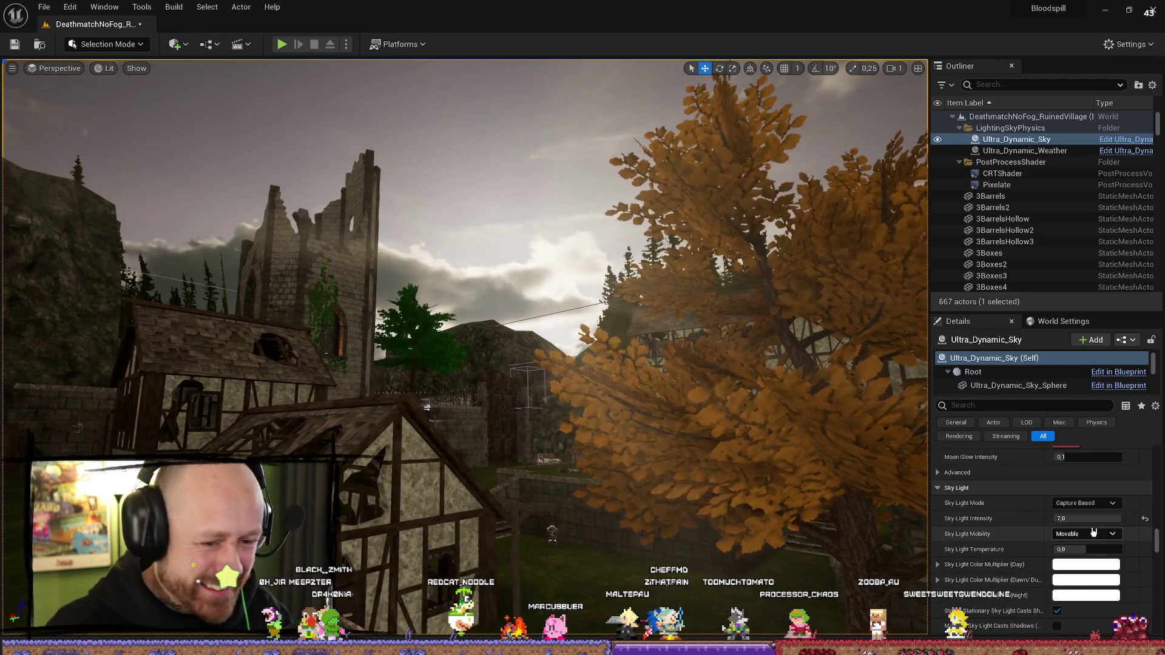
Step: Set the Ultra_Dynamic_Sky's Sky Light Intensity to 5 after briefly trying about 3
click(1086, 519)
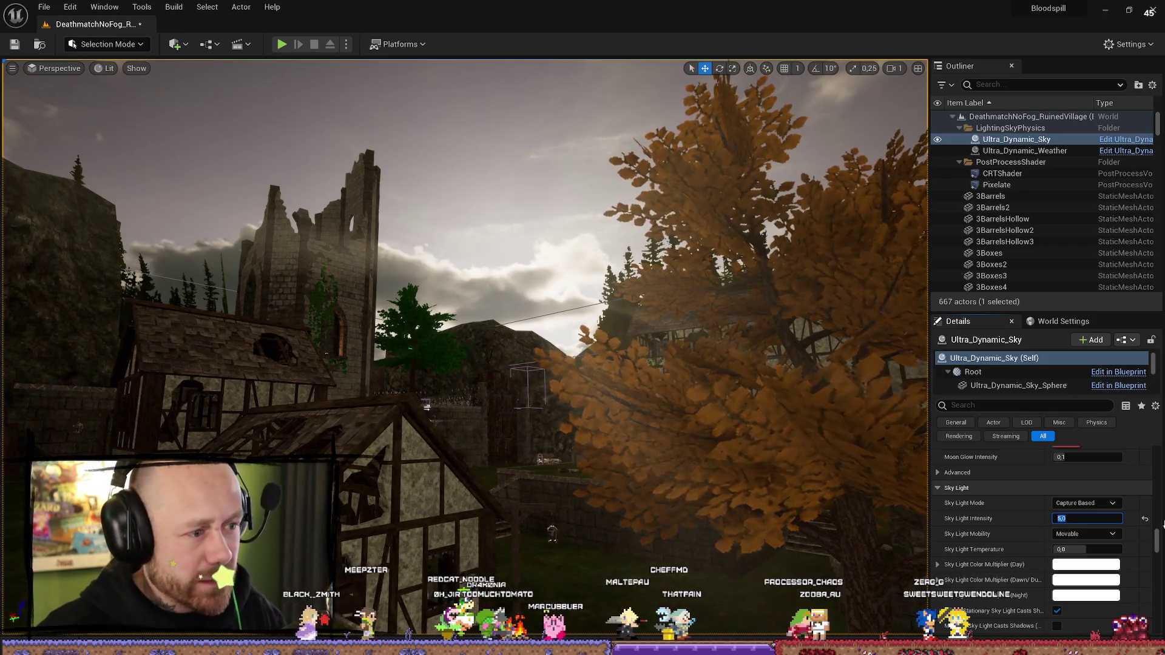
key(Return)
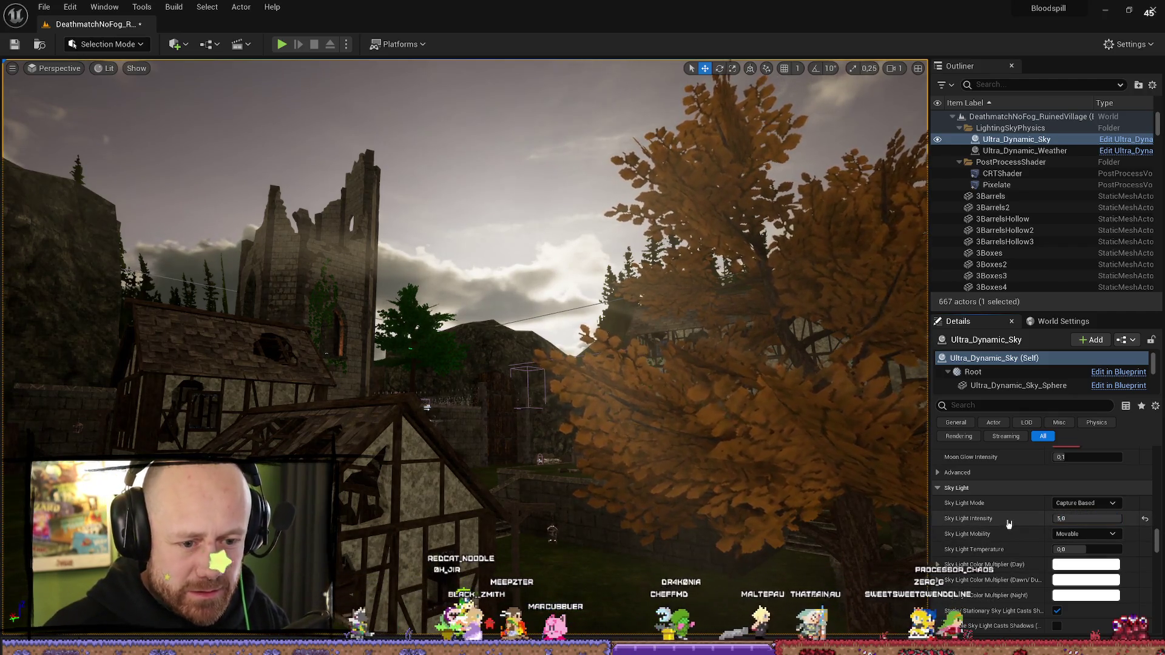
drag(1108, 519, 1089, 523)
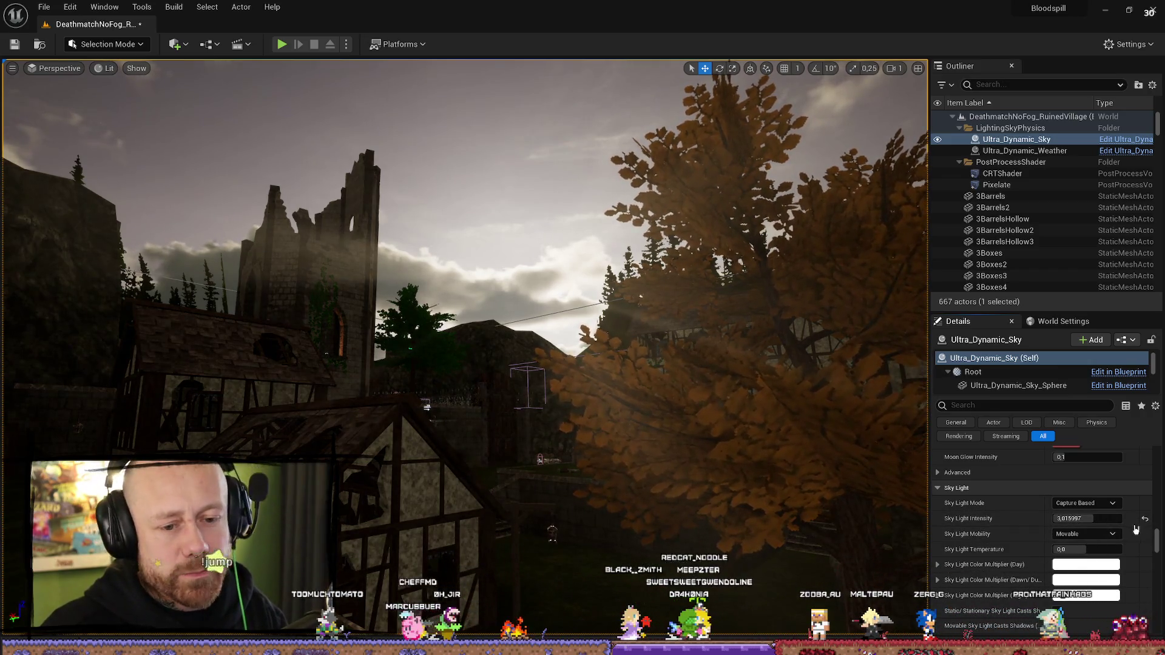
click(1145, 519)
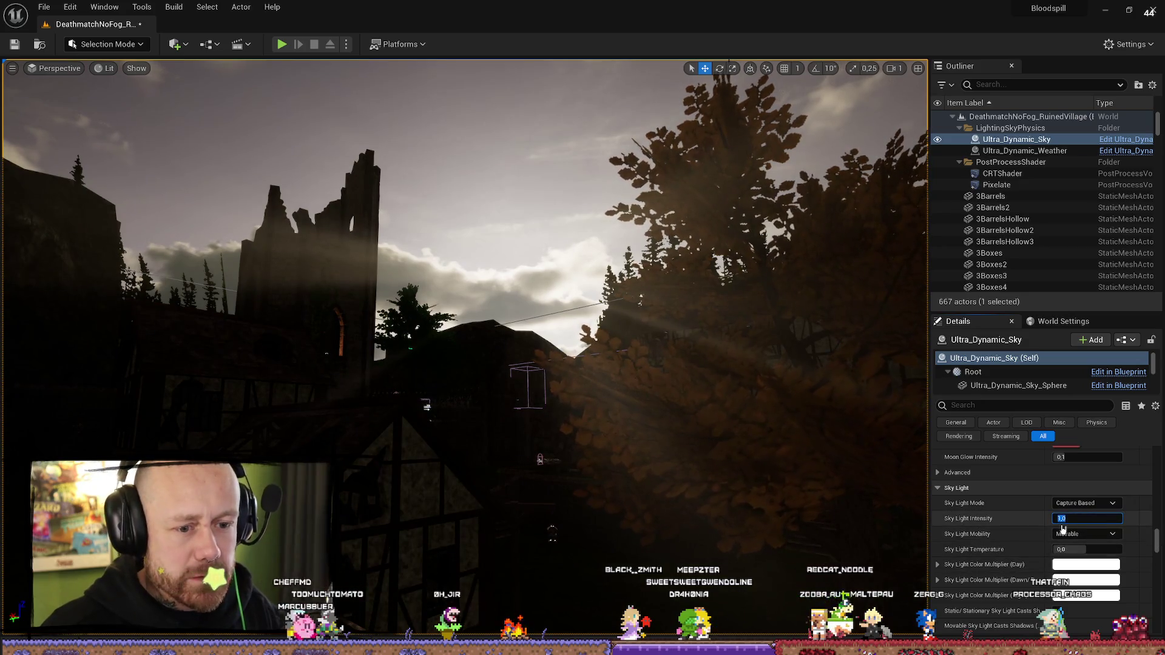
text(5)
key(Return)
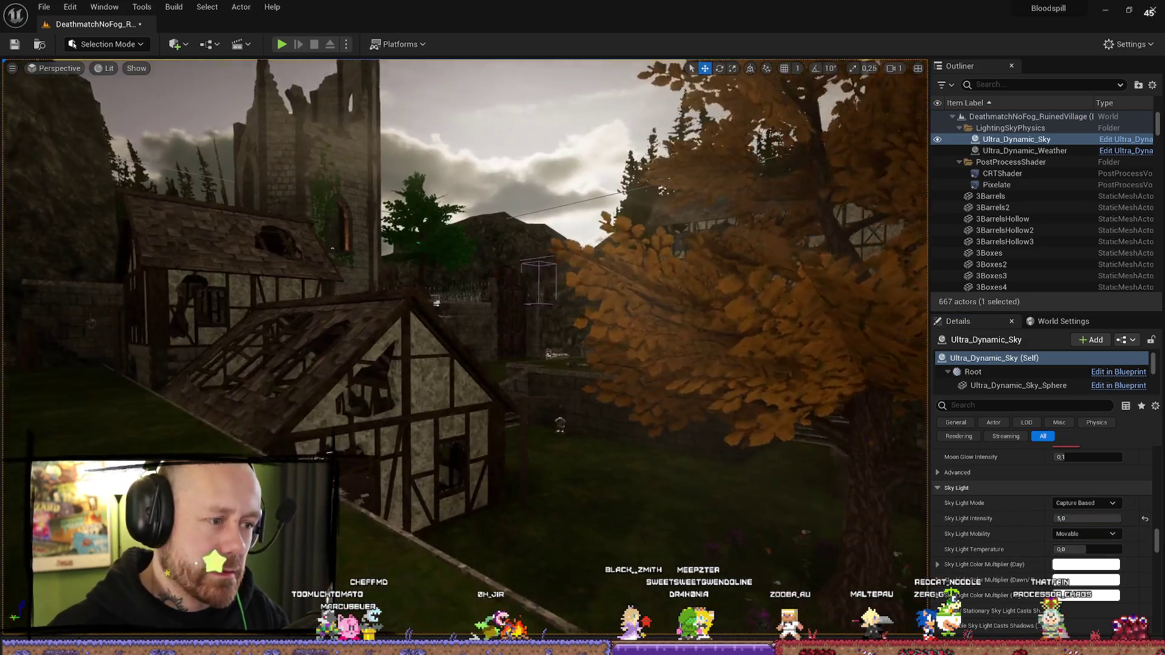
Step: Fly the viewport around the village to check the new lighting
key(s)
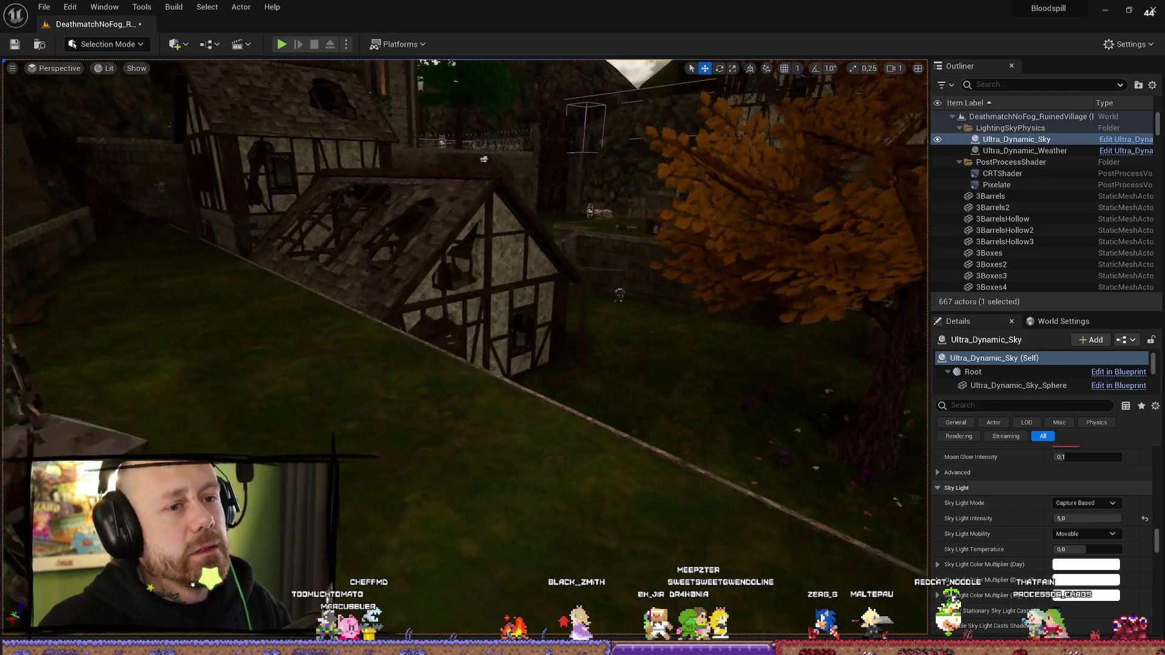
key(w)
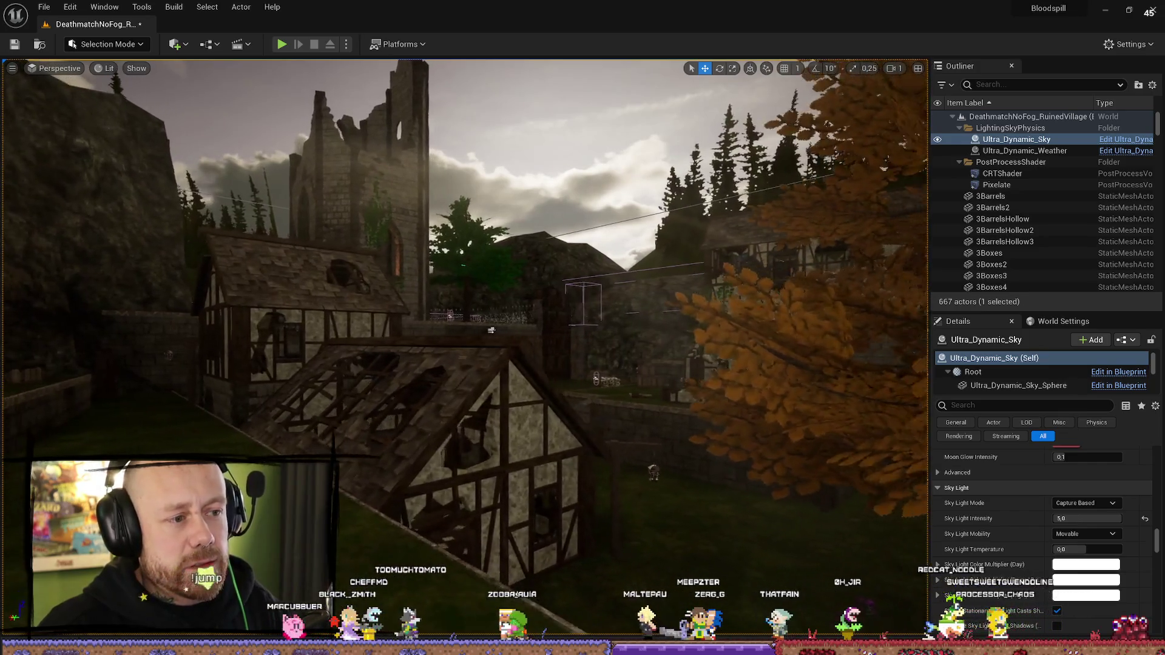
key(d)
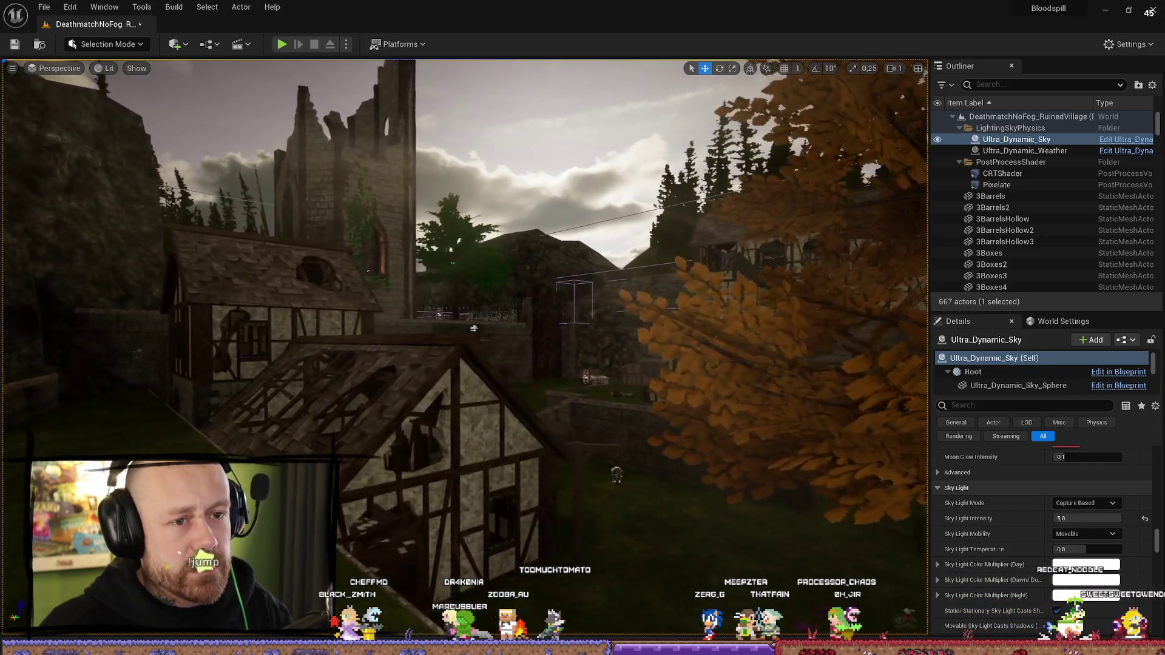
key(a)
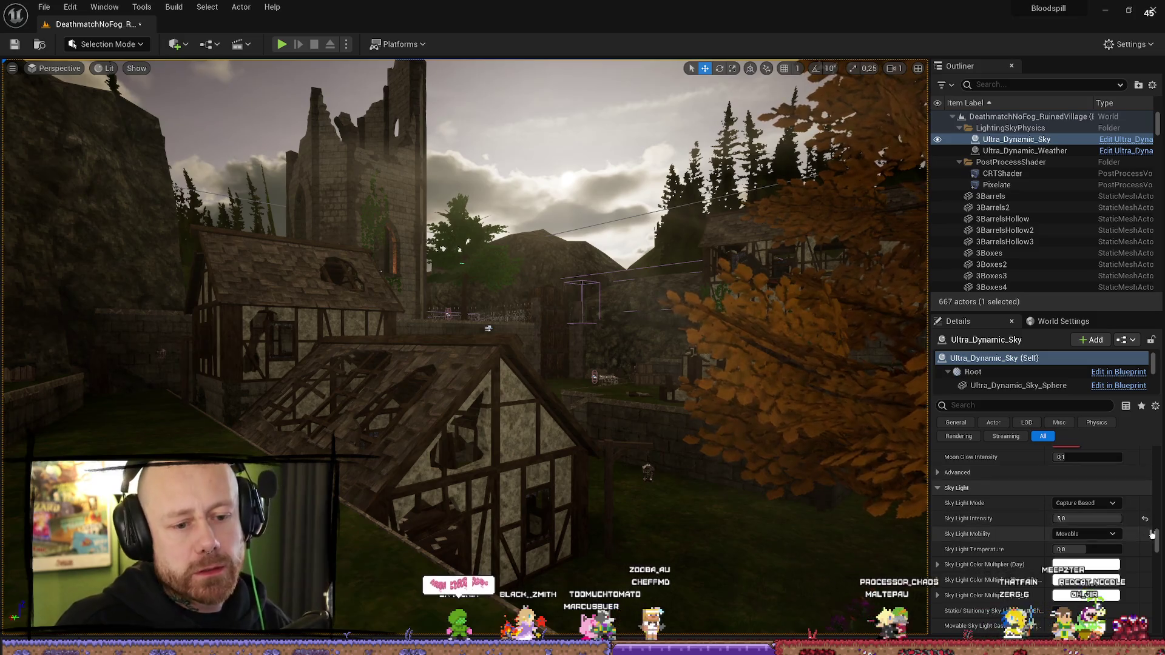
scroll(1160, 546, up, 10)
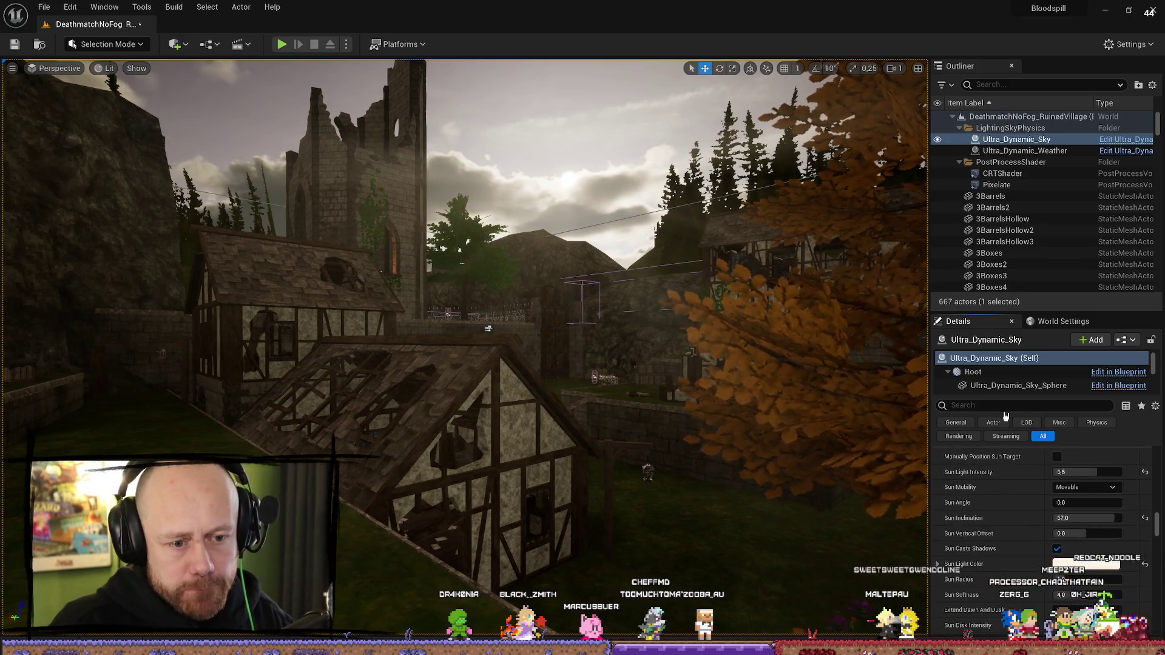
Step: Try Sun Light Intensity values of 8, 9 and 10
click(1077, 472)
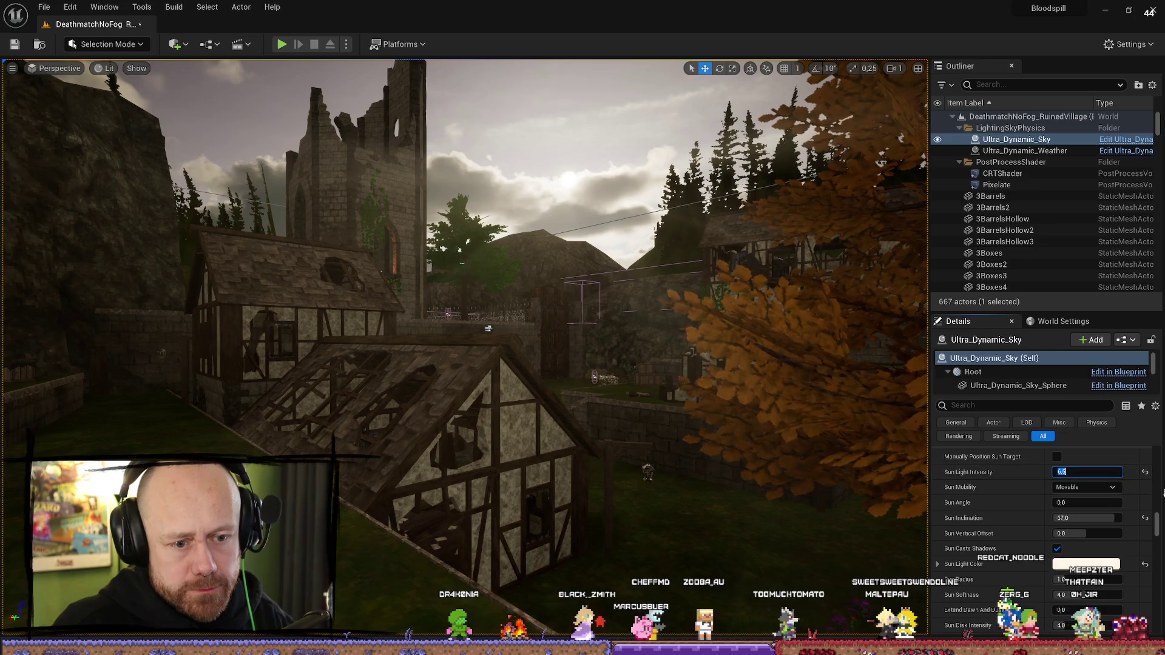
text(8)
key(Return)
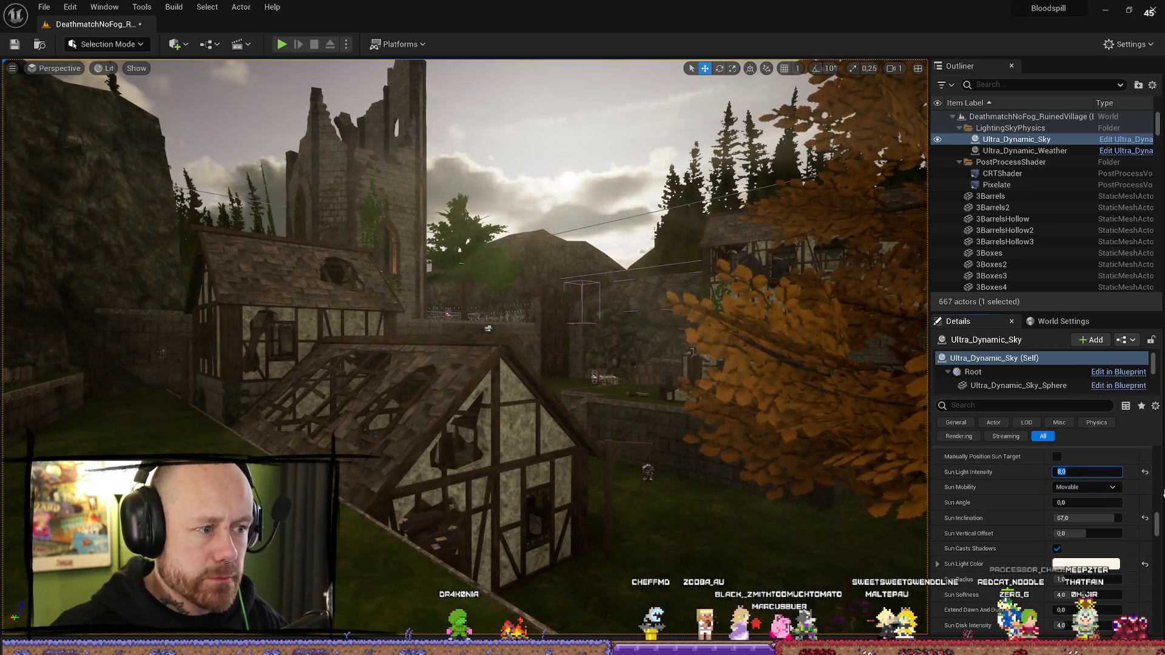
text(9)
key(Return)
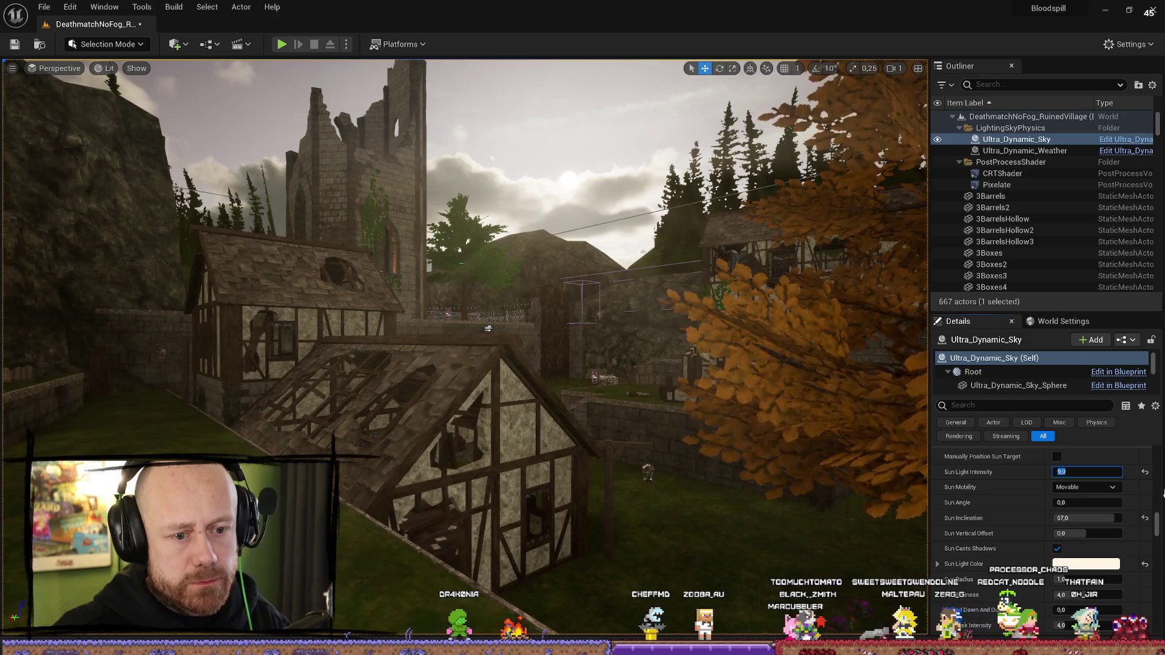
text(0)
key(Return)
Step: Settle Sun Light Intensity at 8 and launch a fullscreen test match
mouse_move(583, 387)
mouse_down()
mouse_move(485, 368)
mouse_move(558, 368)
mouse_move(597, 385)
mouse_up()
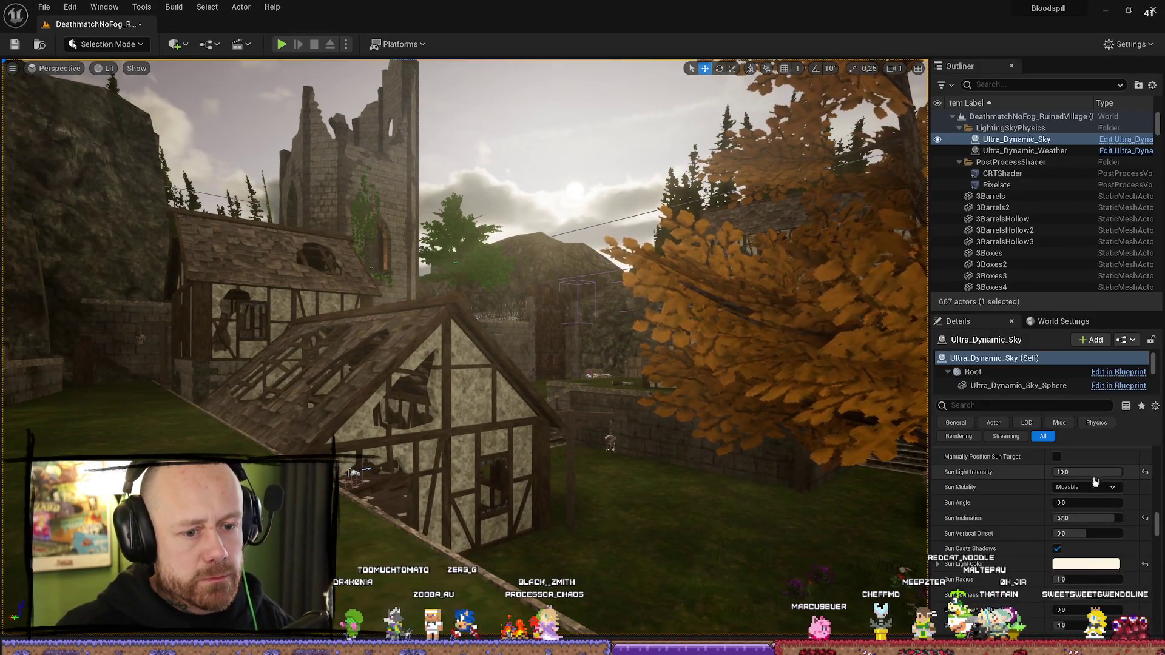
click(1086, 472)
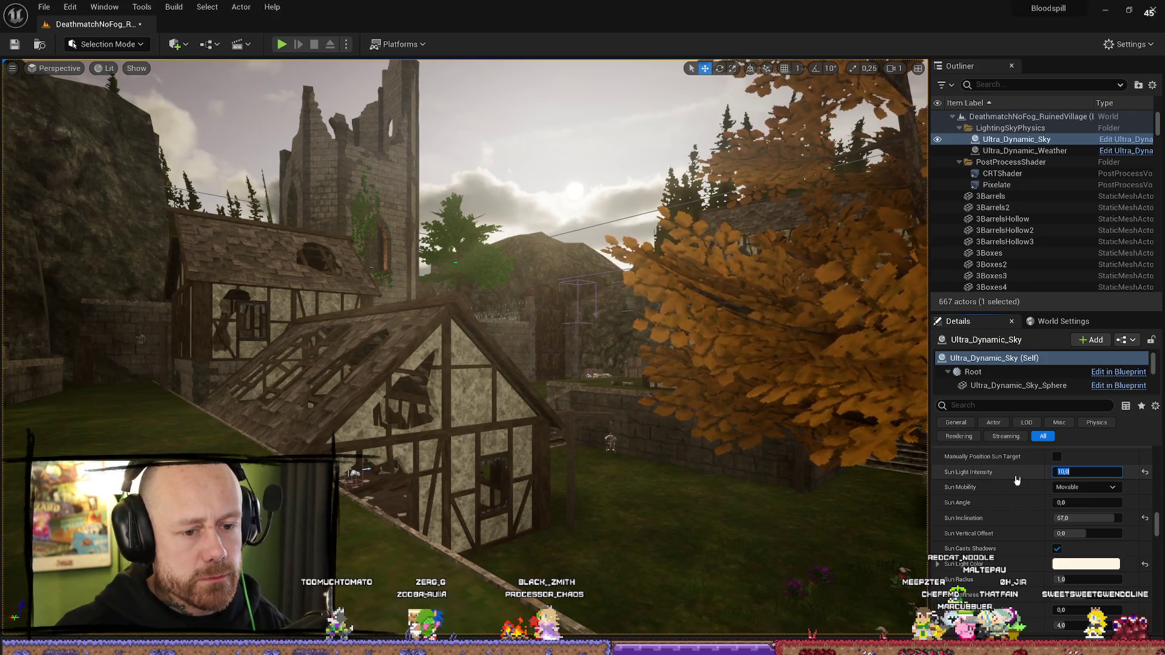
text(8)
key(Return)
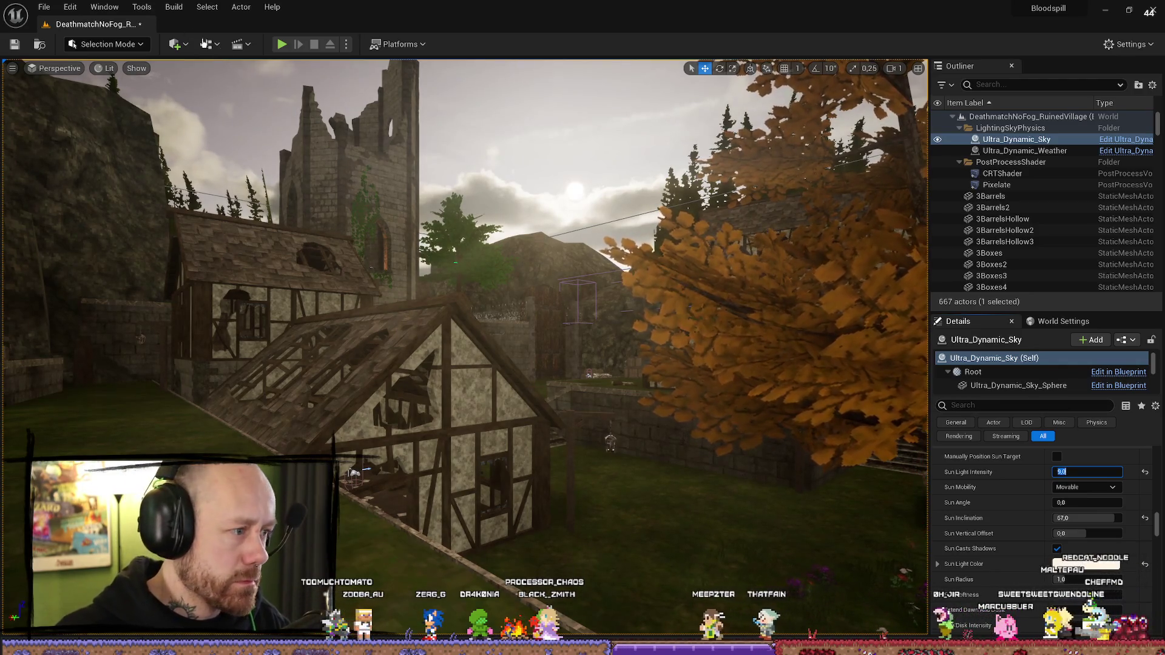
click(283, 47)
key(F11)
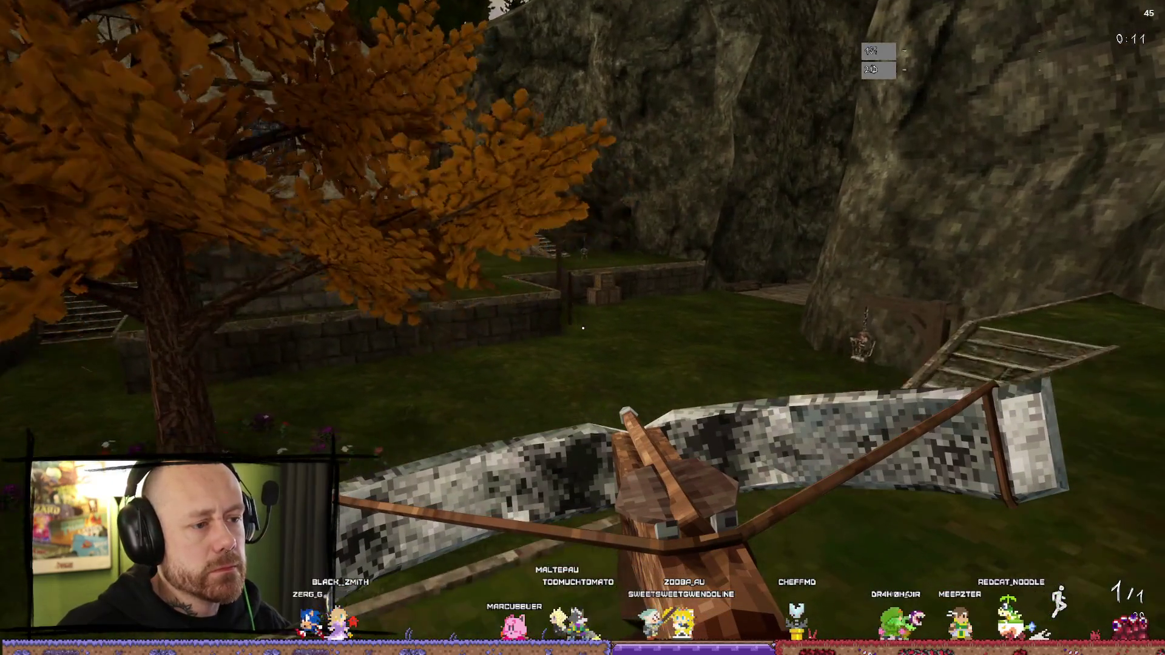
Step: Stop the test match, restore the editor layout and select Ultra_Dynamic_Weather
key(Escape)
click(1153, 10)
click(1024, 150)
scroll(1126, 477, up, 15)
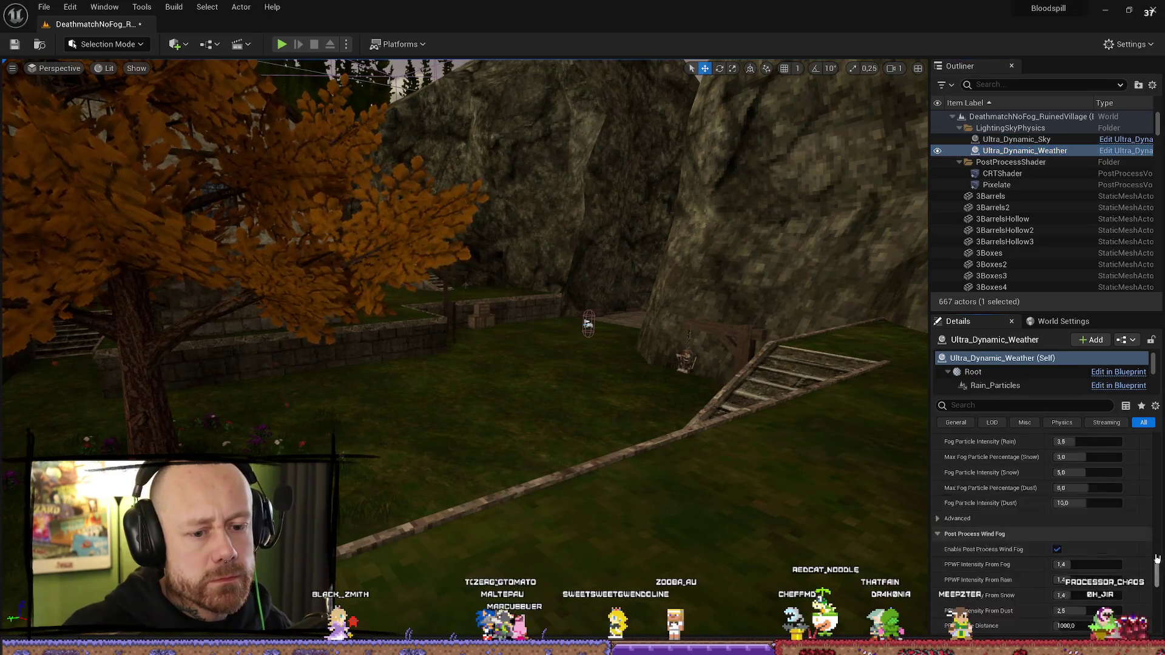
Step: Set the weather preset to Clear_Skies and start a new test match
click(1124, 516)
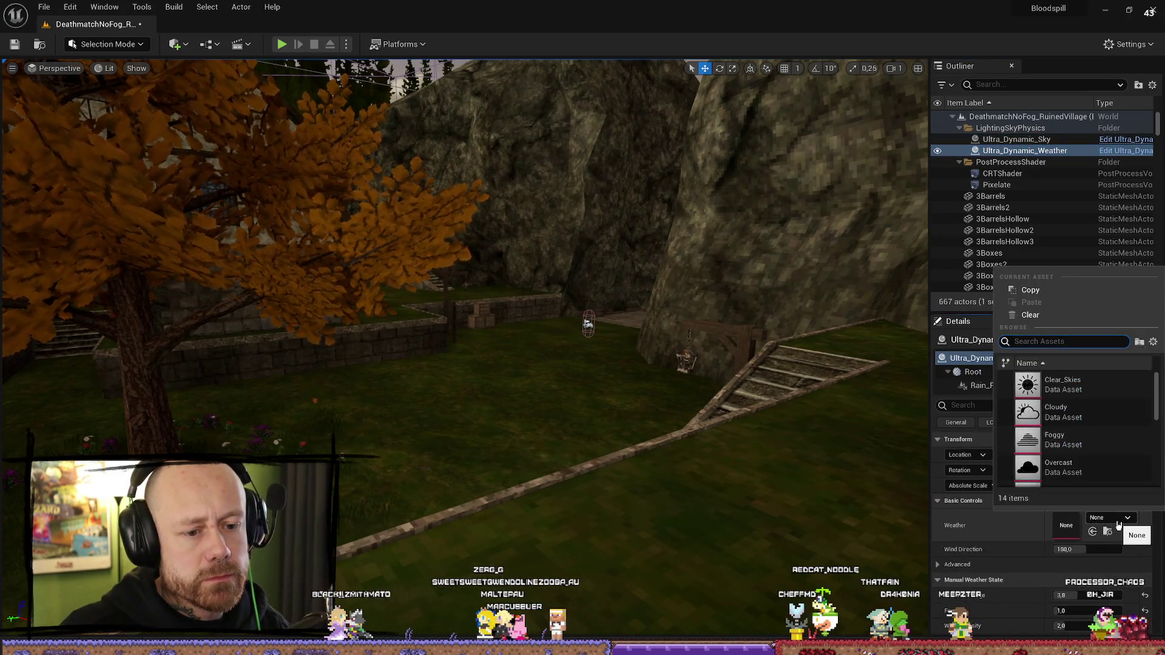
click(1081, 383)
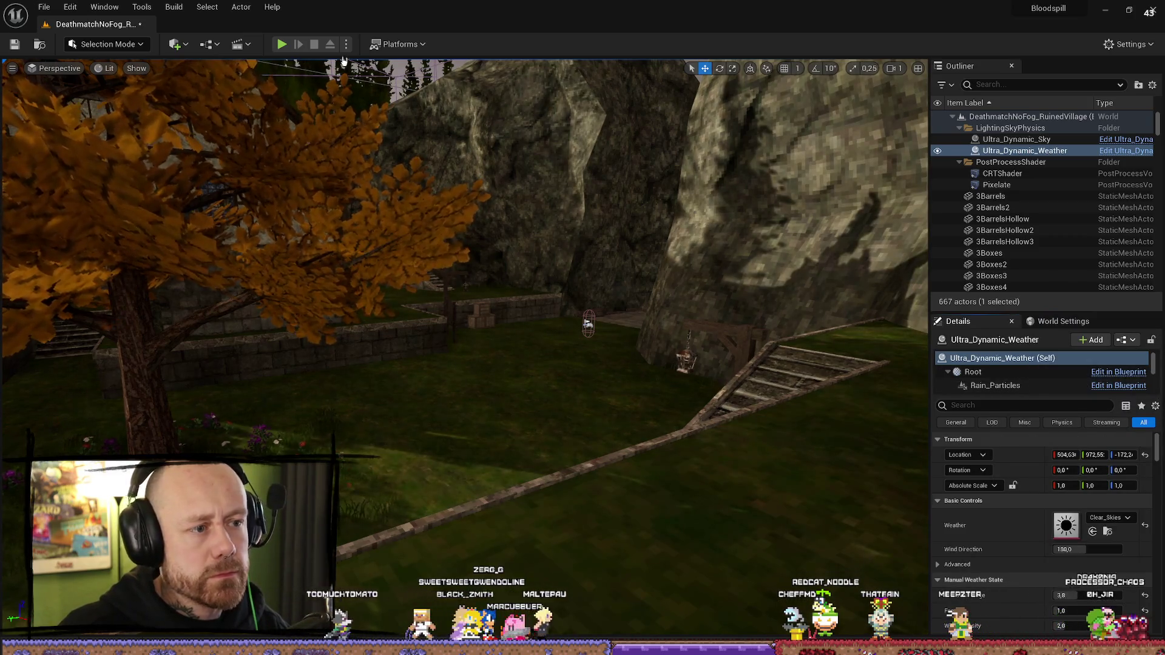
key(alt+p)
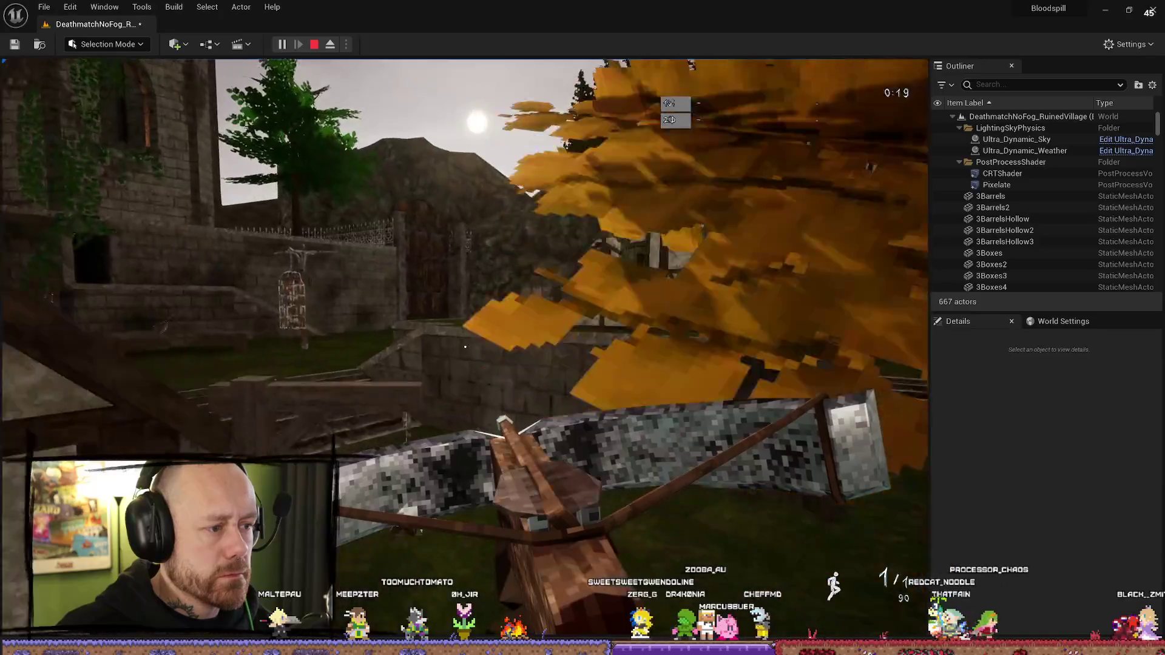
Step: Walk fullscreen from the alley through the courtyard toward the orange tree and stairs, then stop
key(F11)
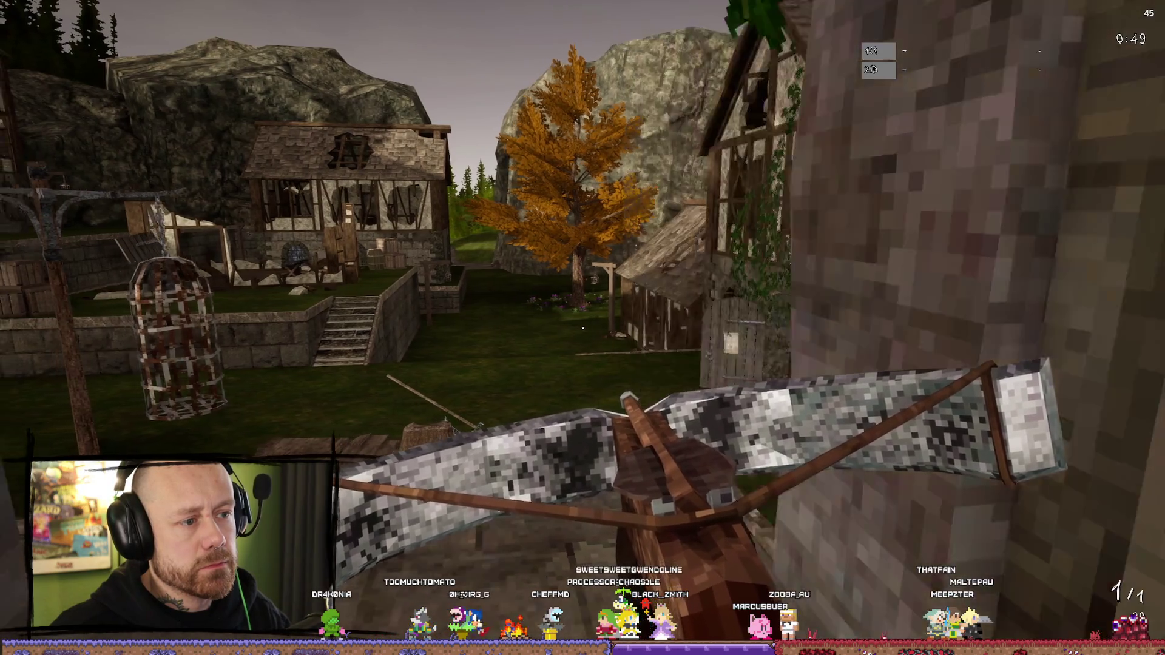
key(s)
key(w)
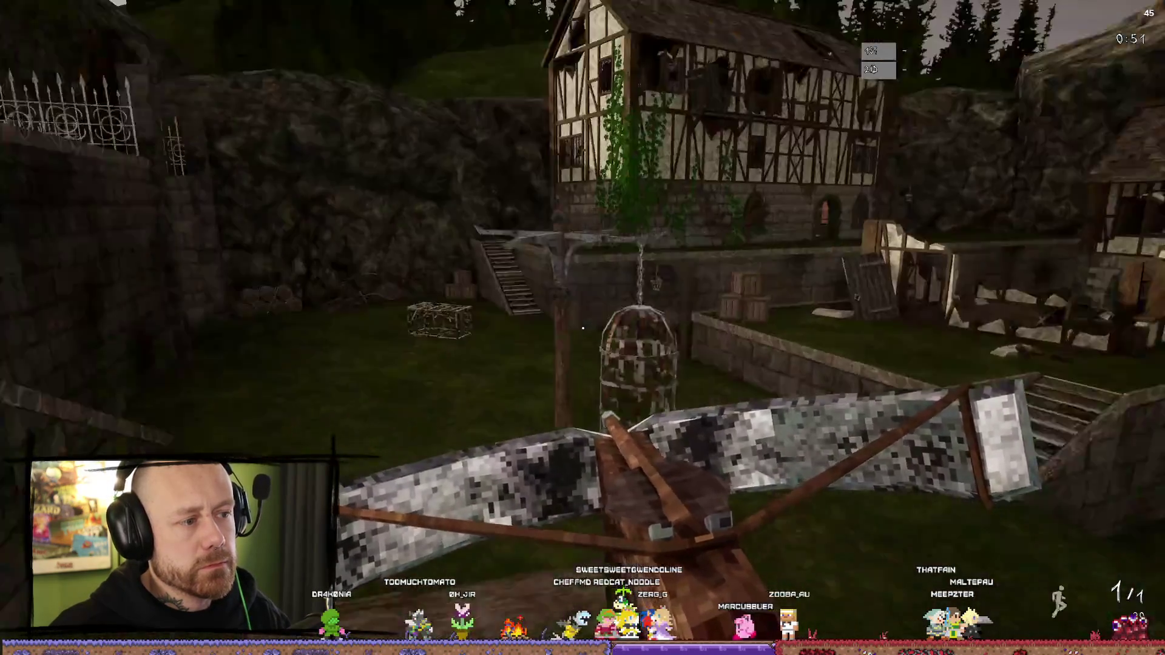
key(w)
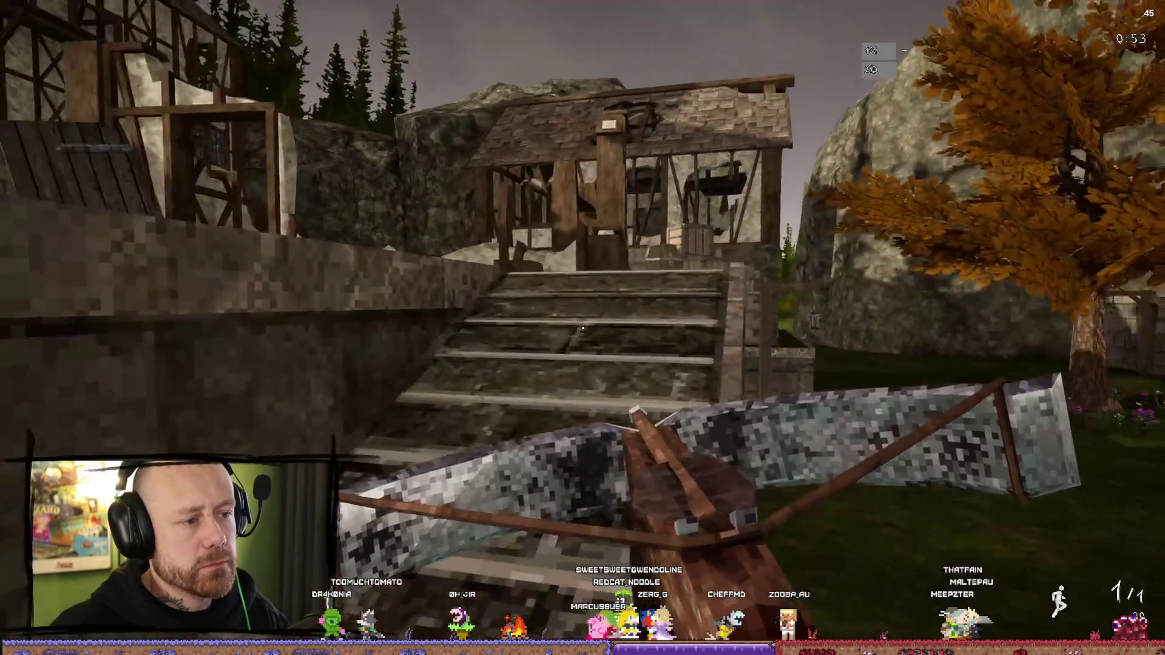
key(w)
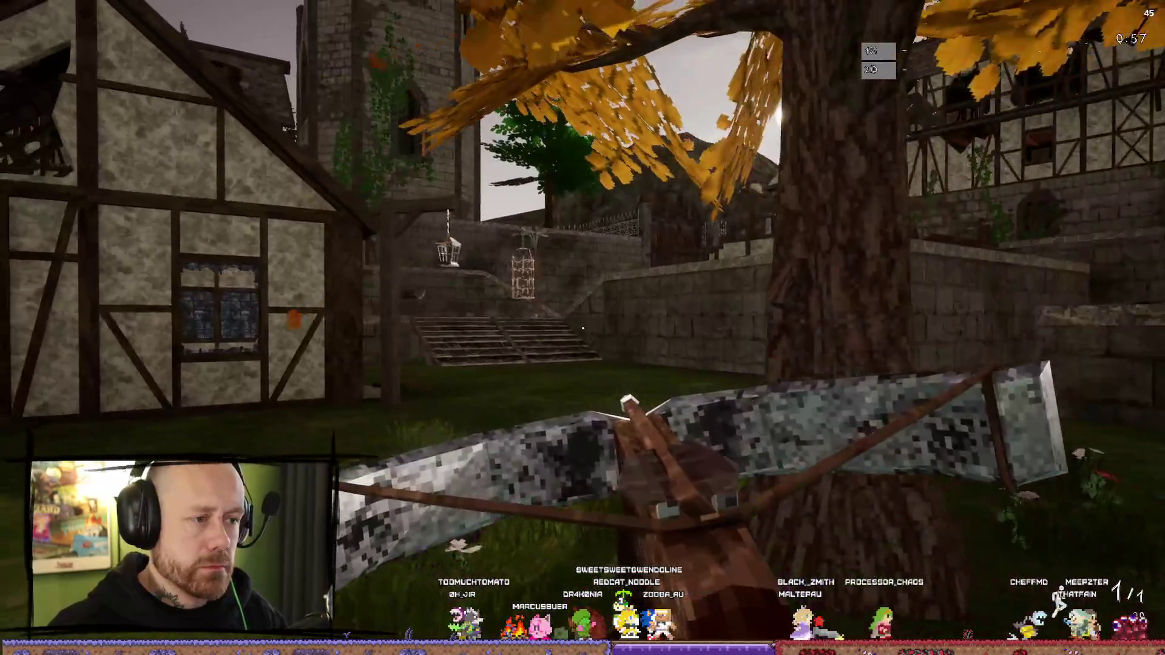
key(Escape)
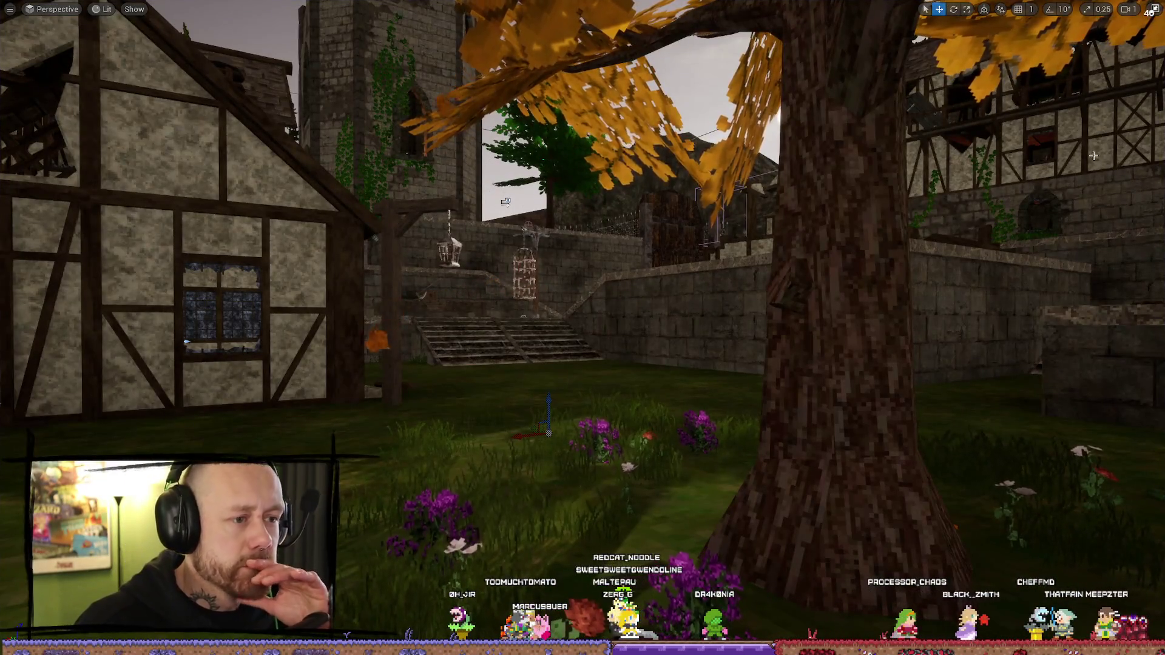
Step: Restore the editor panels, reframe the courtyard tree and start another test match
click(1155, 10)
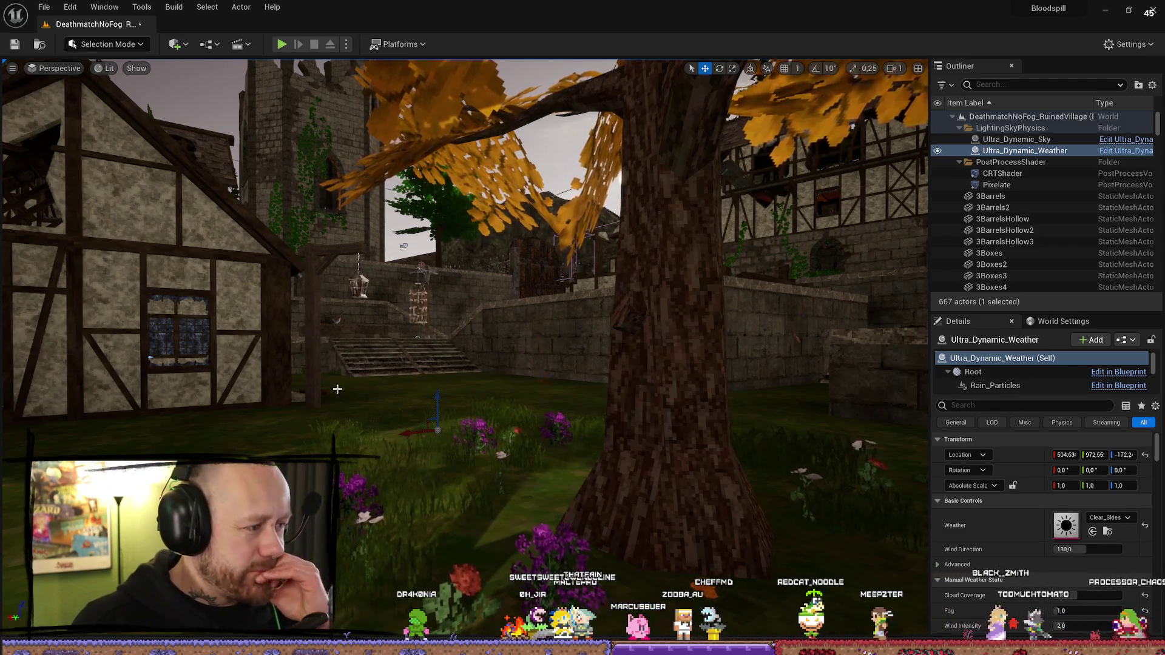
drag(444, 279, 397, 230)
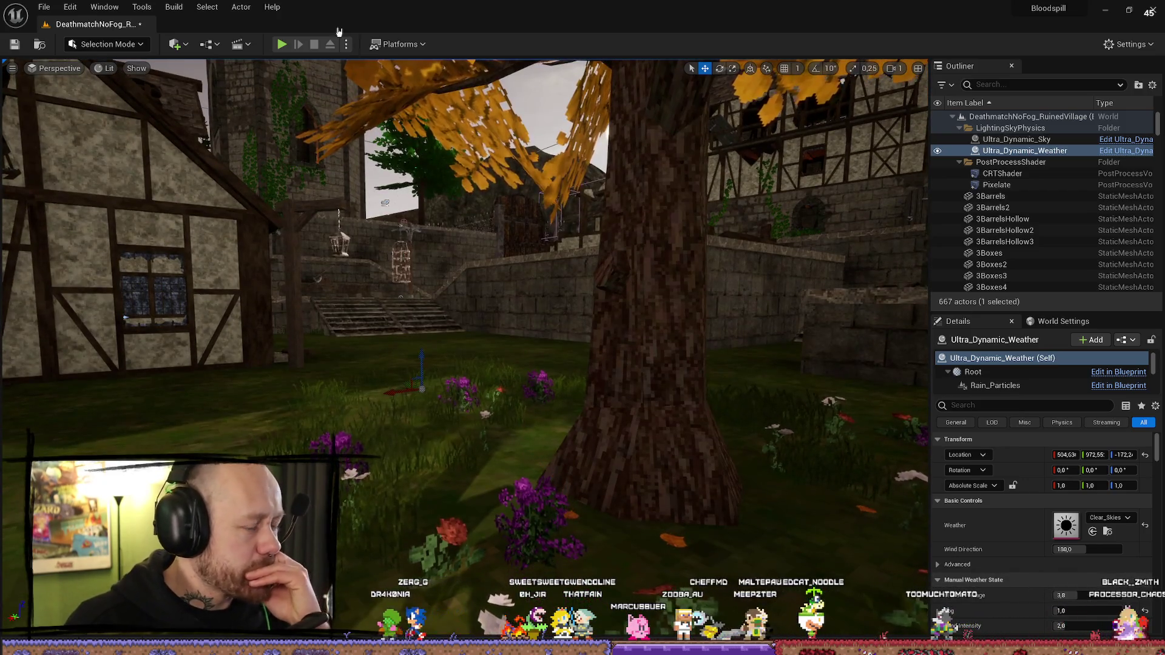
click(281, 44)
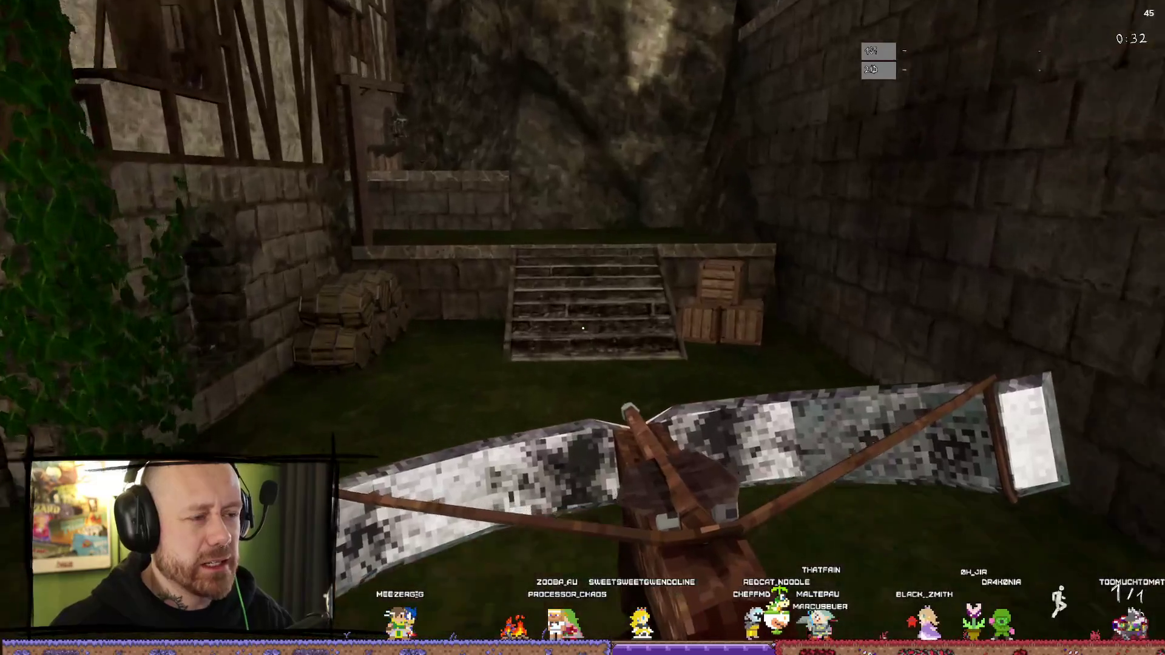
Step: Walk down the alley to the timbered house and stone wall, then stop and restore the editor
key(w)
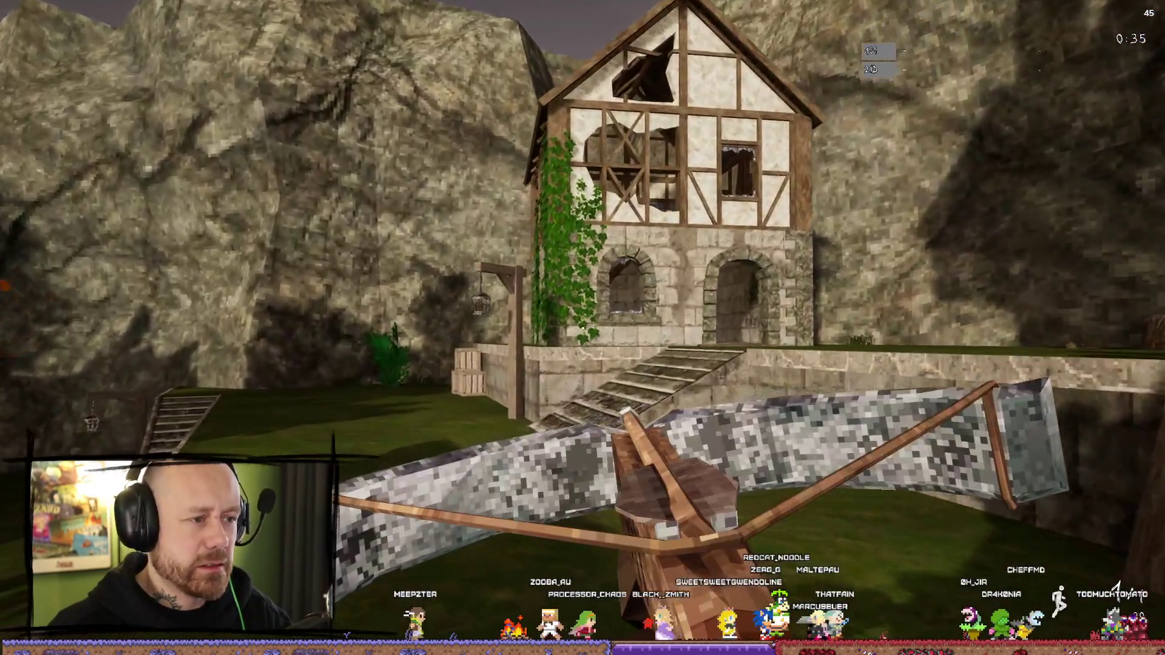
mouse_move(582, 327)
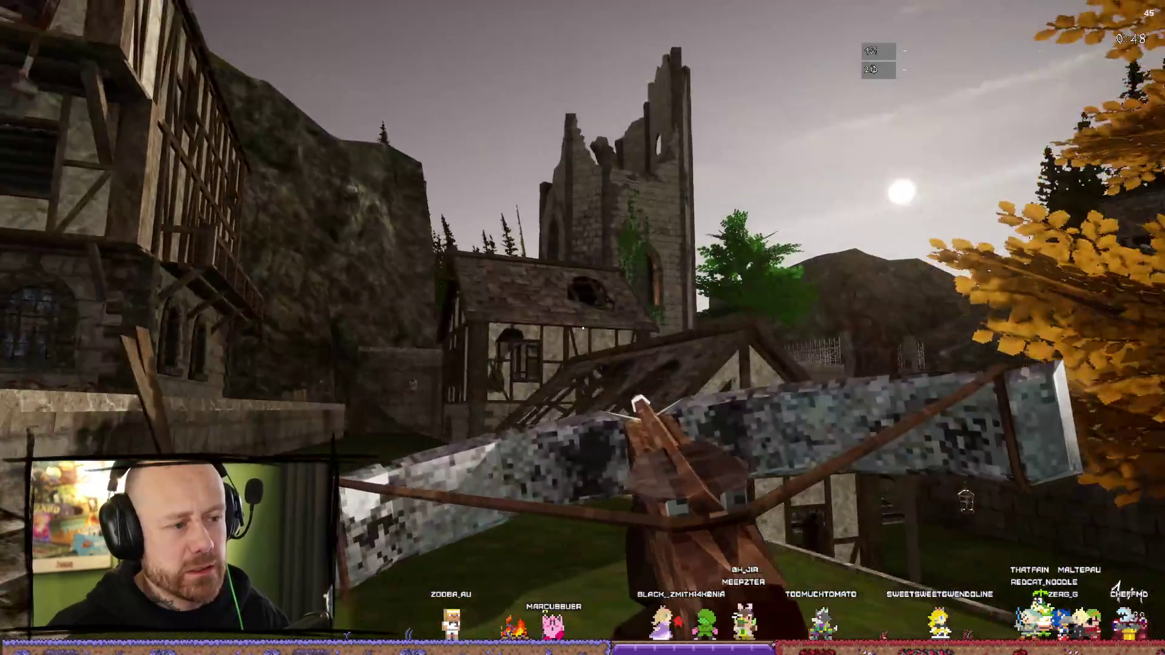
key(w)
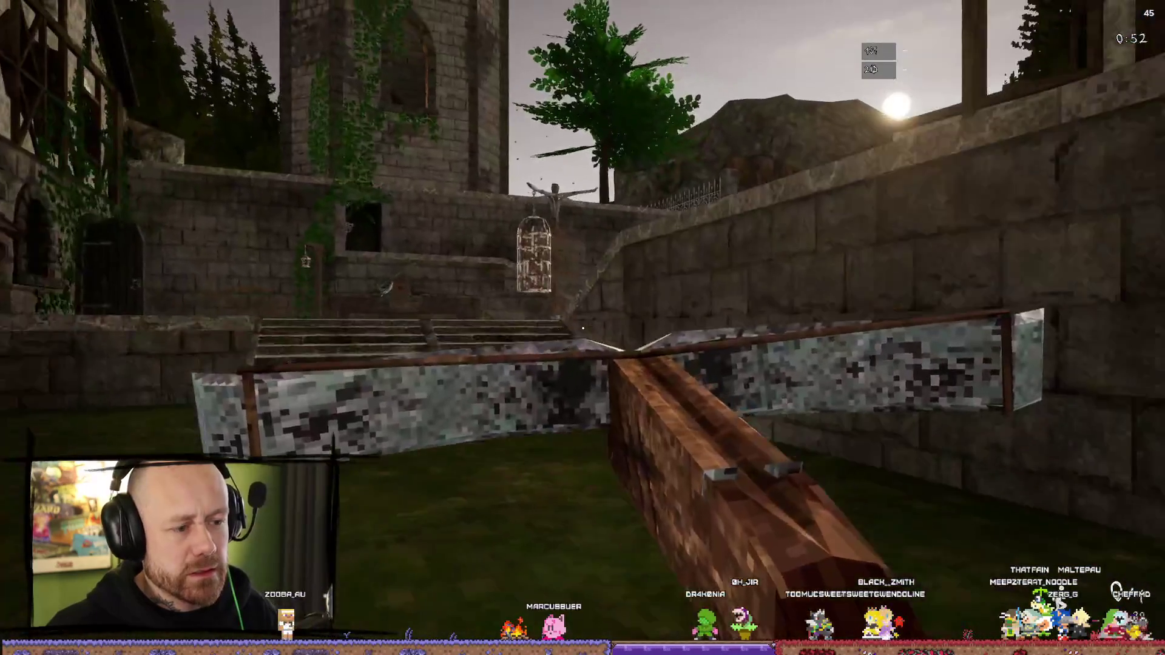
key(Escape)
click(1155, 10)
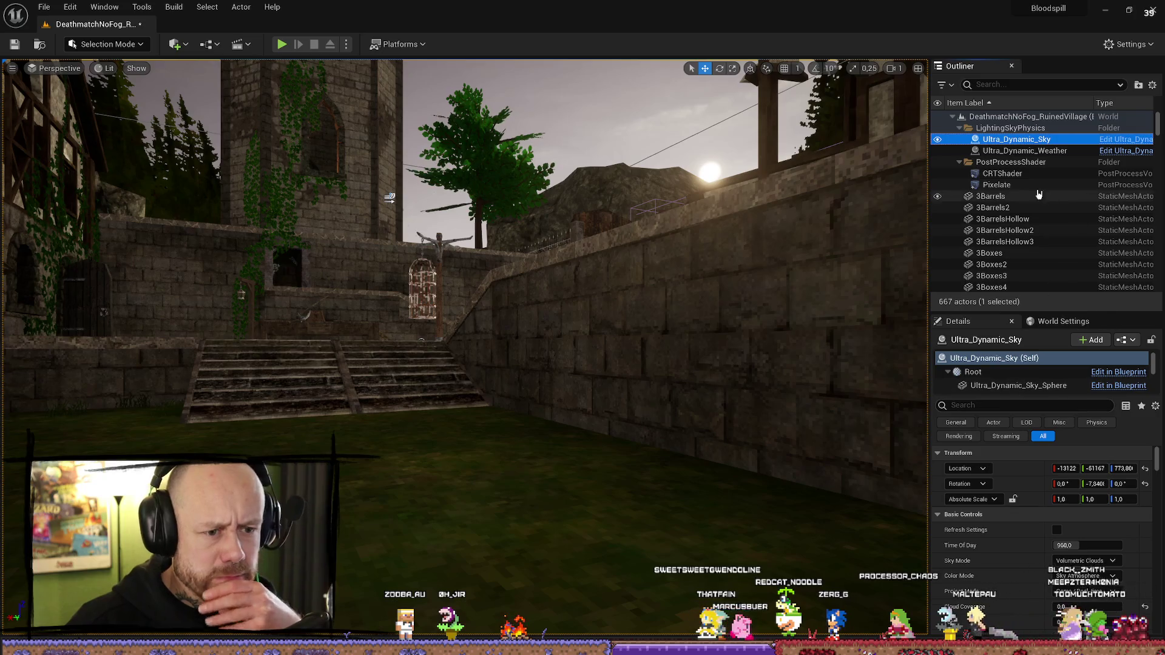
Step: Inspect Ultra_Dynamic_Weather, CRTShader and Pixelate in the Outliner, ending on CRTShader
click(1057, 151)
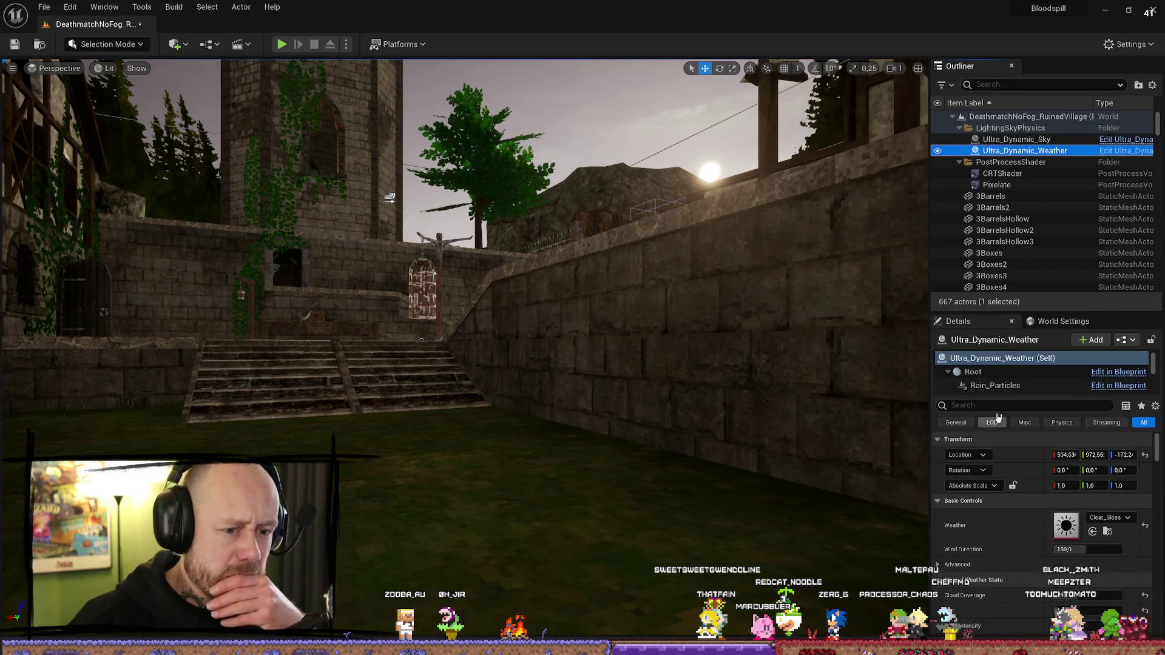
click(1031, 176)
click(1025, 186)
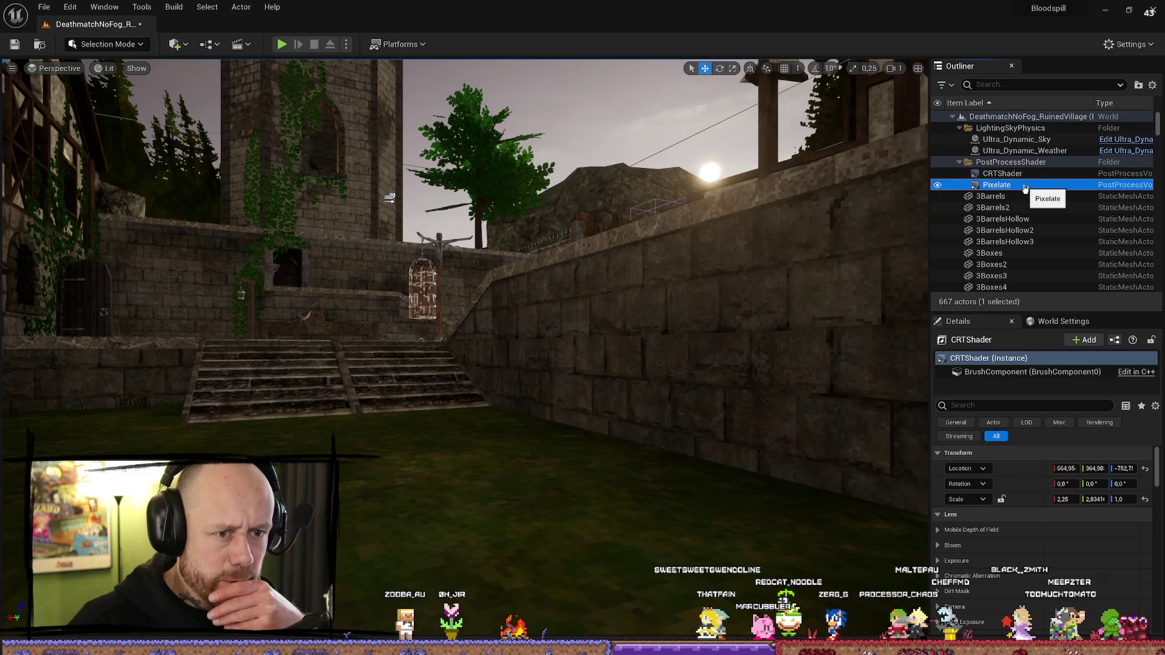
click(1007, 173)
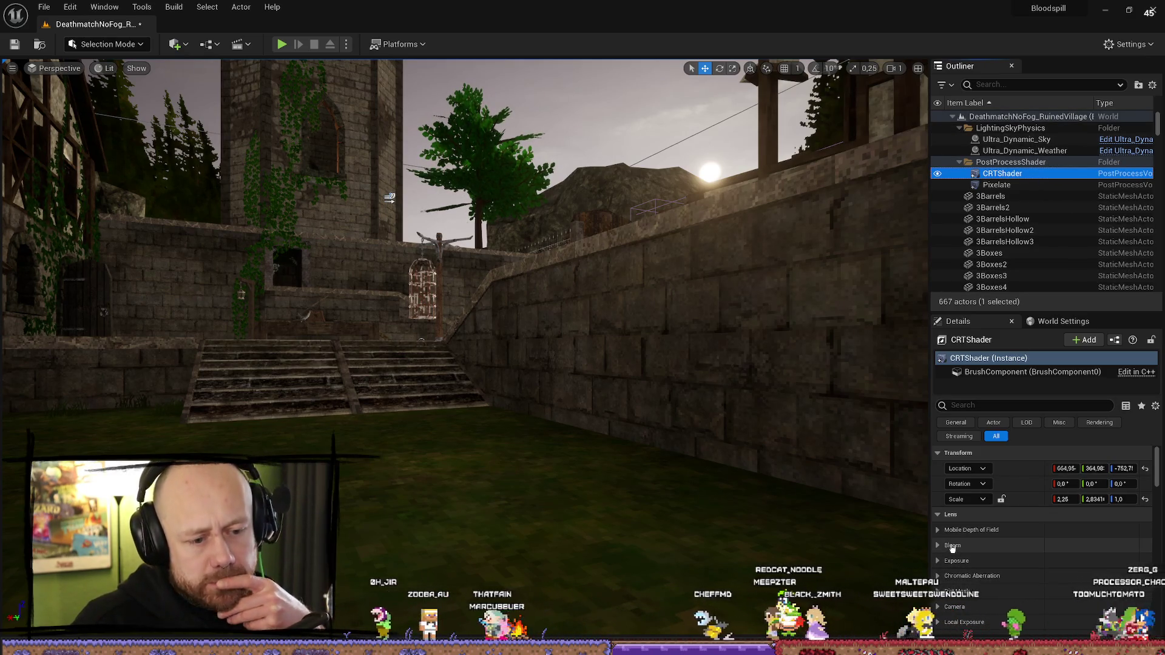
Step: Expand and collapse CRTShader's Mobile Depth of Field and Bloom settings
click(971, 529)
scroll(1050, 569, down, 5)
scroll(1050, 568, up, 3)
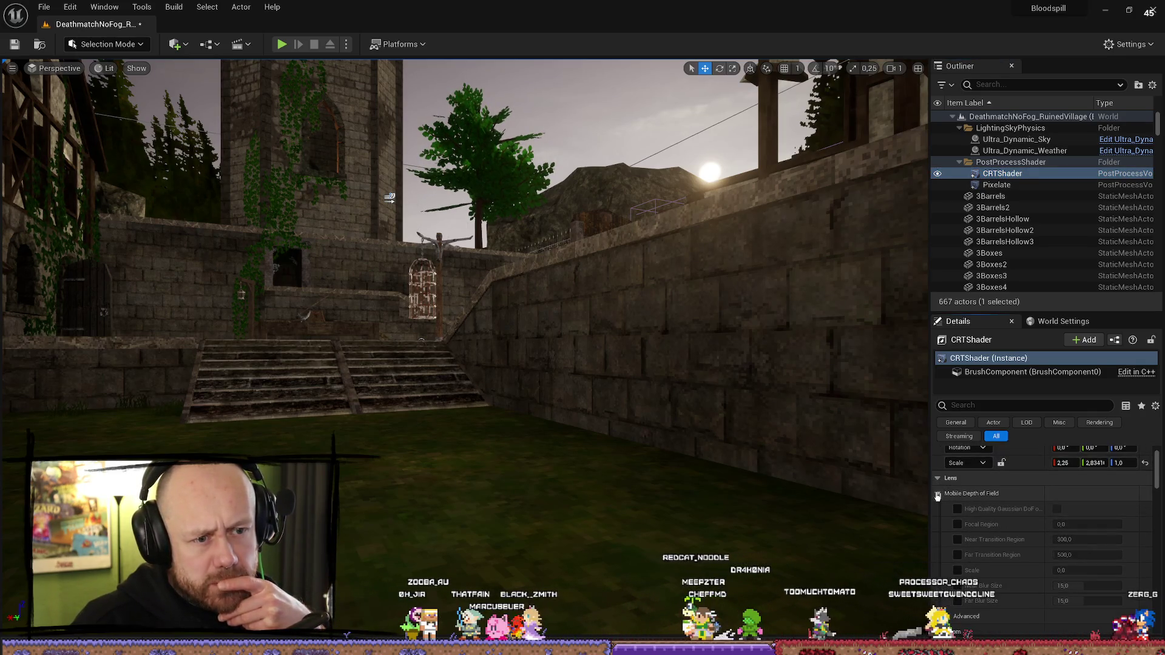
click(938, 495)
click(938, 509)
click(939, 509)
Step: Scroll through CRTShader's settings, expanding Motion Blur, down to its volume and actor properties
scroll(970, 534, down, 2)
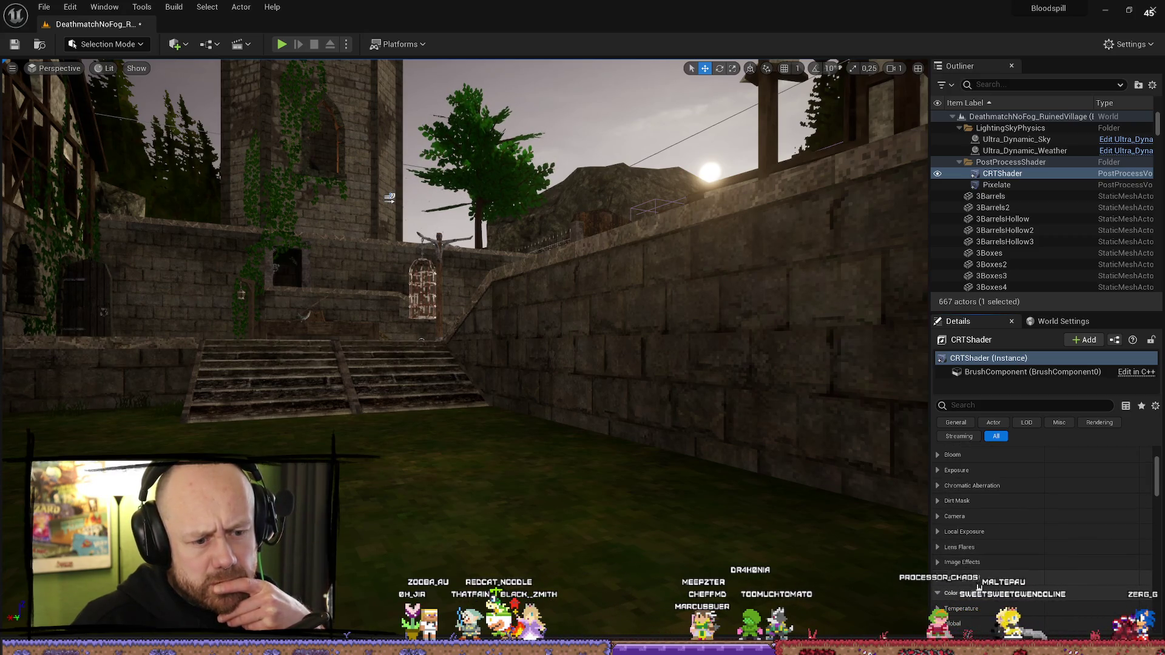
scroll(1030, 572, down, 5)
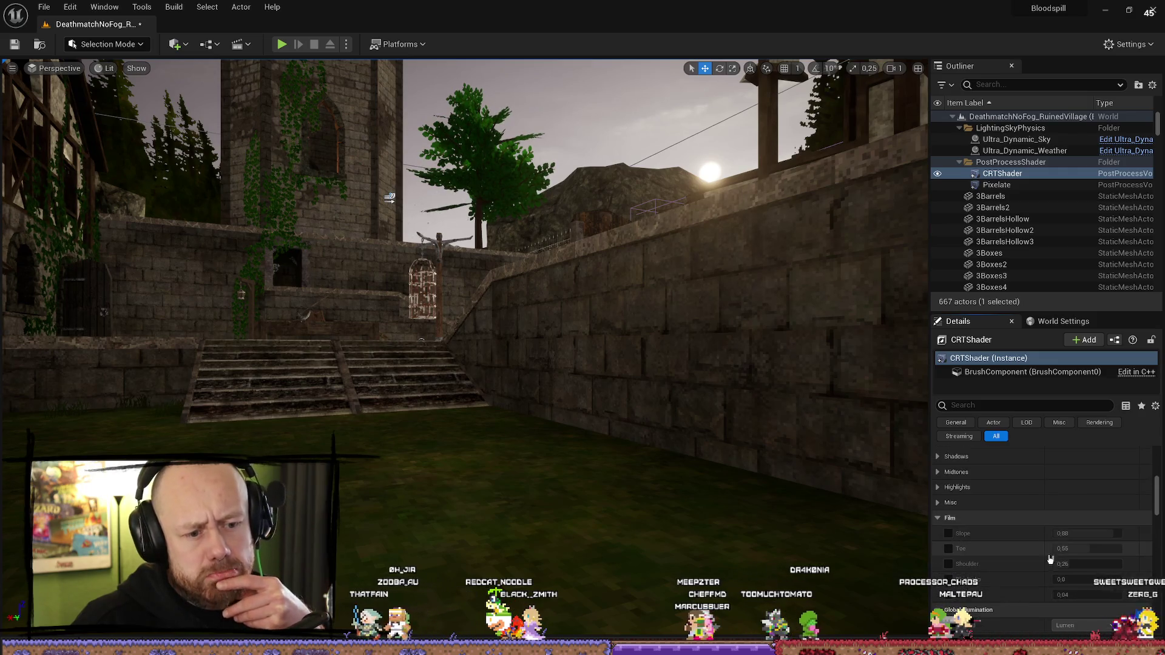
scroll(1048, 546, down, 3)
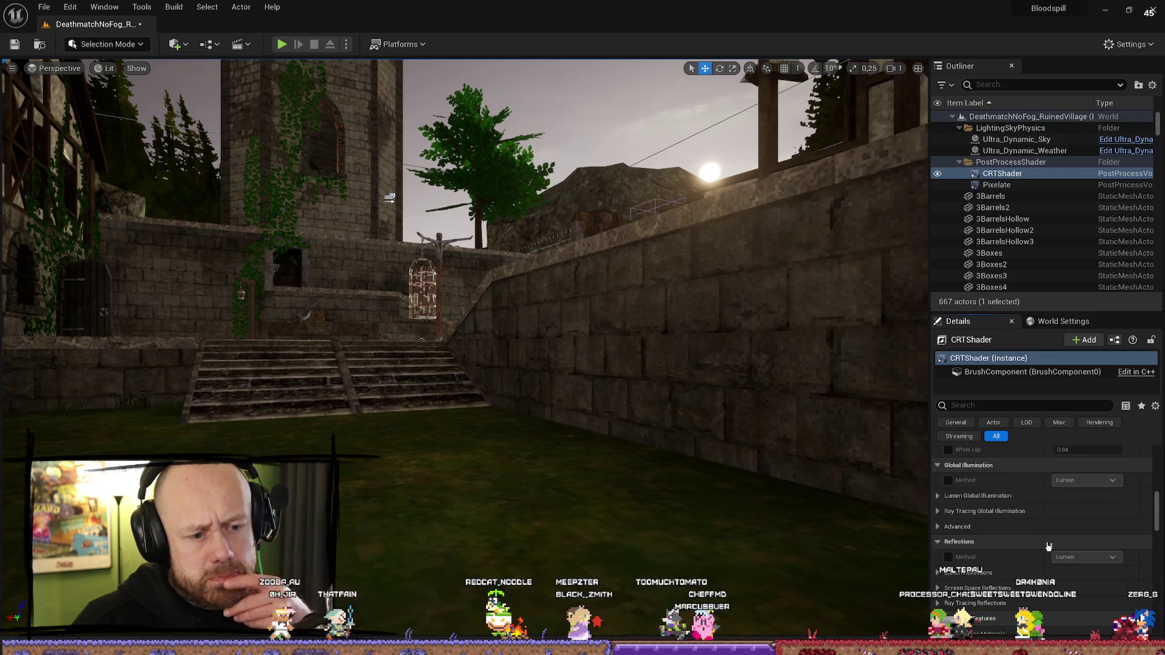
scroll(1048, 546, down, 2)
scroll(1045, 551, down, 2)
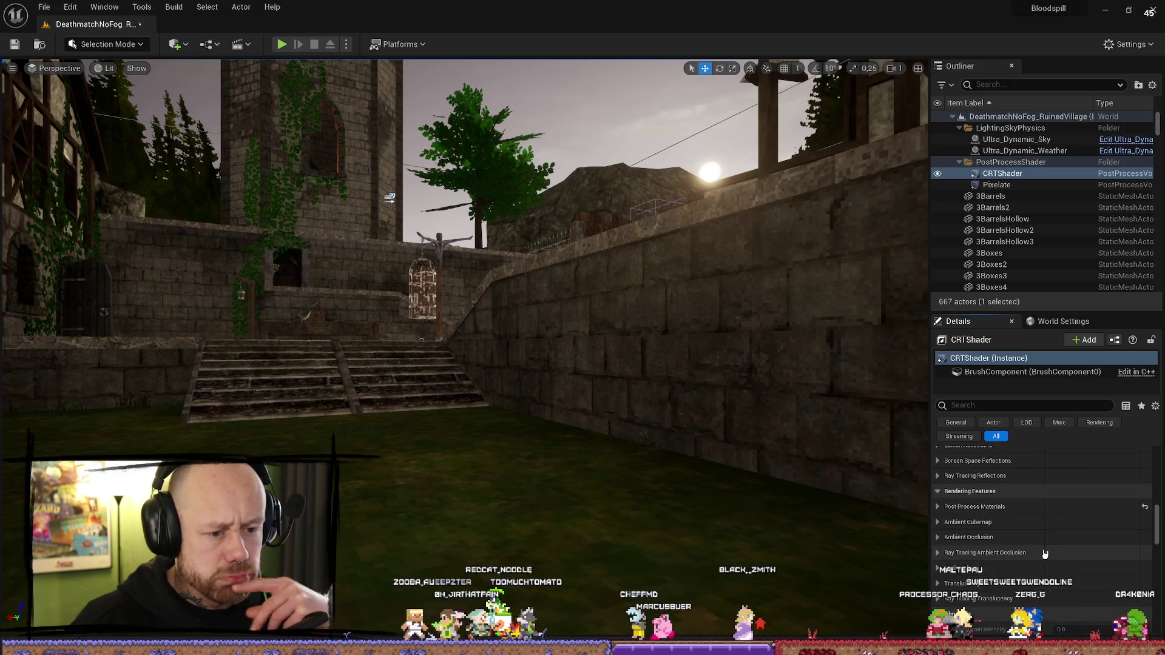
click(938, 569)
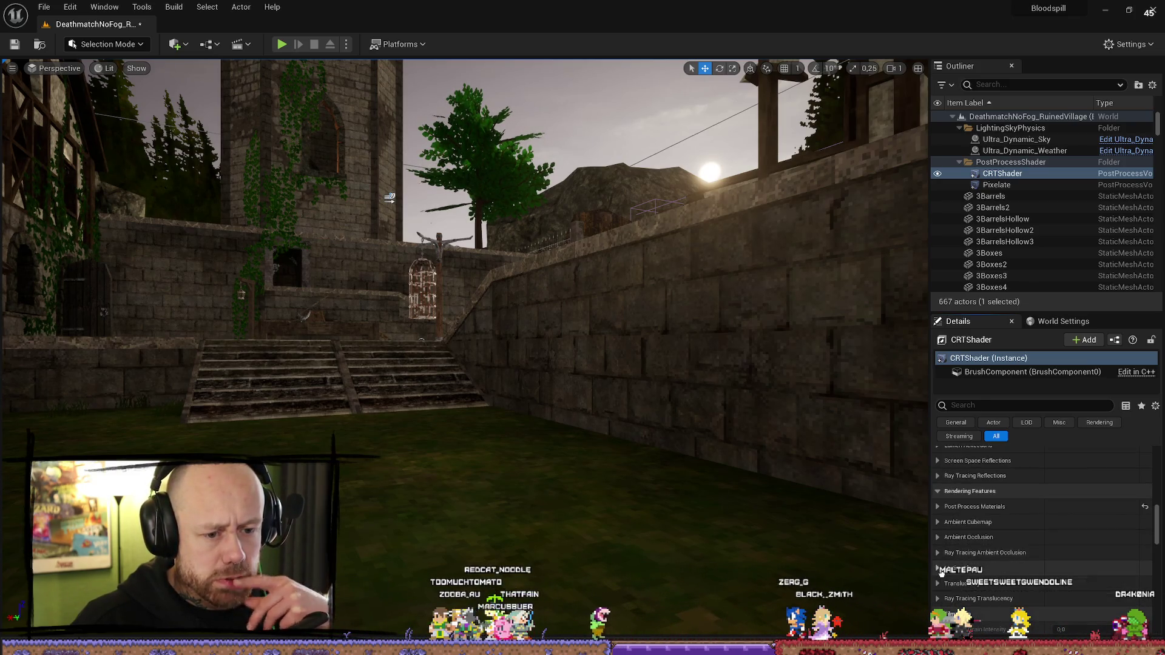
scroll(971, 546, down, 10)
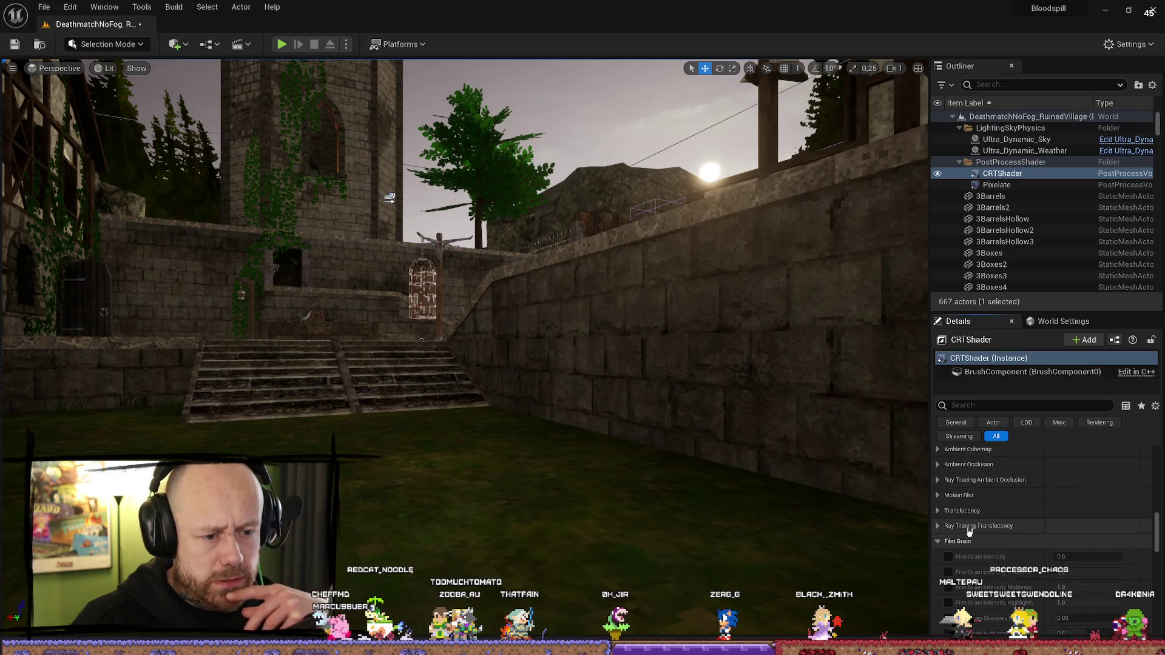
scroll(1005, 550, up, 3)
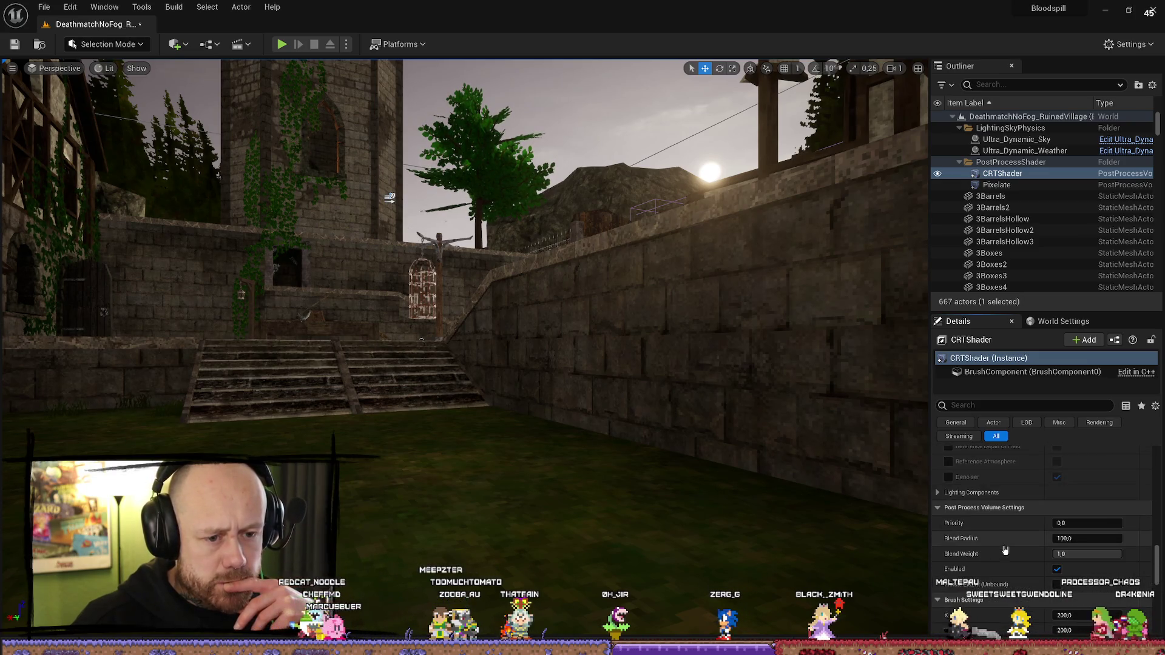
scroll(1004, 549, down, 10)
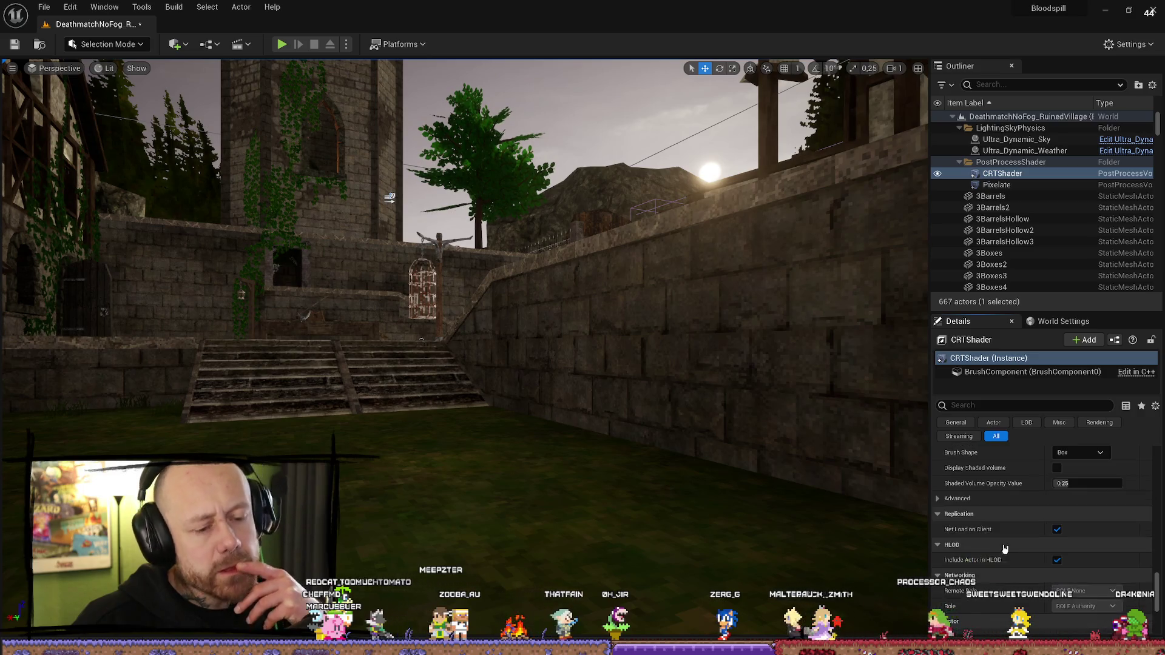
scroll(1005, 549, down, 2)
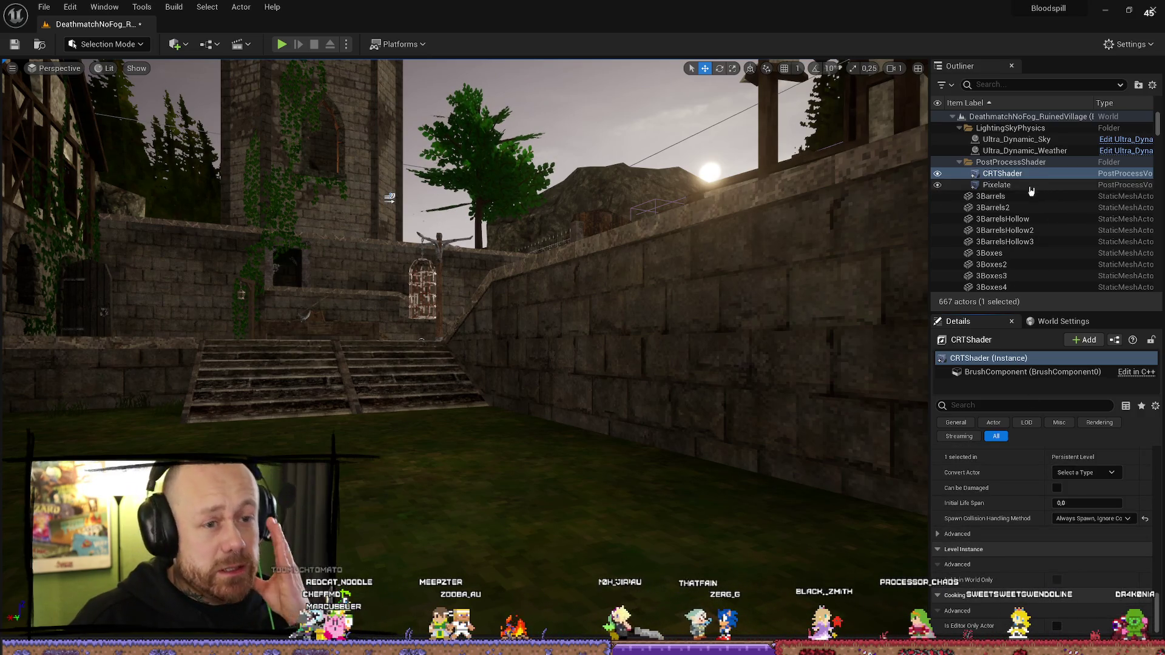
click(1017, 139)
scroll(960, 479, down, 3)
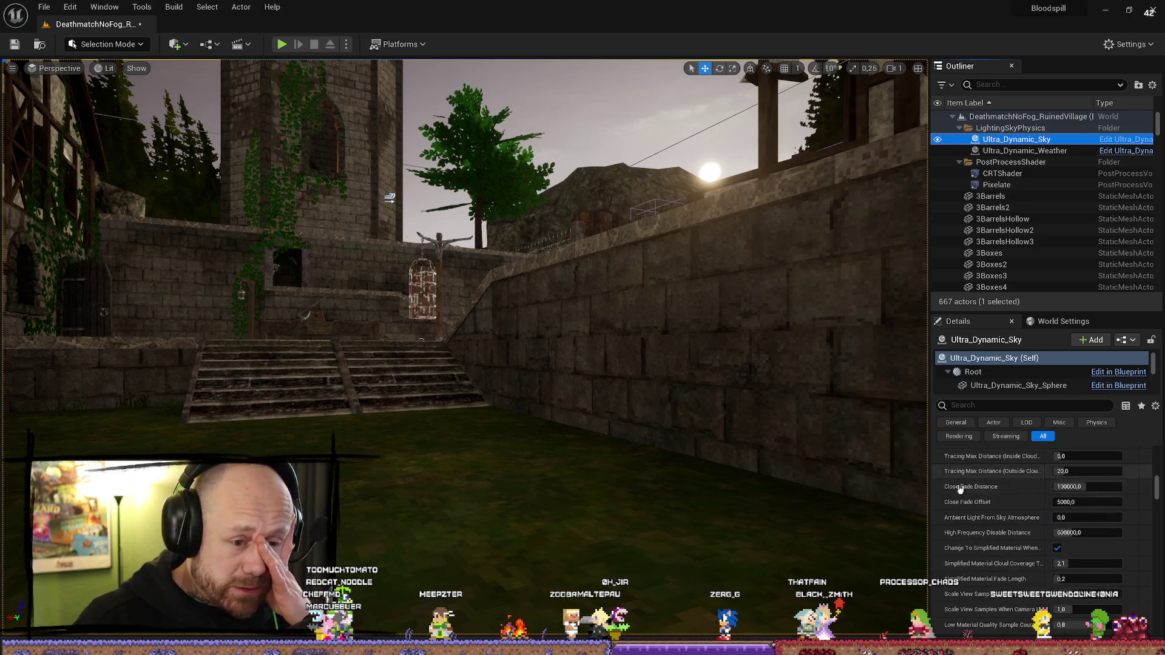
drag(1156, 484, 1158, 441)
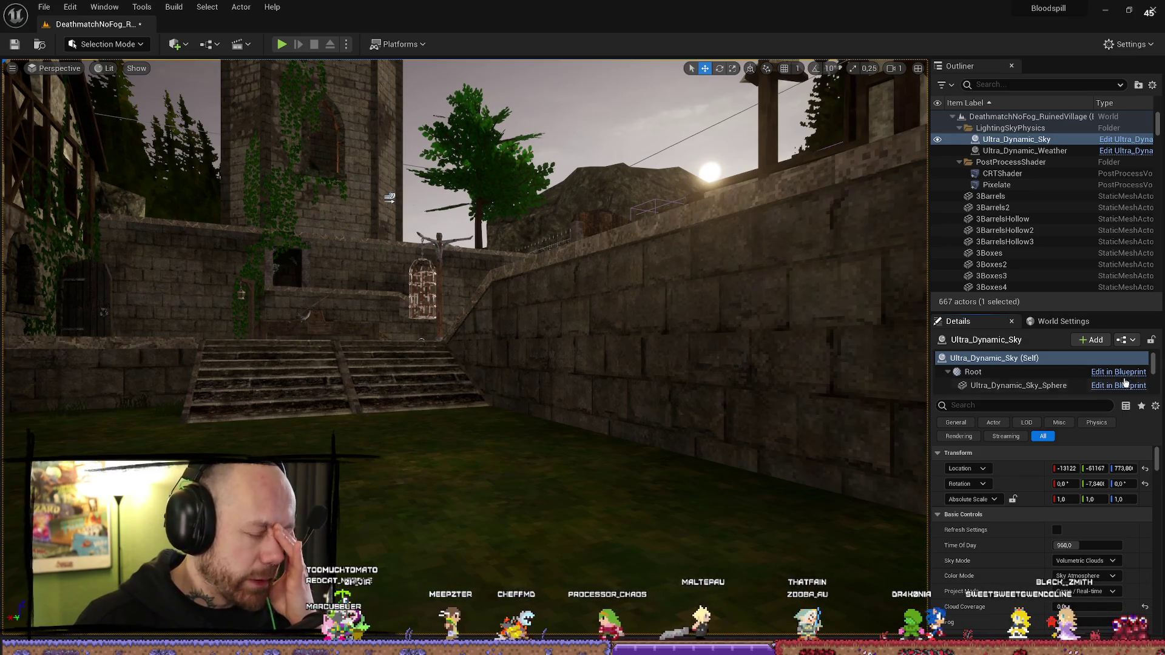
scroll(948, 530, down, 15)
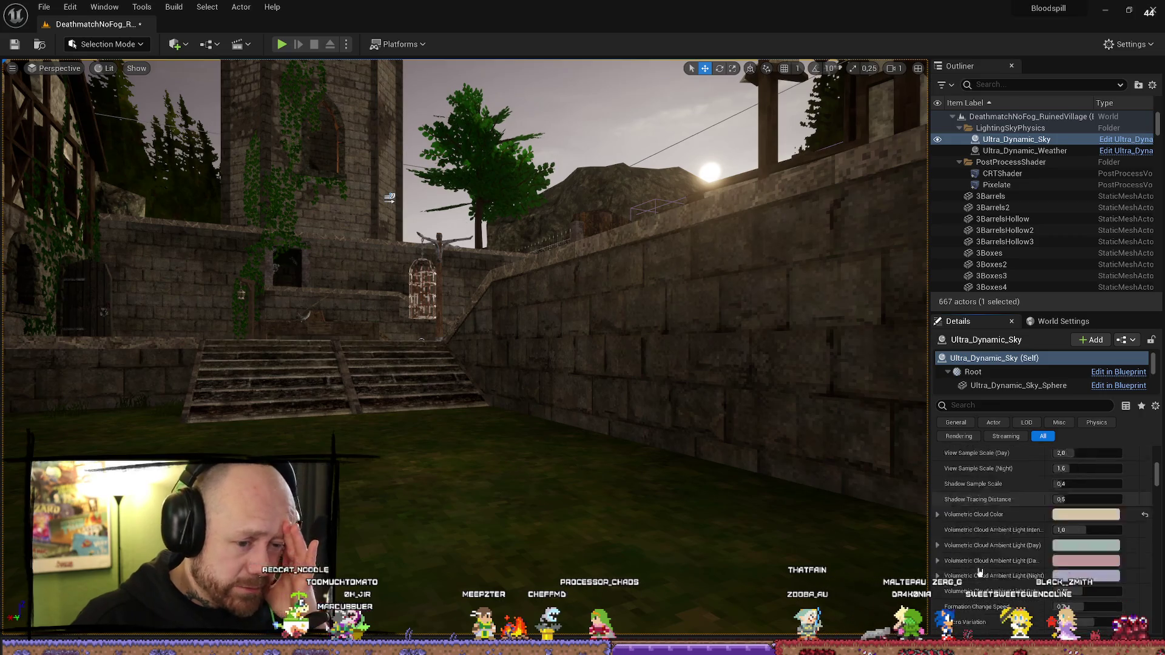
scroll(983, 568, down, 5)
scroll(982, 564, down, 5)
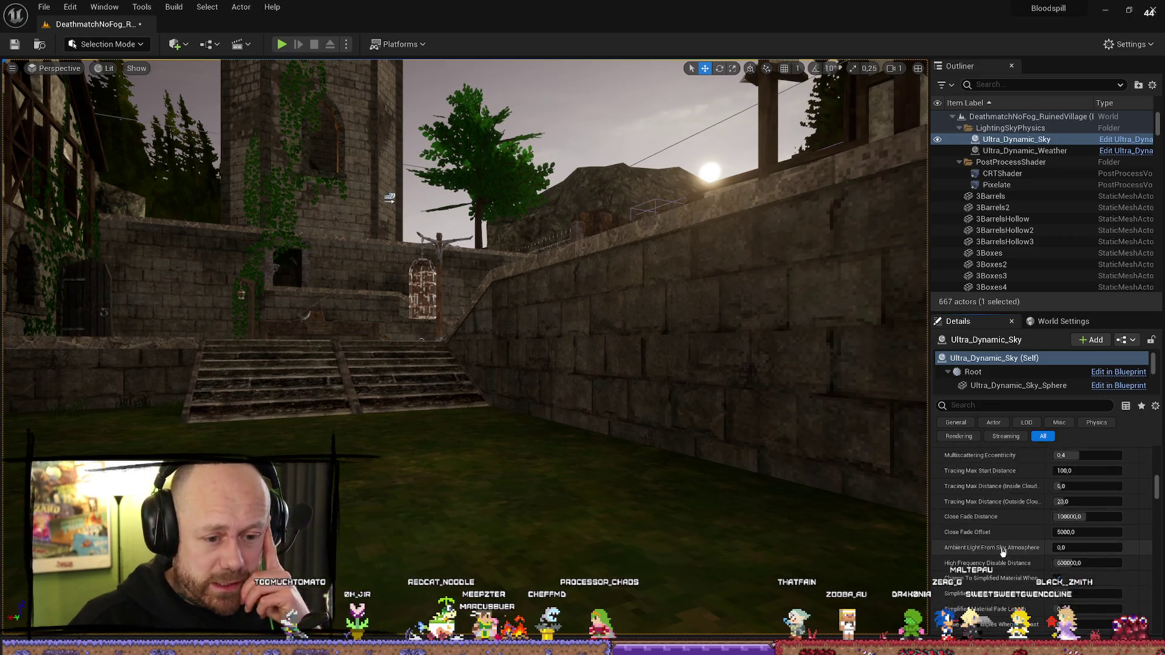
drag(1160, 510, 1156, 625)
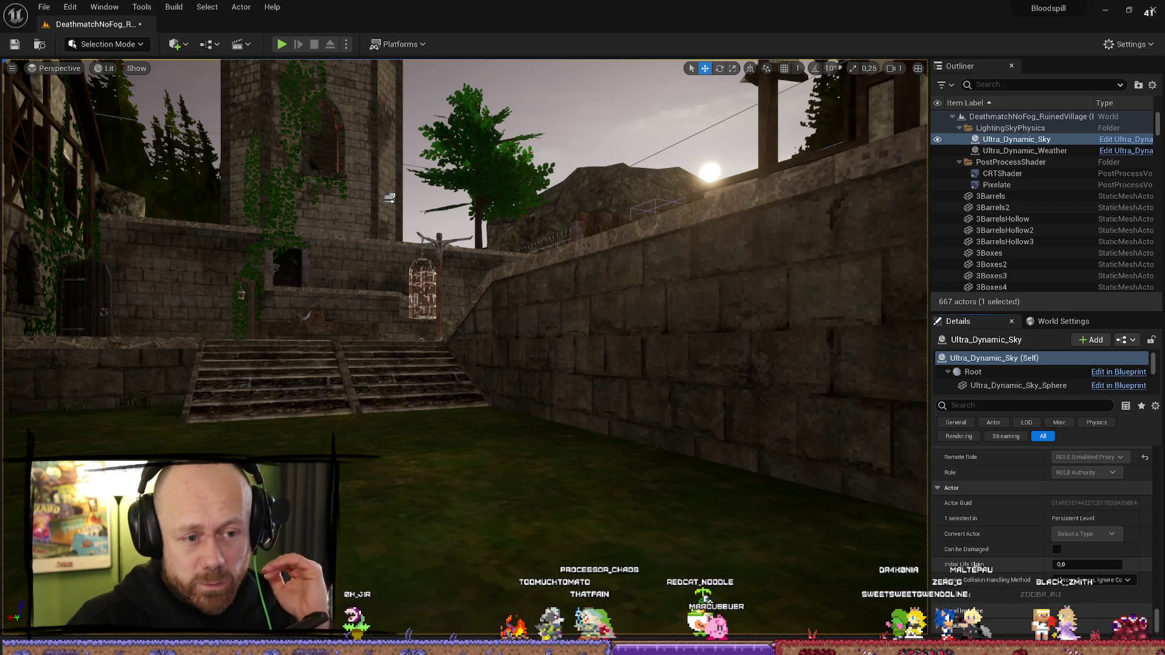
scroll(965, 549, up, 5)
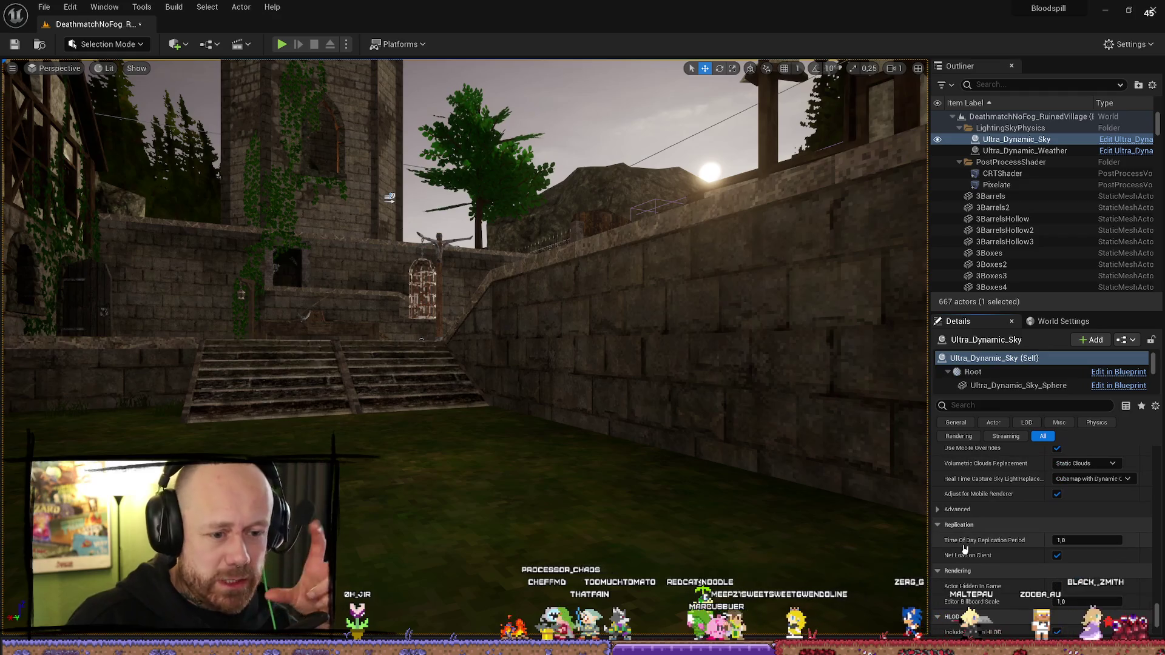
scroll(970, 543, up, 5)
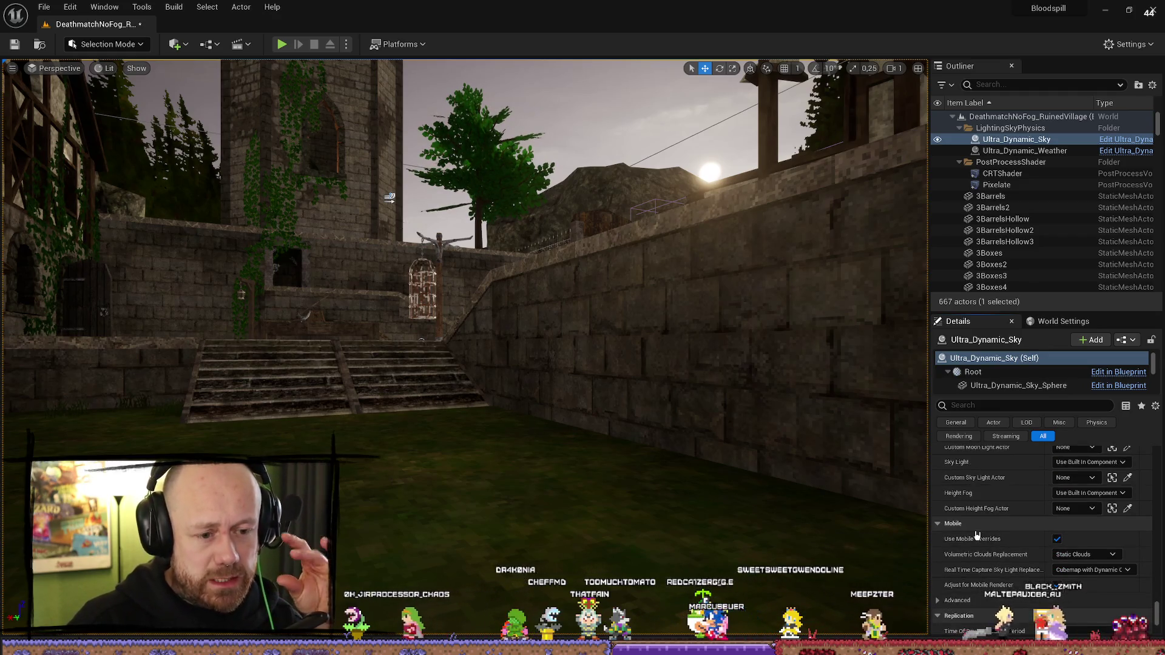
scroll(978, 534, up, 4)
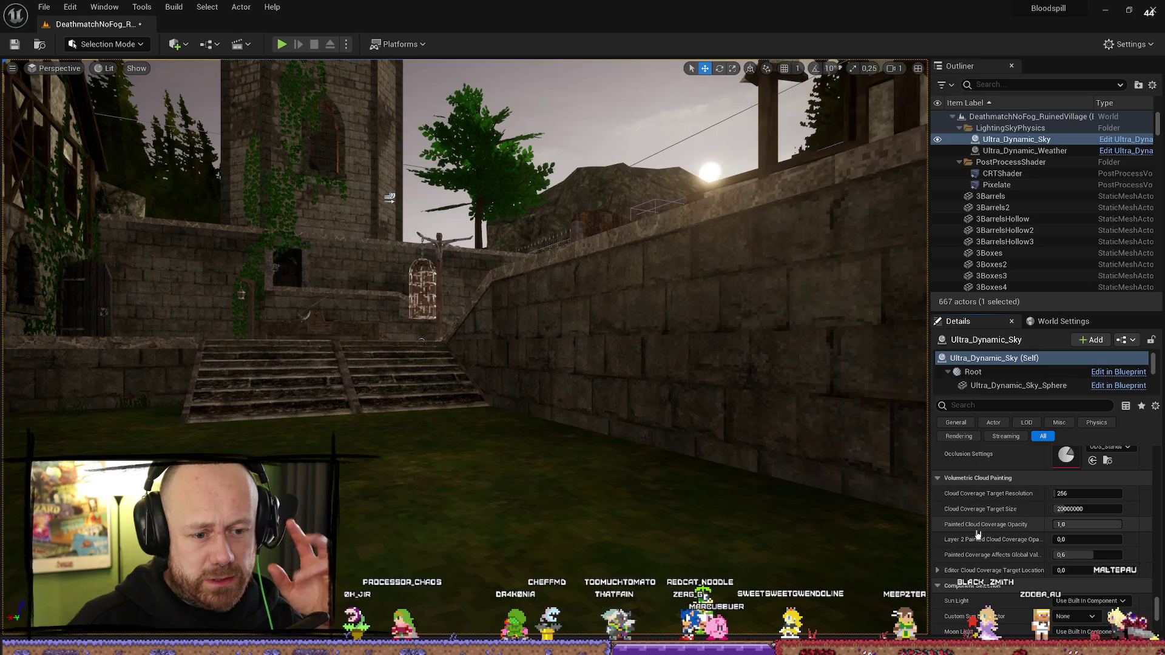
scroll(978, 534, up, 4)
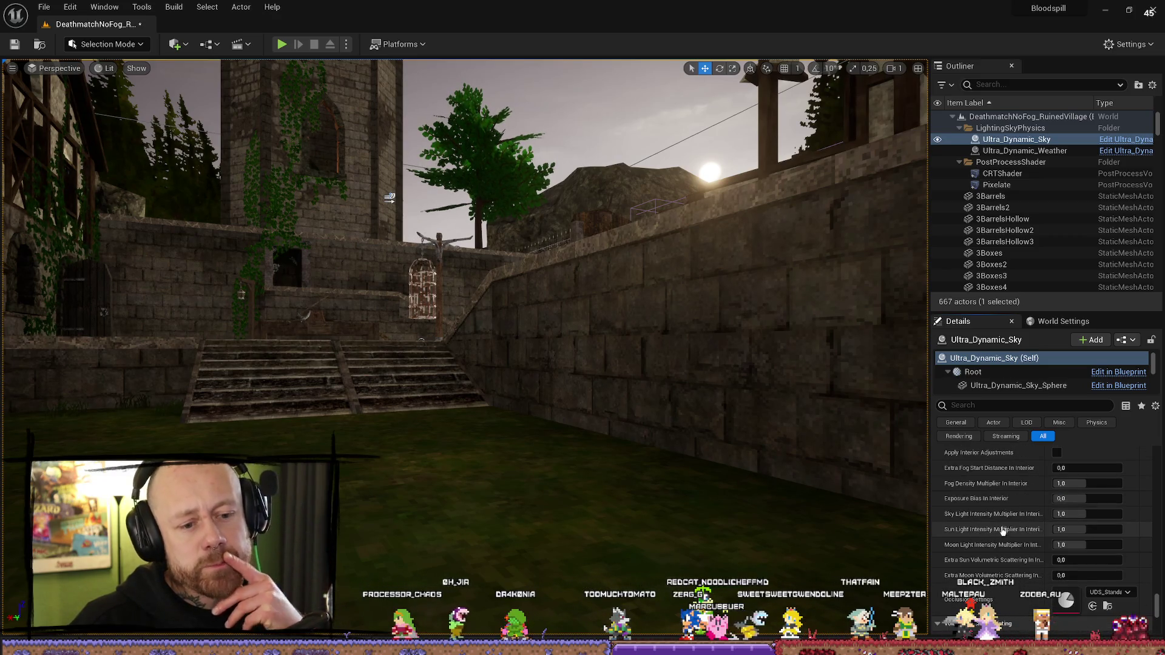
scroll(995, 515, up, 1)
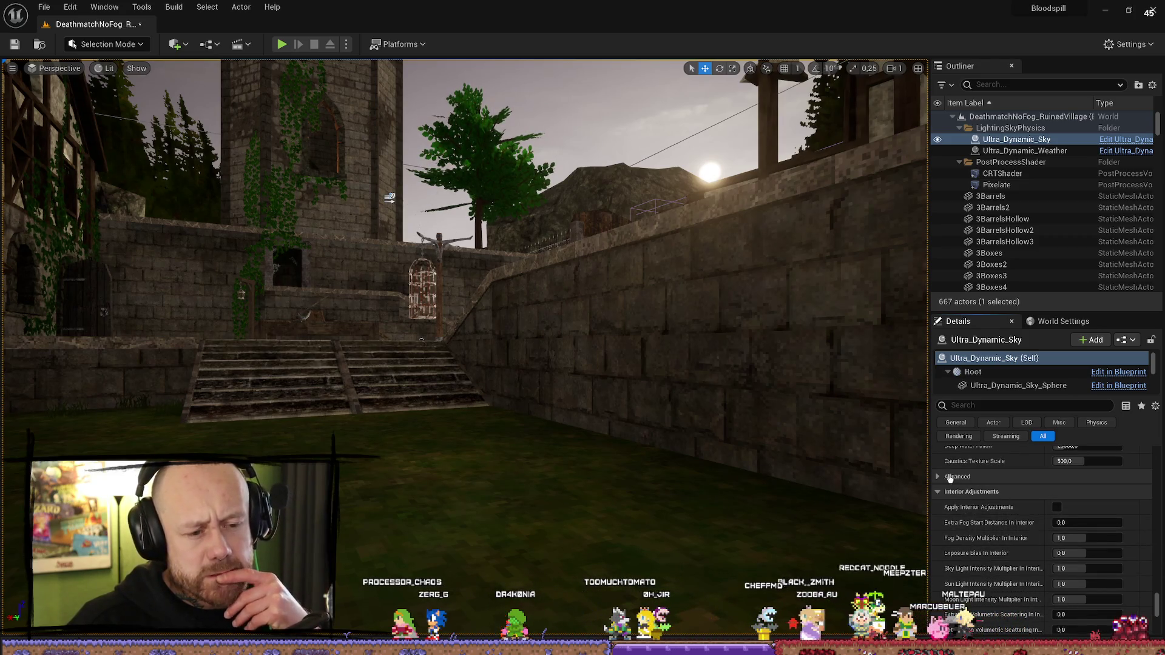
click(950, 478)
scroll(983, 546, down, 2)
scroll(985, 556, down, 1)
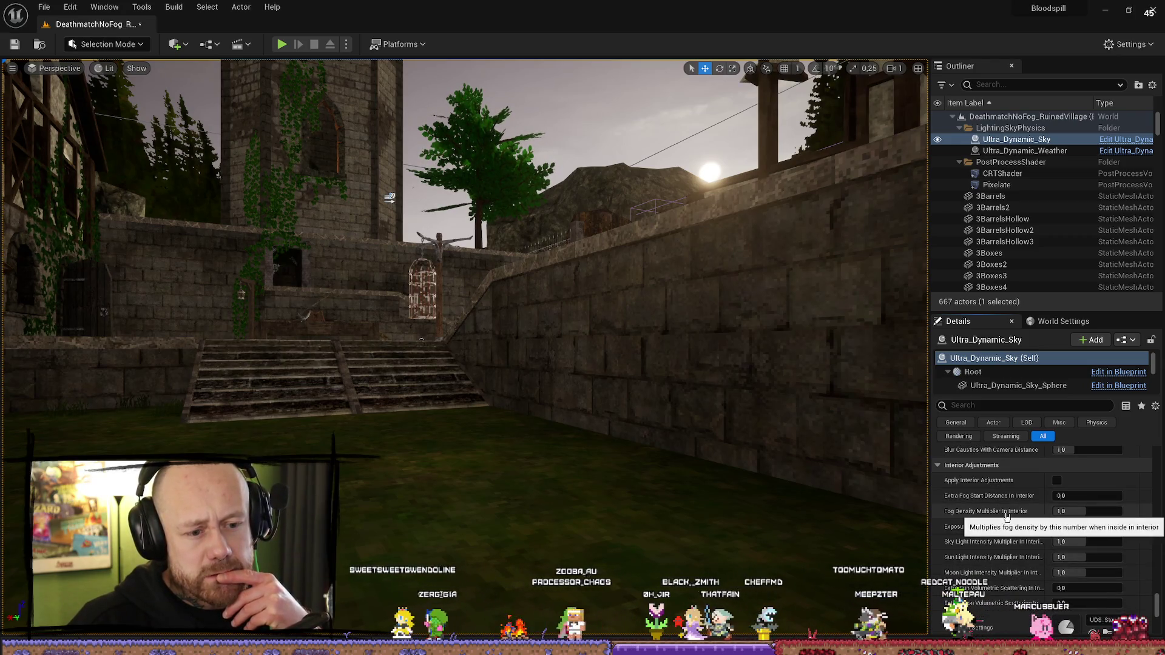
scroll(1026, 535, up, 1)
scroll(1025, 535, up, 4)
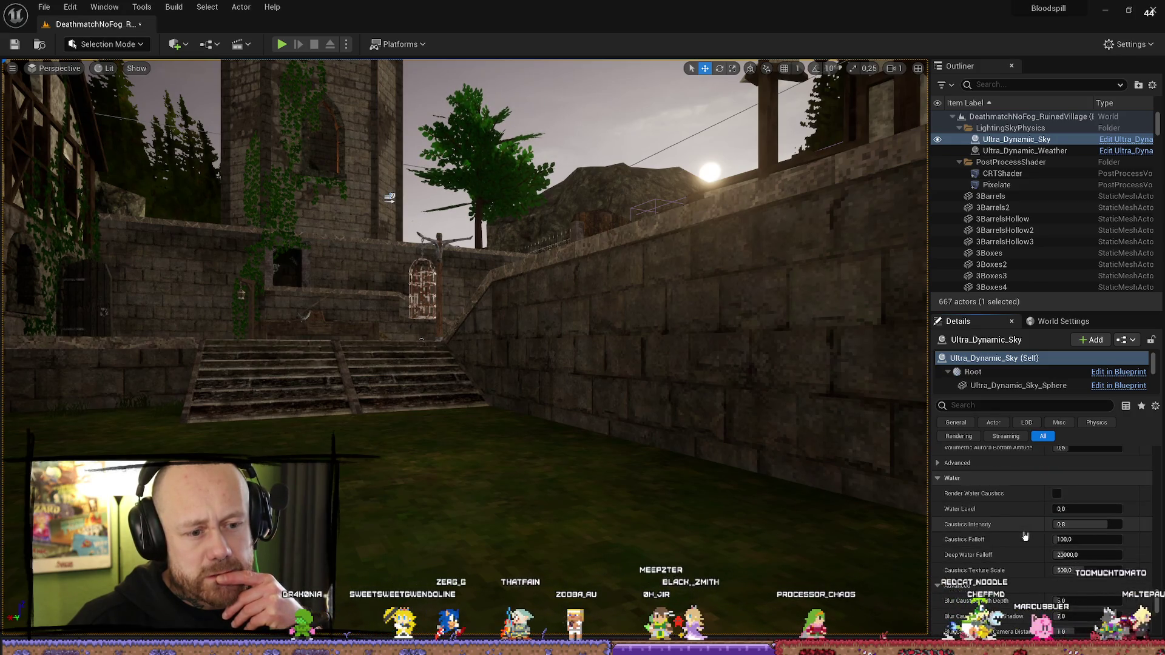
scroll(1025, 535, up, 10)
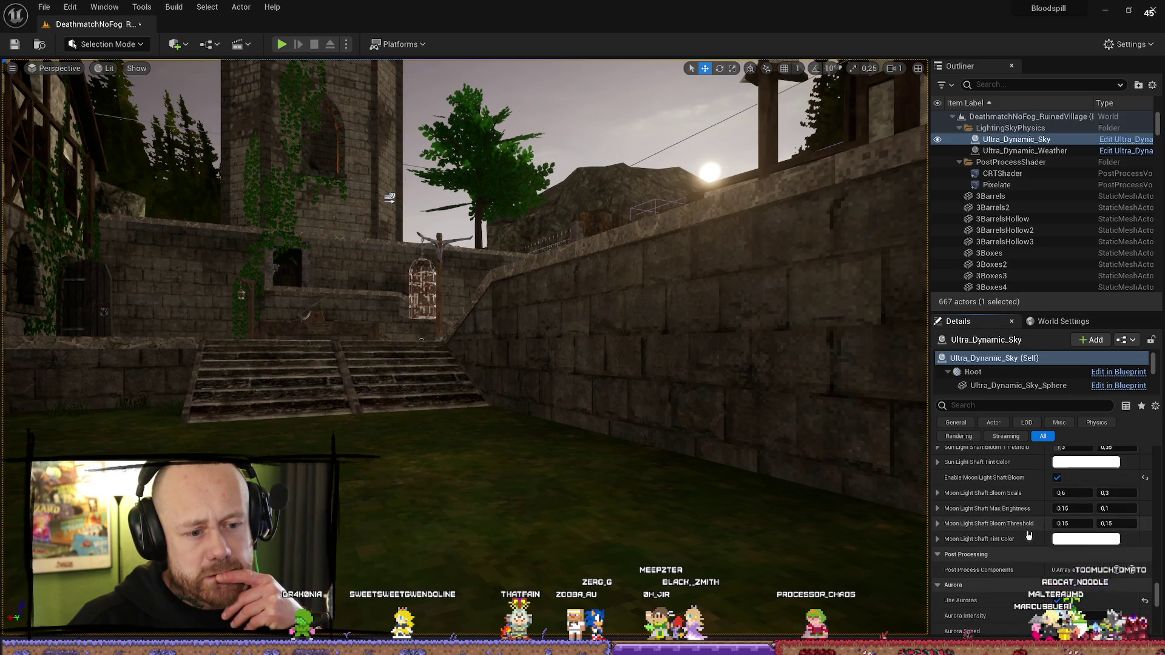
scroll(1028, 535, up, 5)
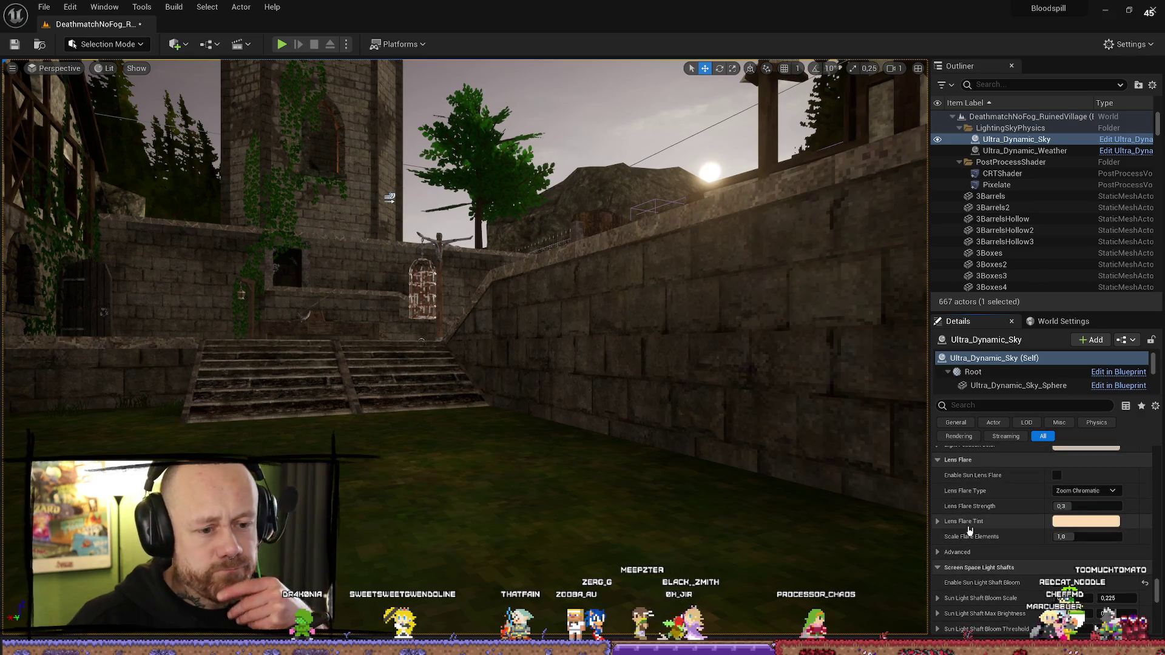
scroll(954, 534, up, 2)
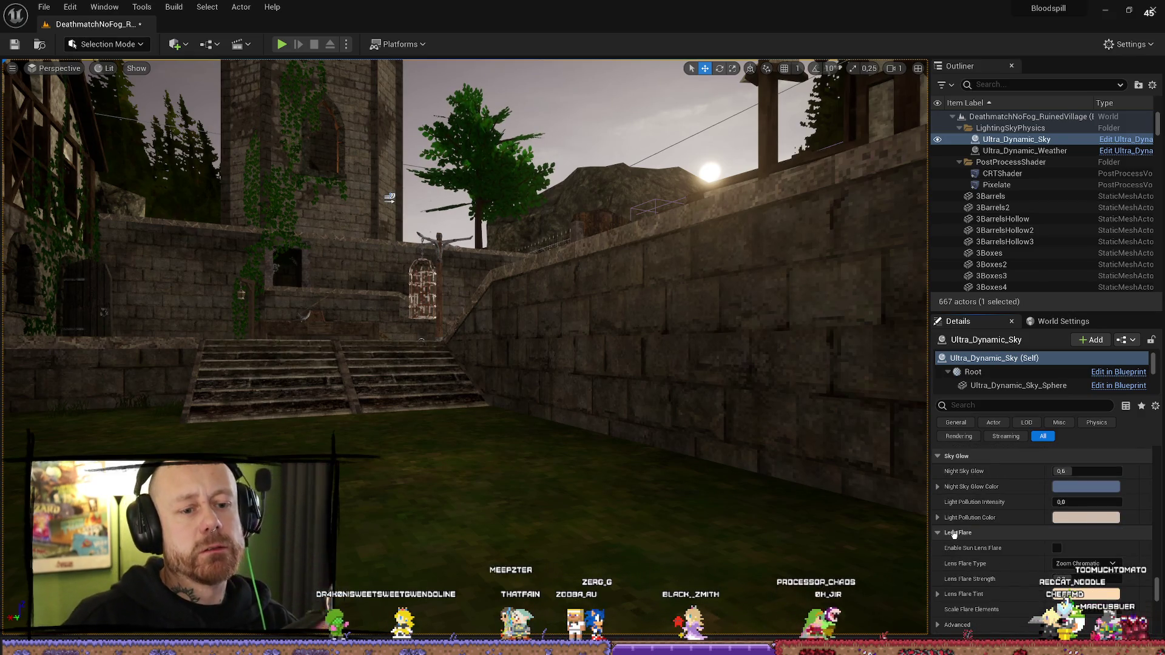
scroll(994, 506, up, 3)
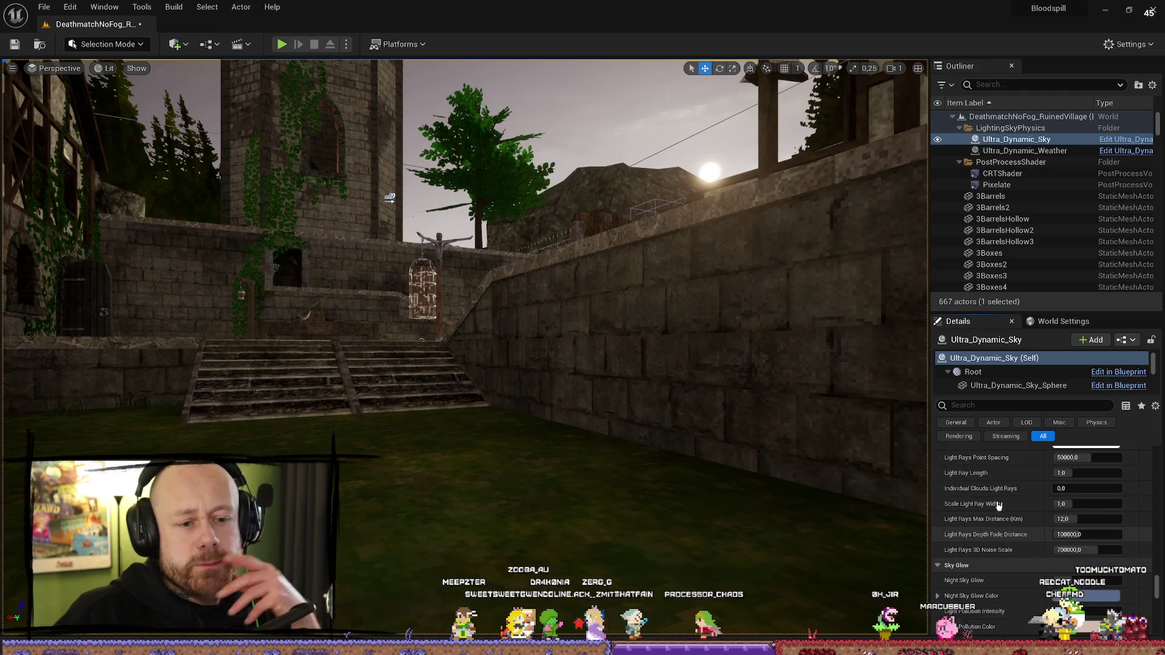
scroll(995, 506, up, 1)
scroll(983, 510, up, 2)
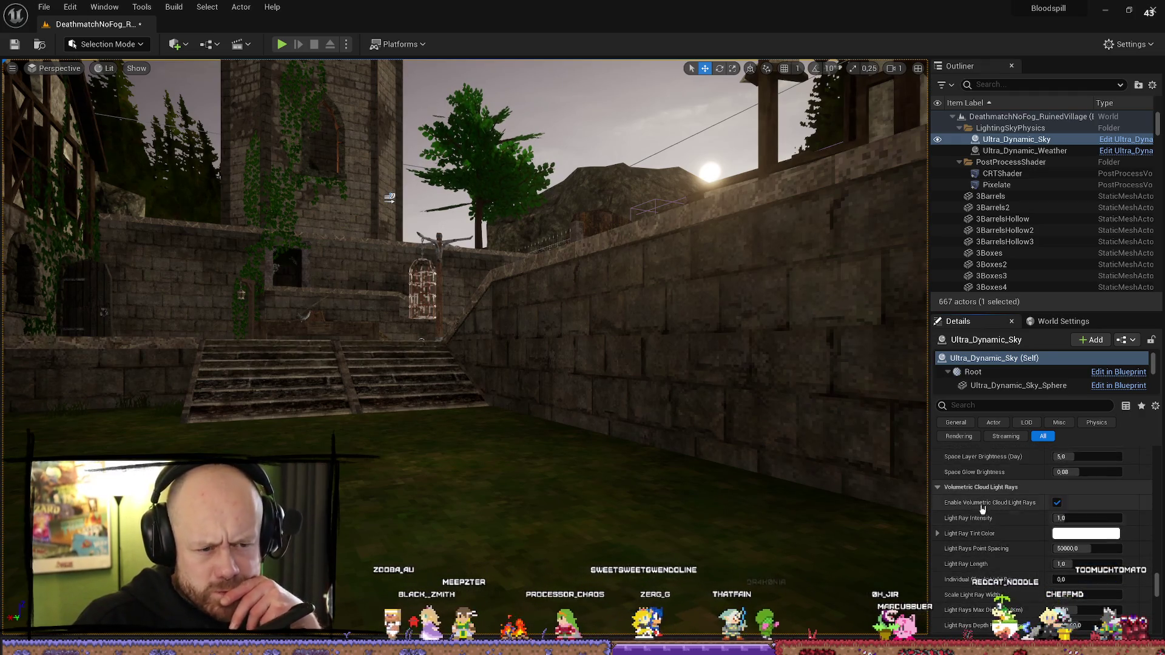
scroll(1002, 493, up, 3)
scroll(1013, 511, up, 3)
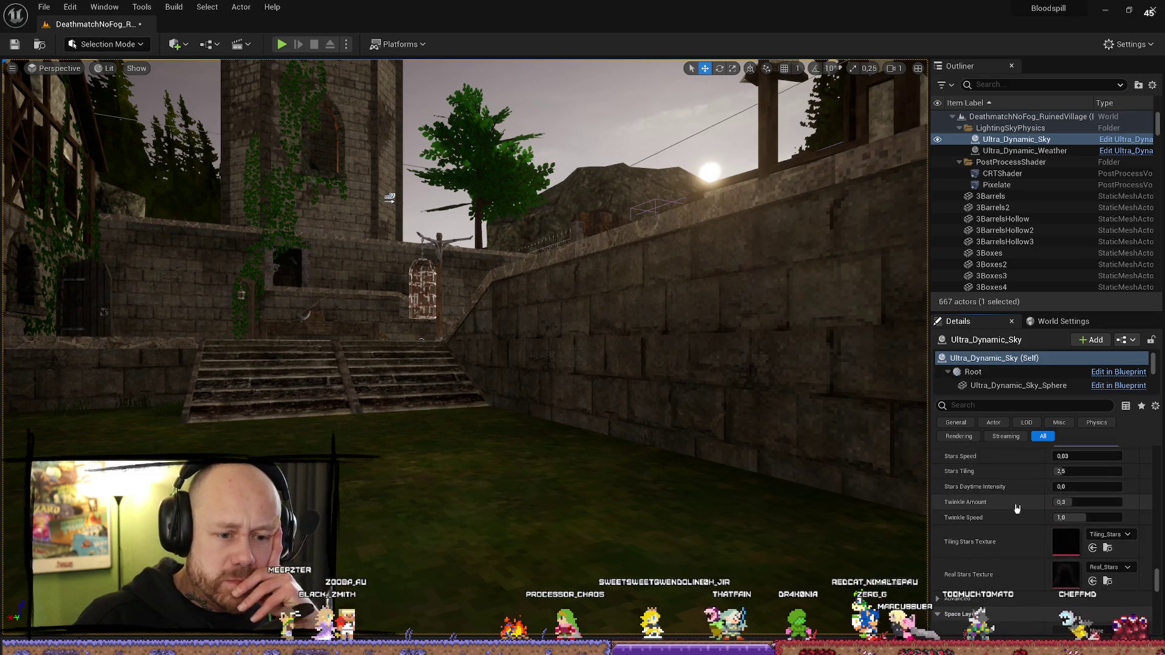
scroll(1001, 516, up, 5)
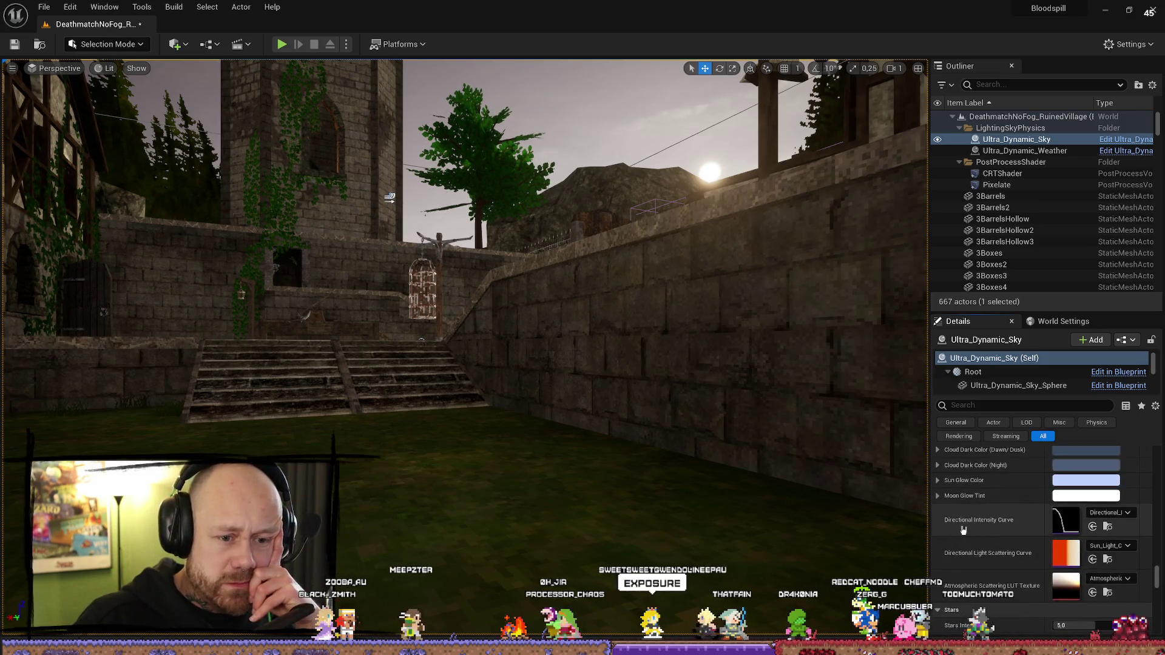
click(1004, 406)
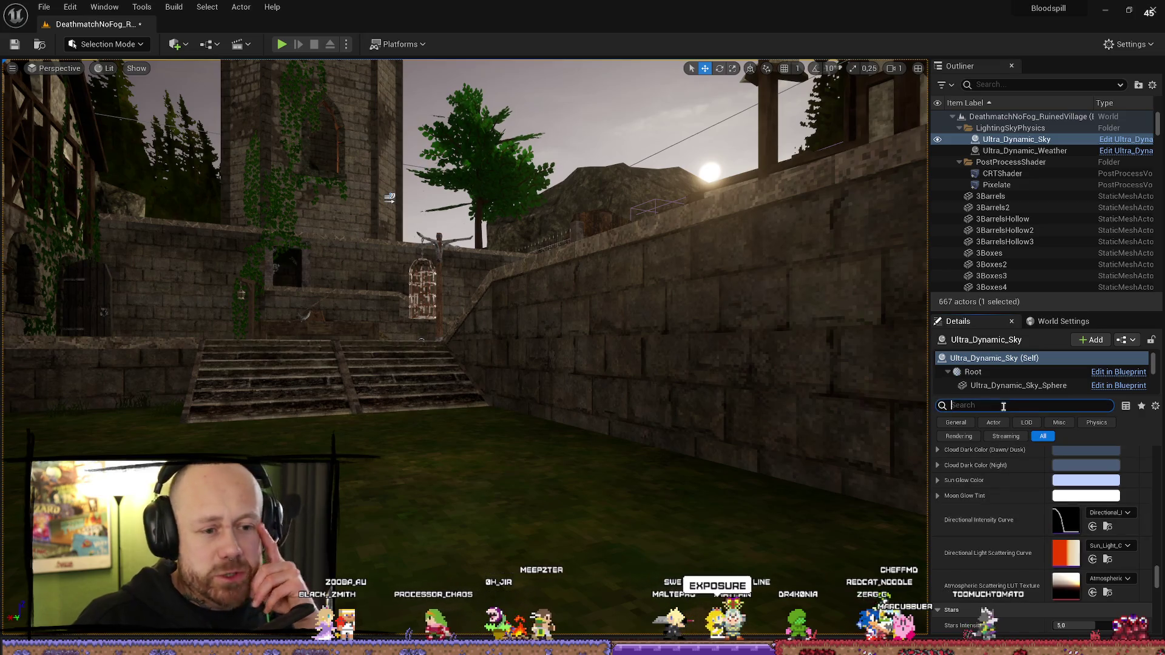
Step: Filter Details to 'exposure' and toggle Apply Exposure Settings off and on to compare
text(Sw3we)
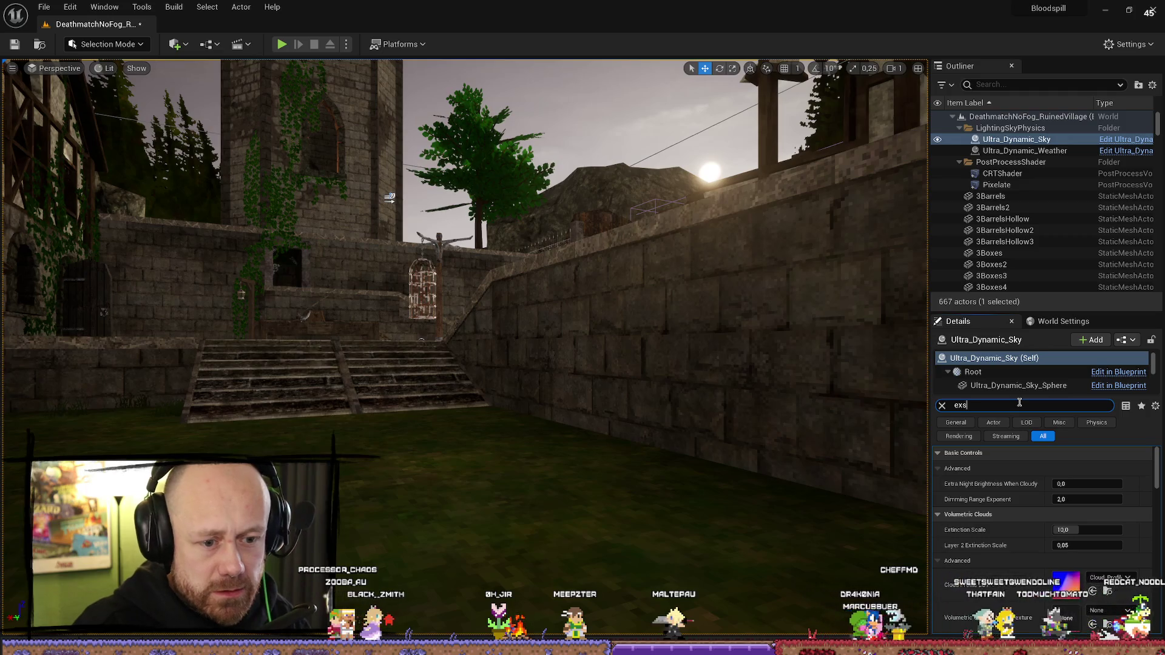
text(p)
key(BackSpace)
key(BackSpace)
key(BackSpace)
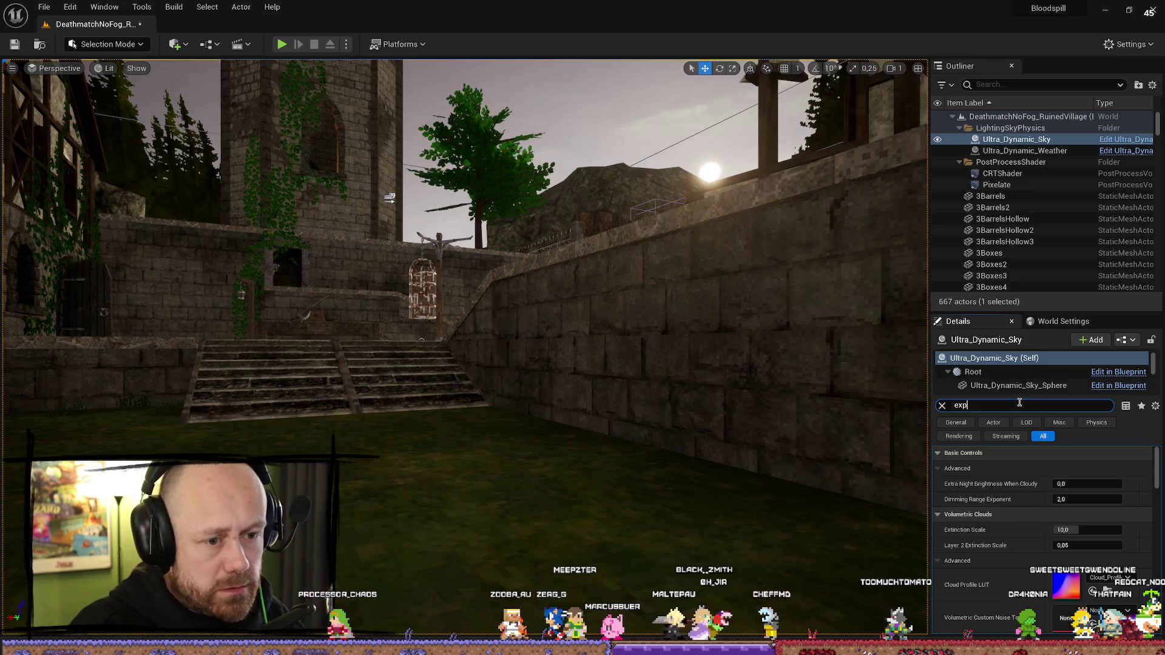
text(posure)
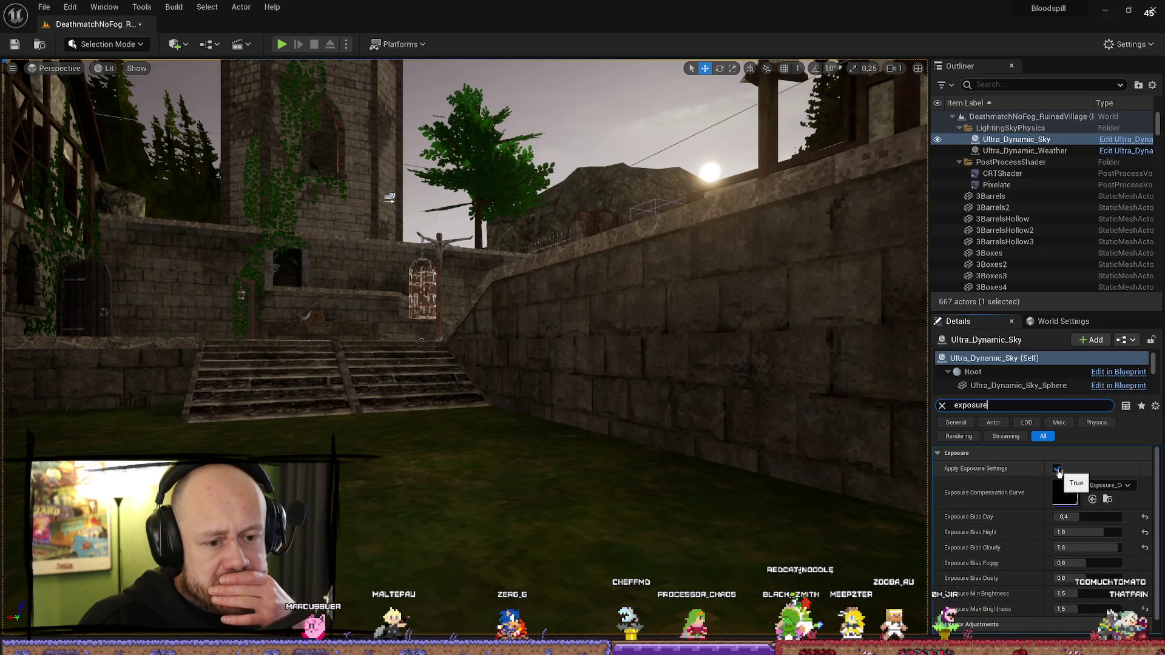
click(1057, 469)
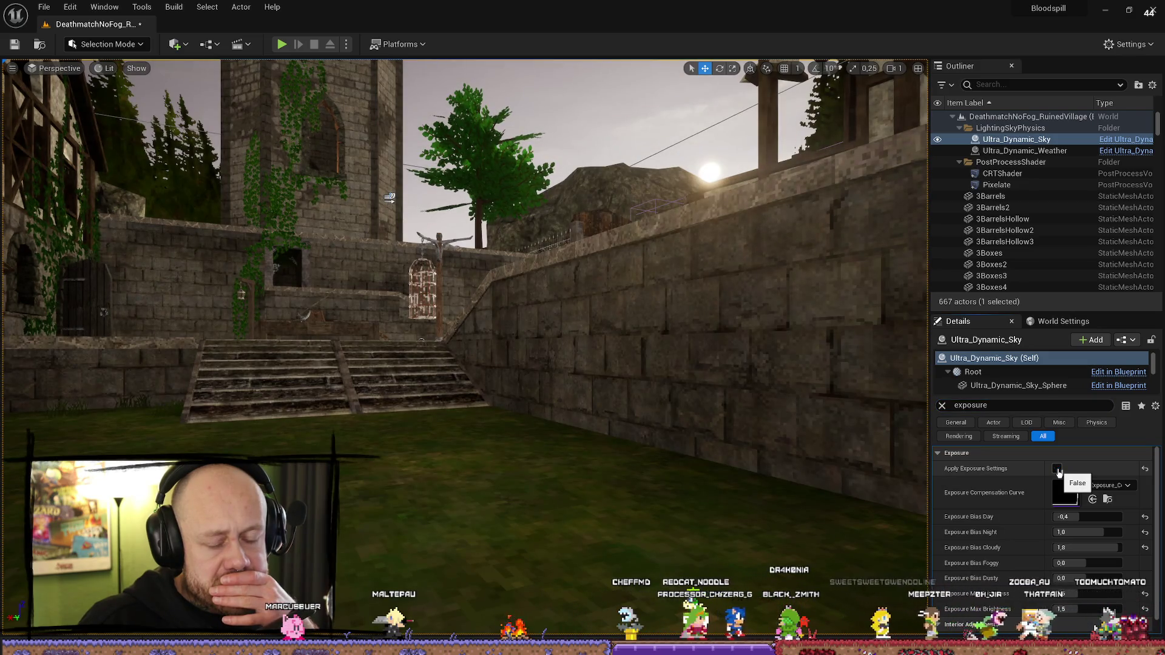
click(1056, 469)
click(1057, 469)
click(1057, 470)
click(1057, 470)
click(1057, 470)
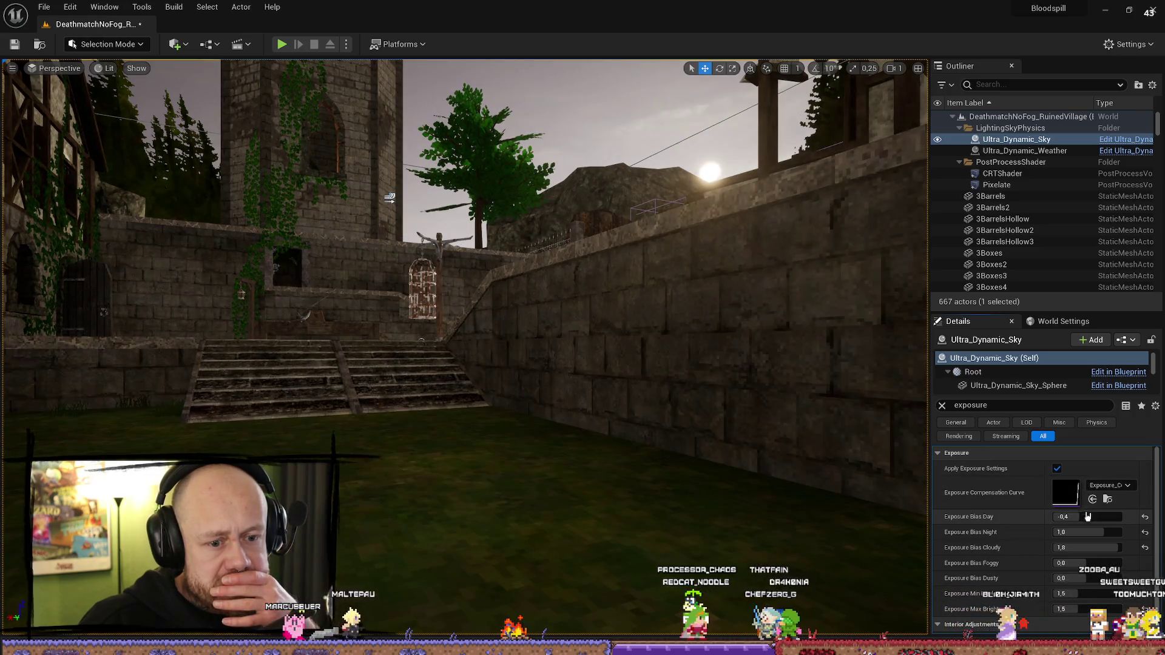
Step: Try Exposure Bias Day at 0, then set it back to -0.4
click(1089, 516)
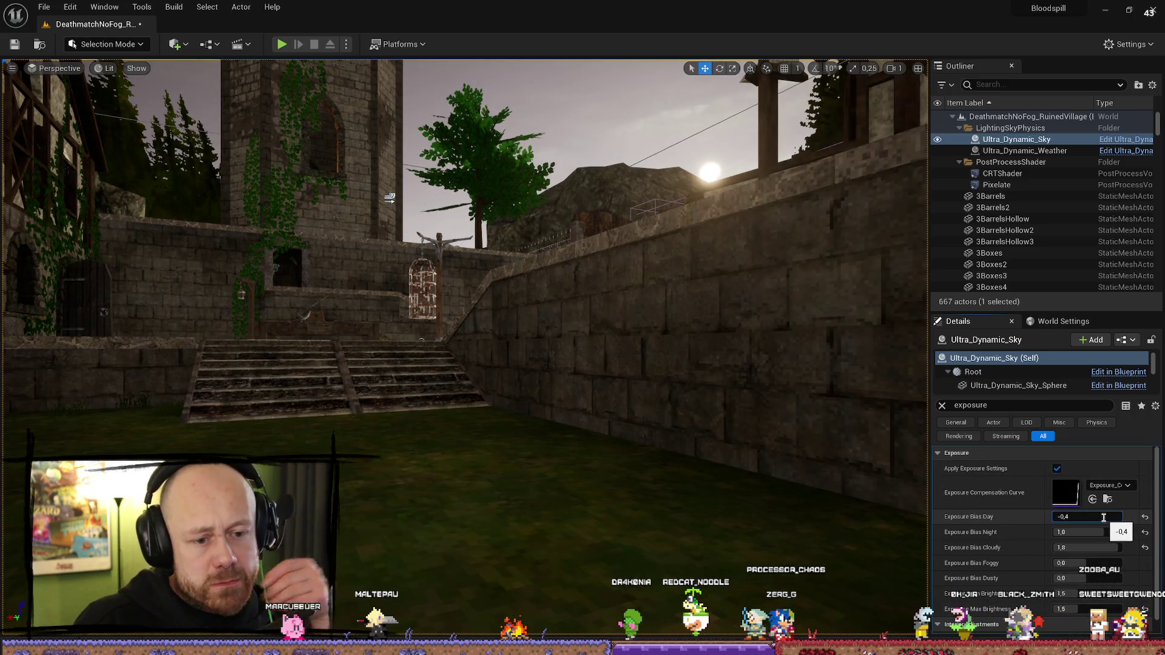
text(0)
key(Return)
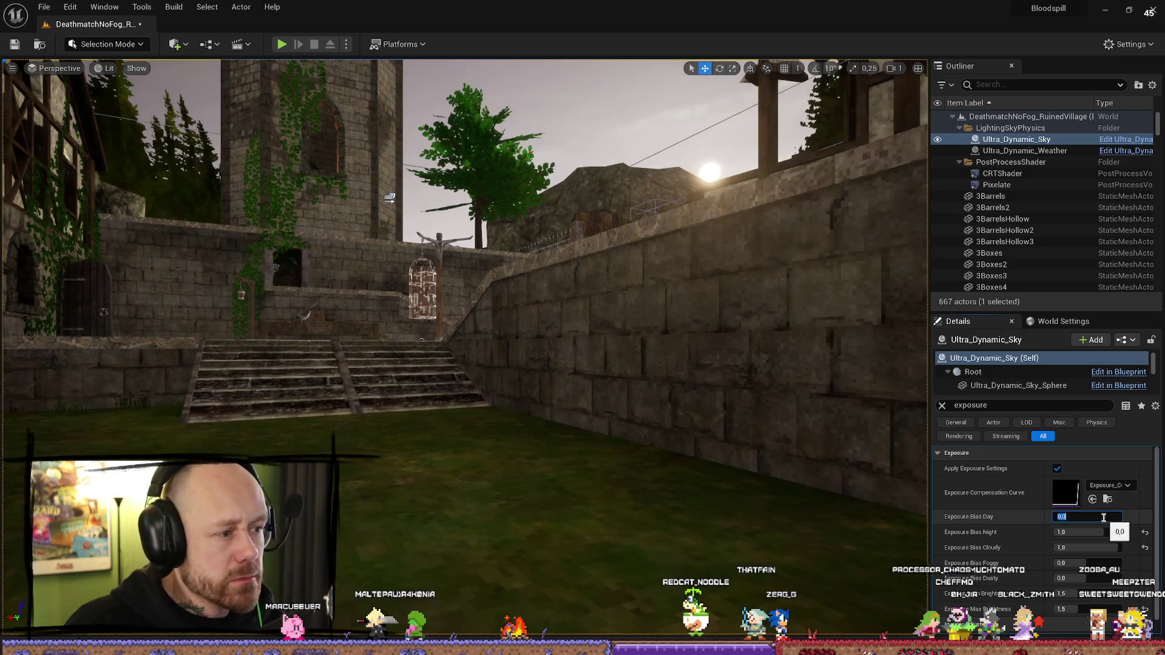
drag(801, 394, 544, 332)
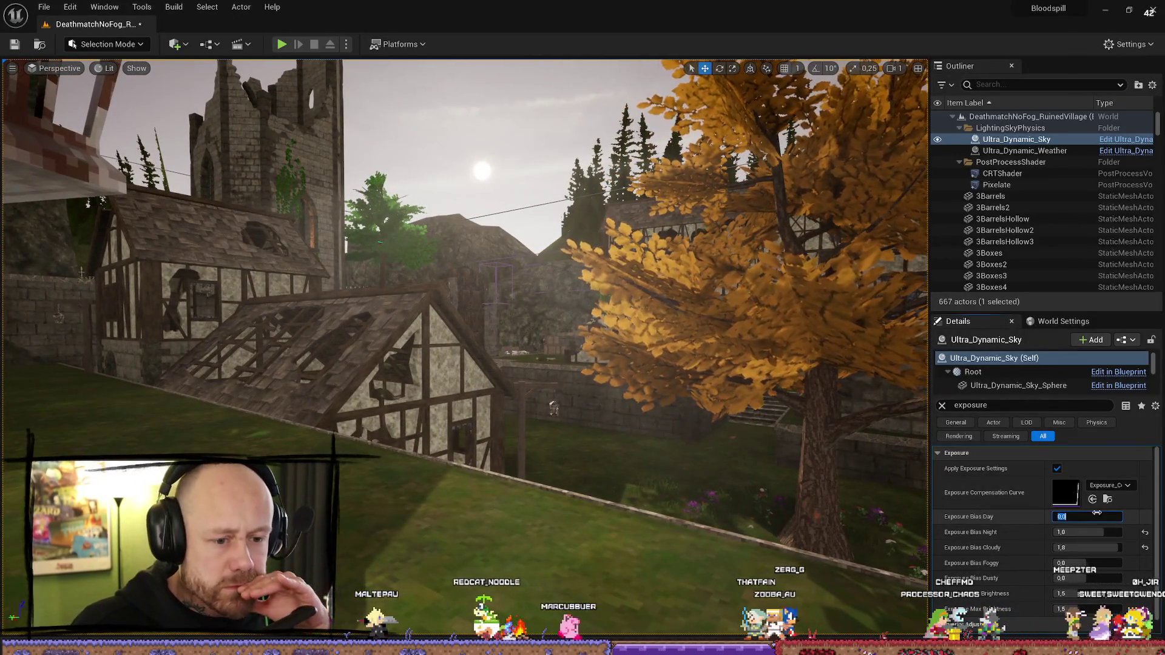
click(879, 506)
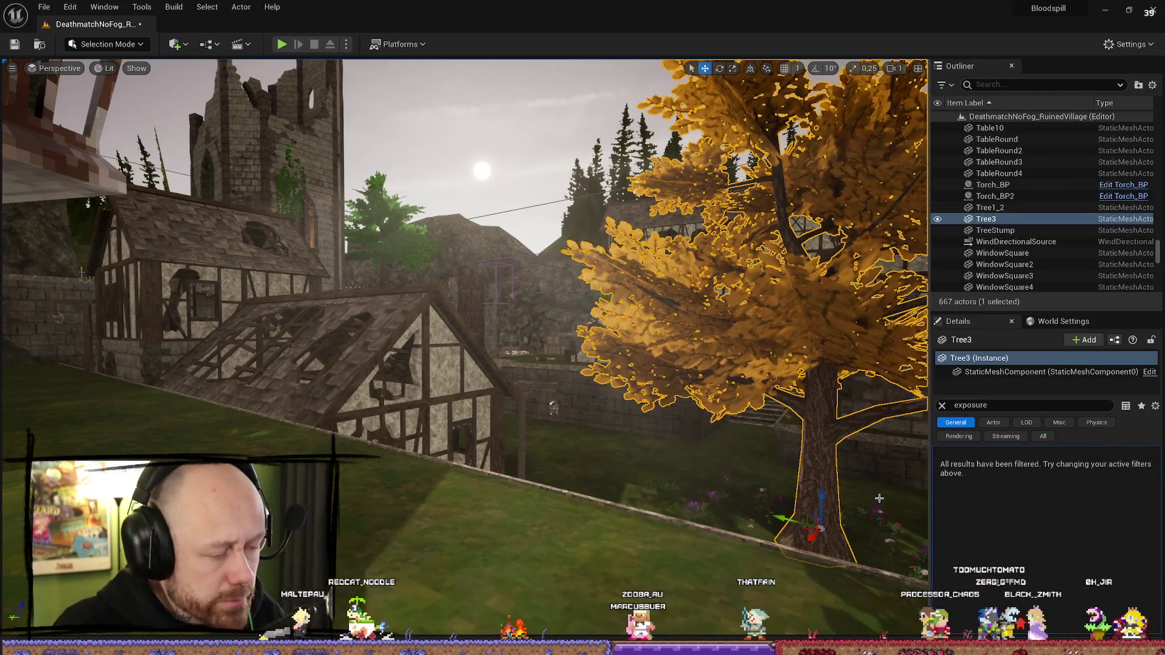
click(874, 475)
drag(1092, 516, 1082, 516)
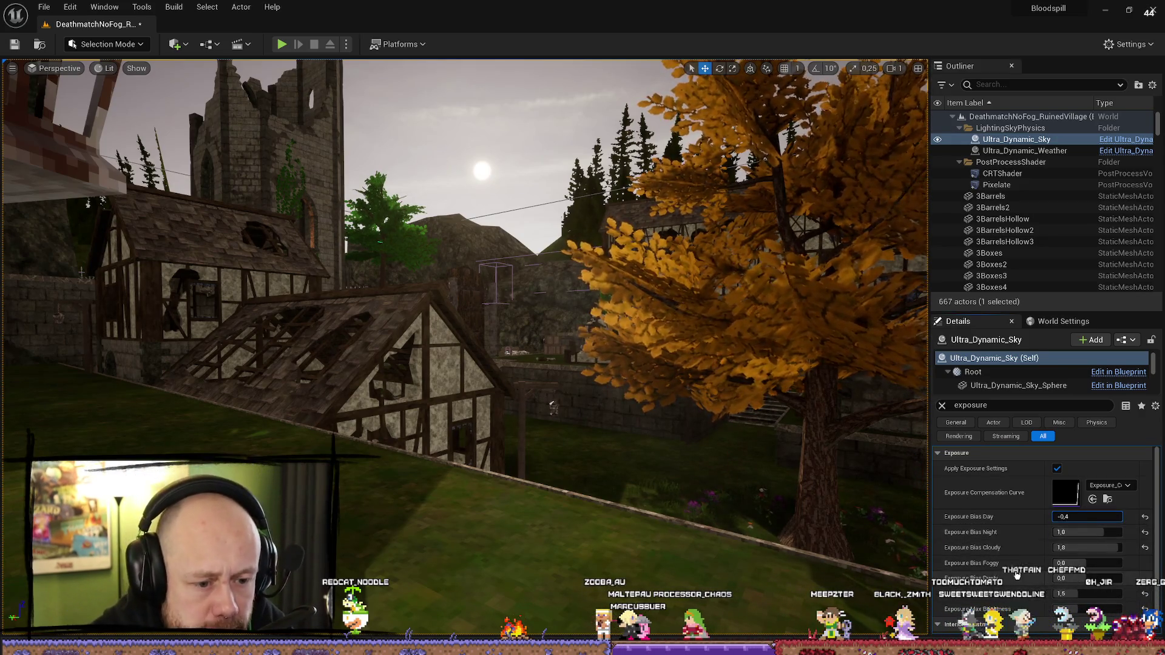
Step: Locate Exposure_Compensation_Curve, then uncheck Apply Exposure Settings and launch a playtest
scroll(1007, 577, down, 1)
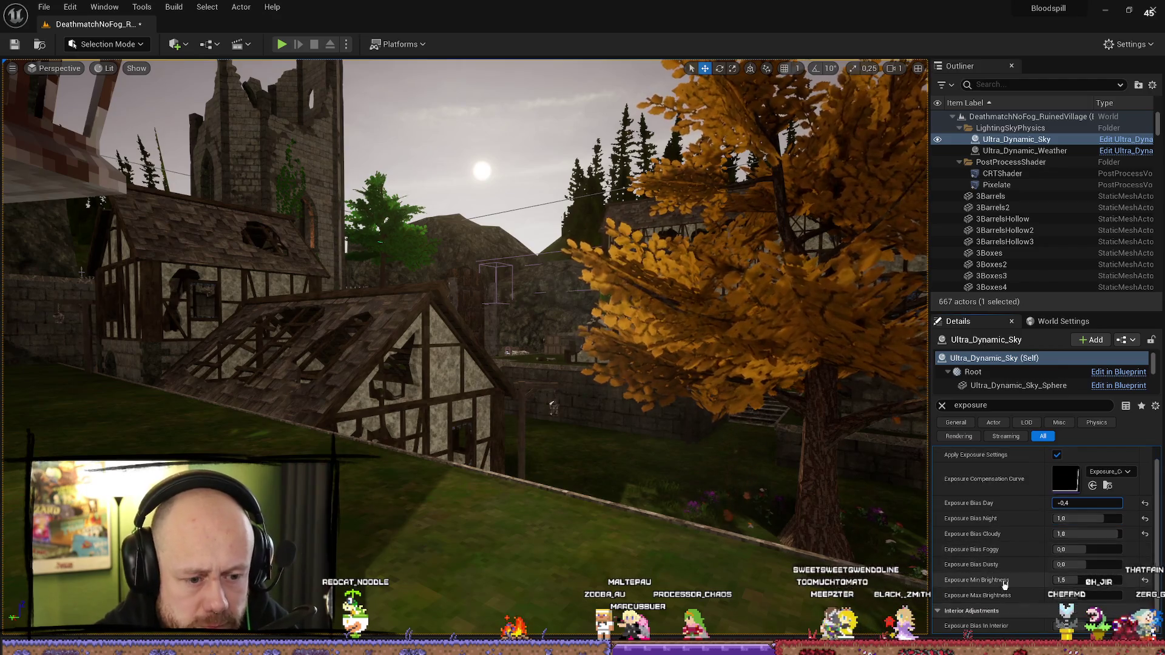
scroll(1002, 596, up, 1)
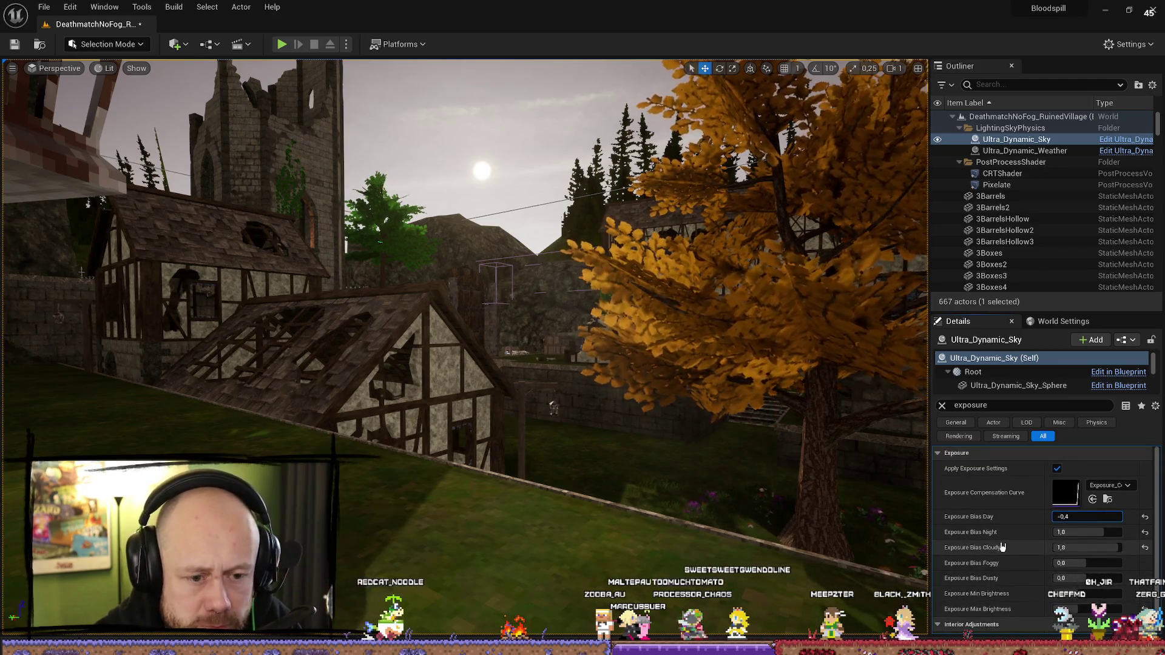
click(1108, 499)
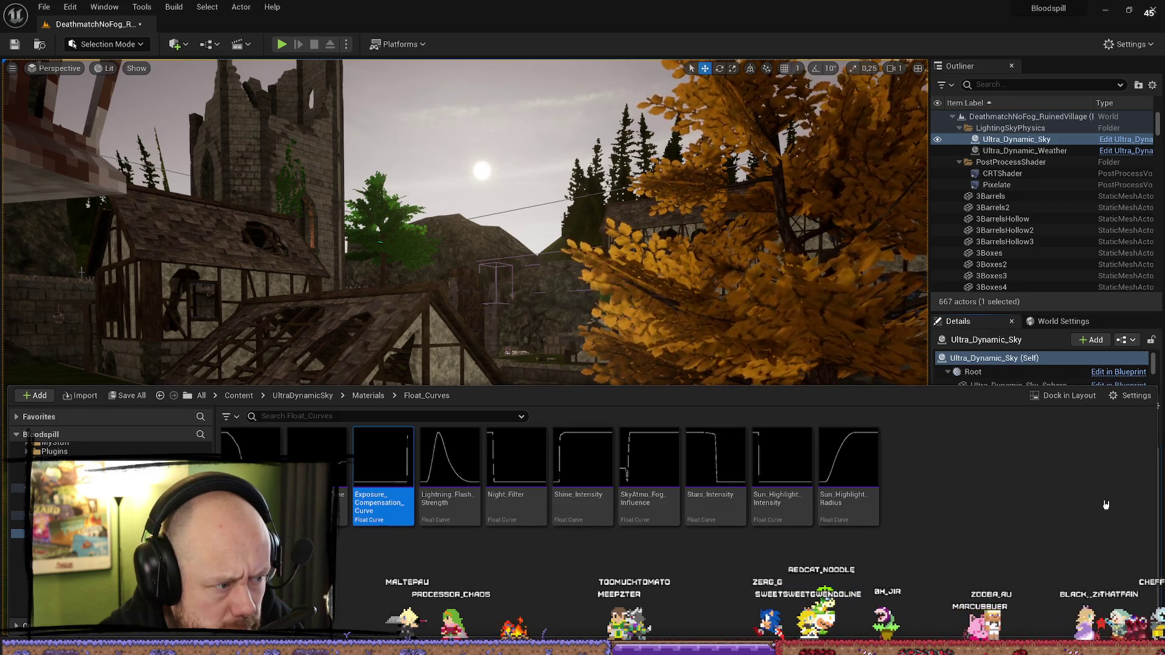
drag(865, 383, 849, 427)
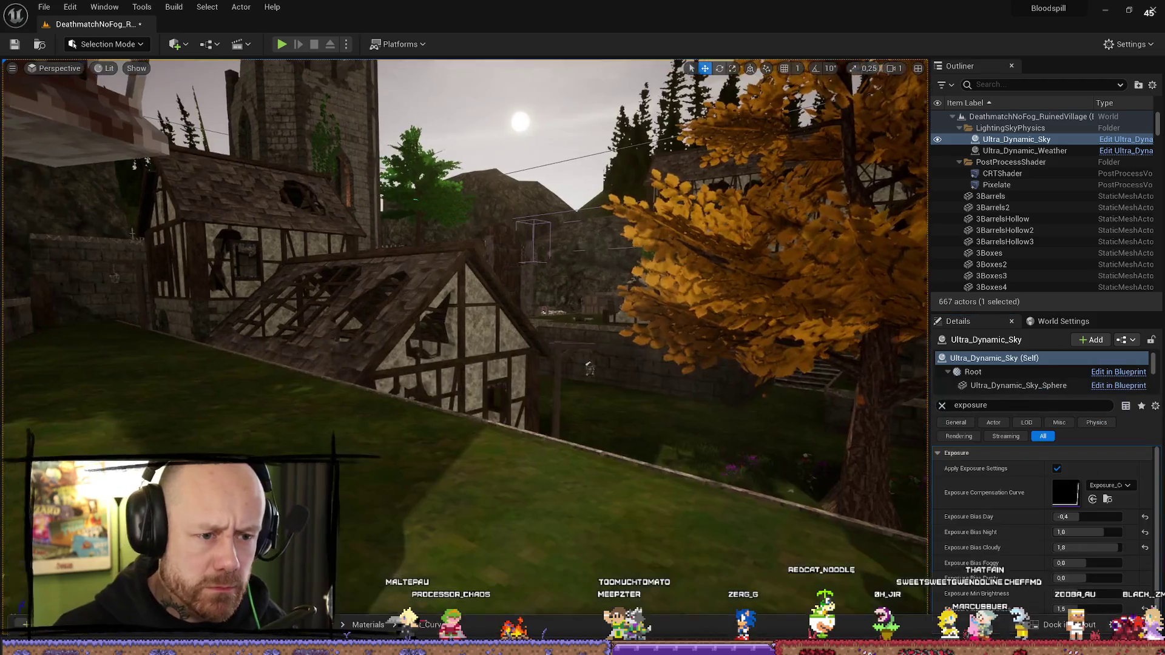
click(1056, 470)
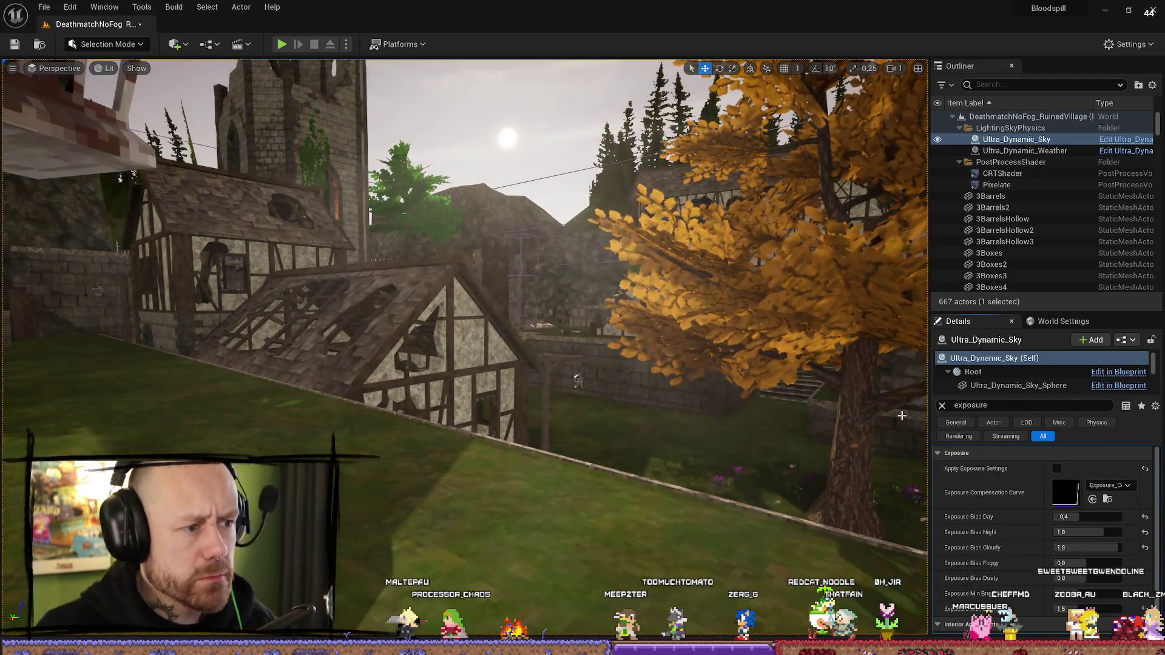
key(alt+p)
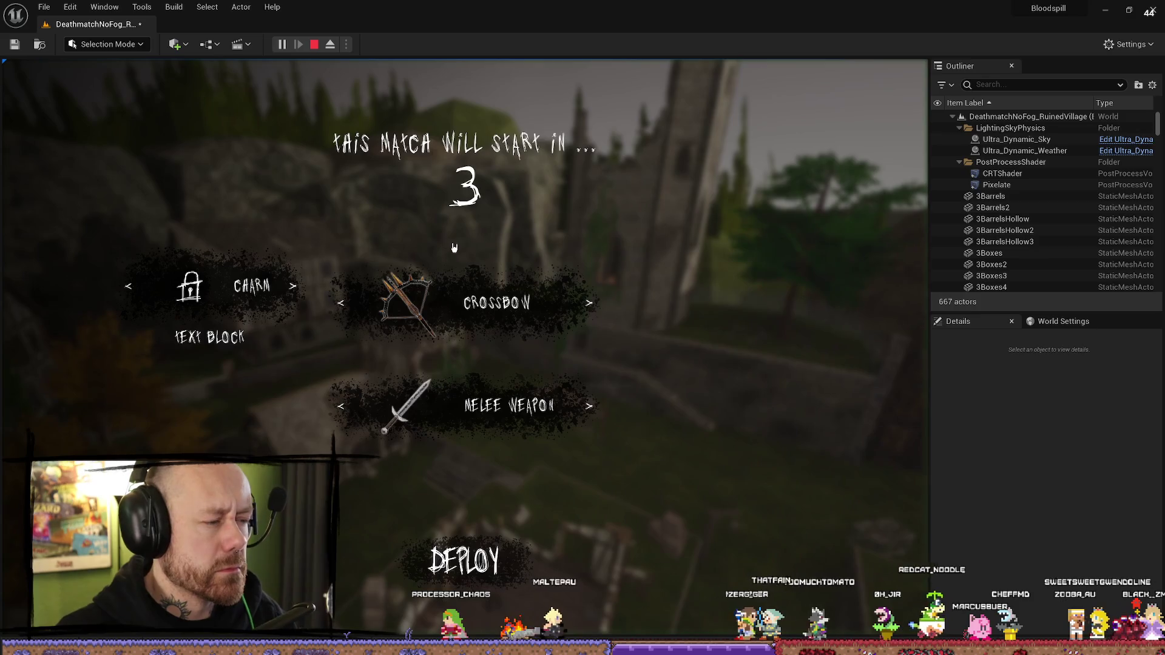
Step: Deploy with the crossbow, climb the stairs into the stone tunnel, then stop and reopen Float_Curves
click(486, 566)
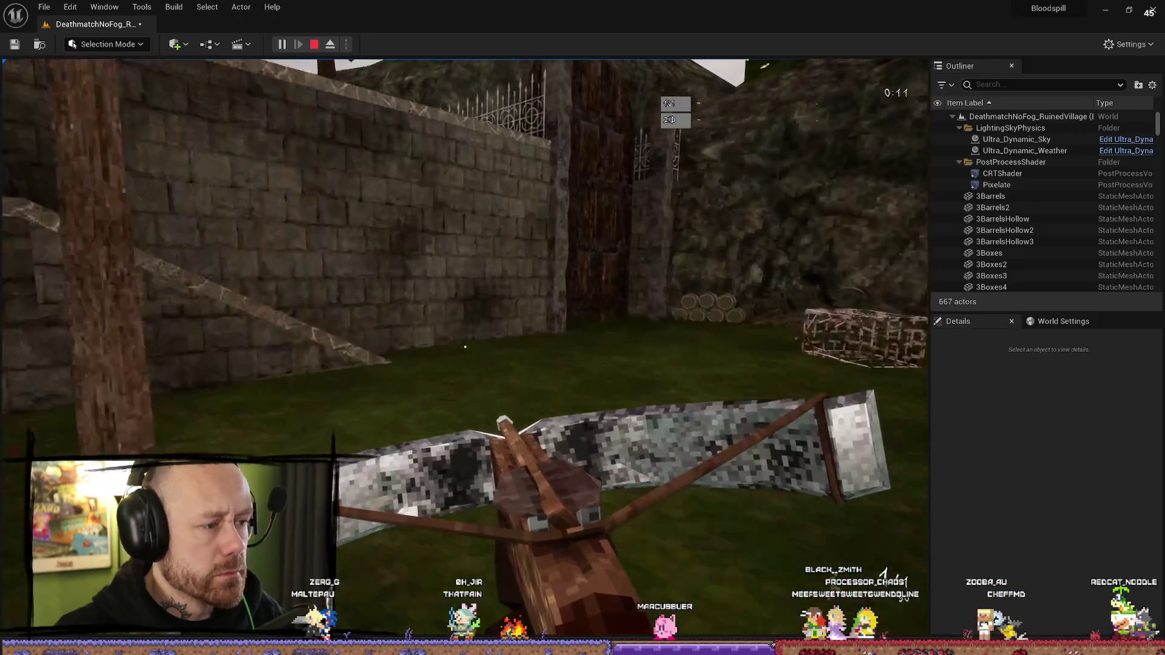
key(w)
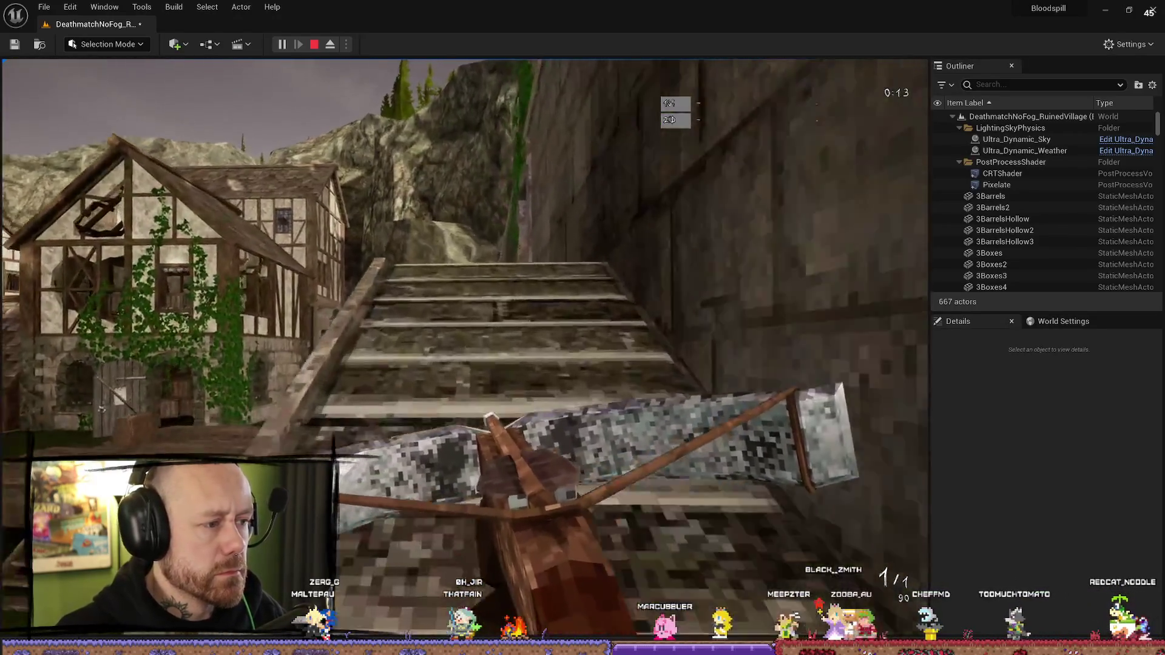
key(w)
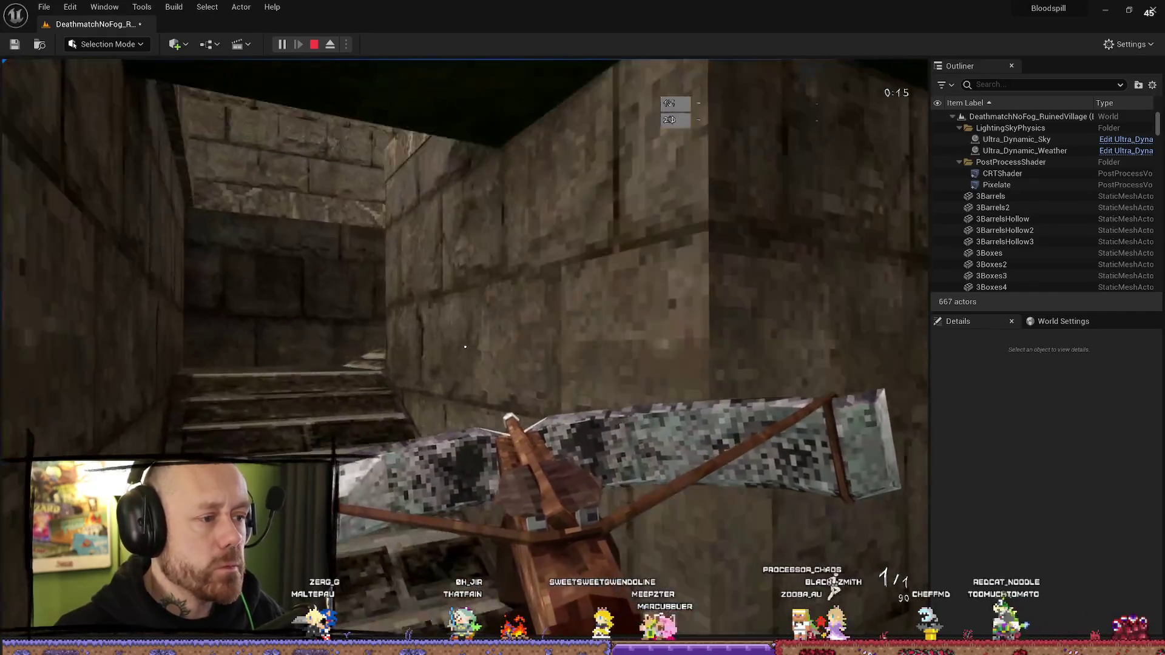
key(Escape)
key(ctrl+space)
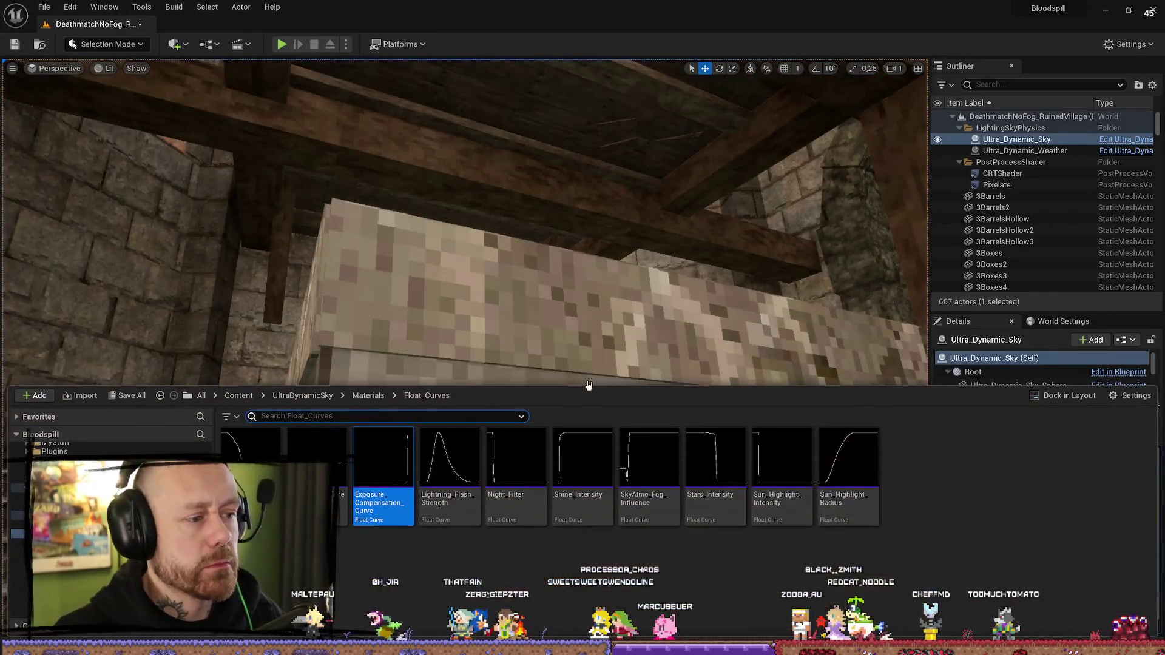
Step: Enable the sky's Apply Exposure Settings with Exposure Bias Day at -0.2, then launch play-in-editor
click(913, 316)
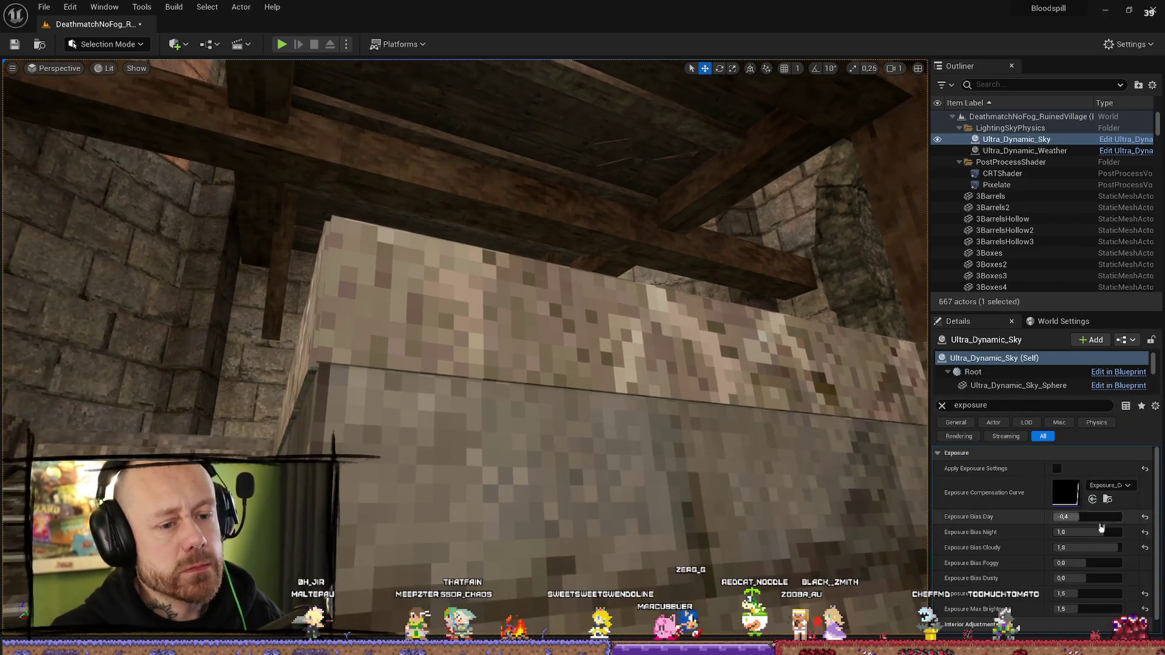
click(1055, 469)
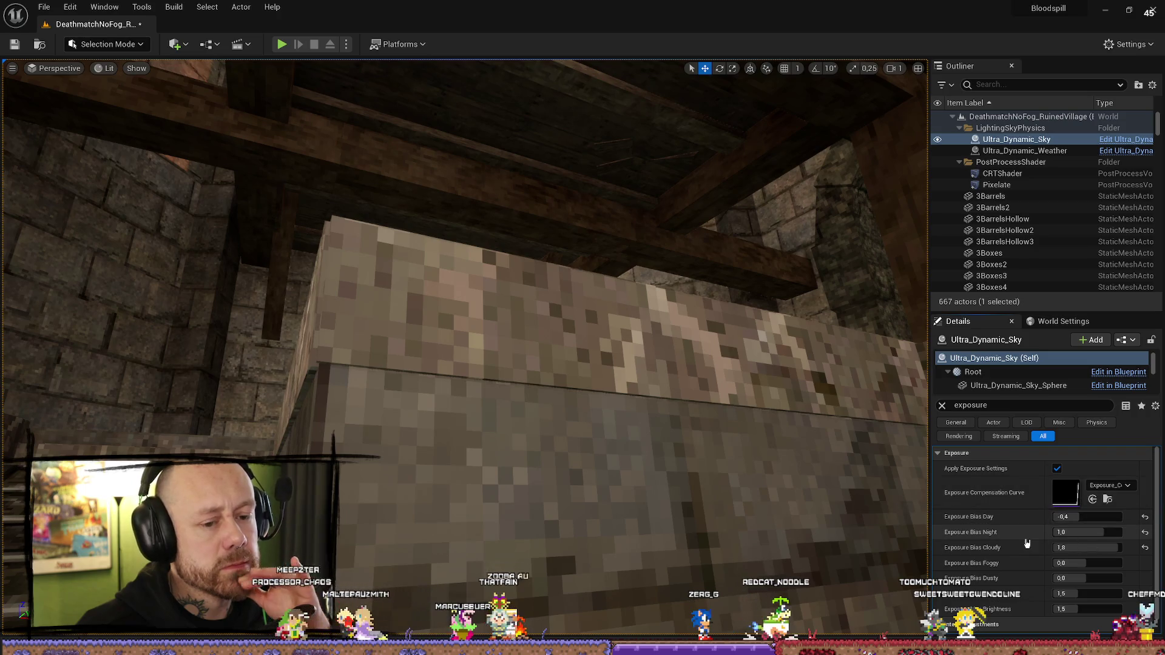
scroll(1028, 543, down, 1)
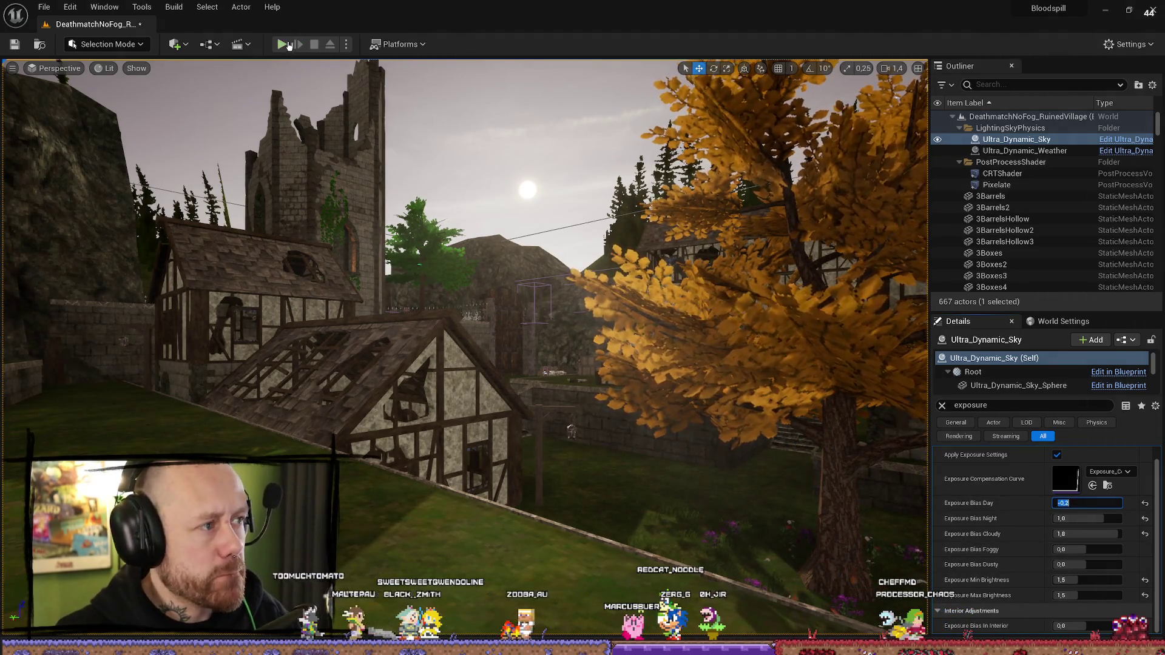
key(alt+p)
Step: Walk the player down to the house and toward the stone stairs, then stop the playtest
key(F11)
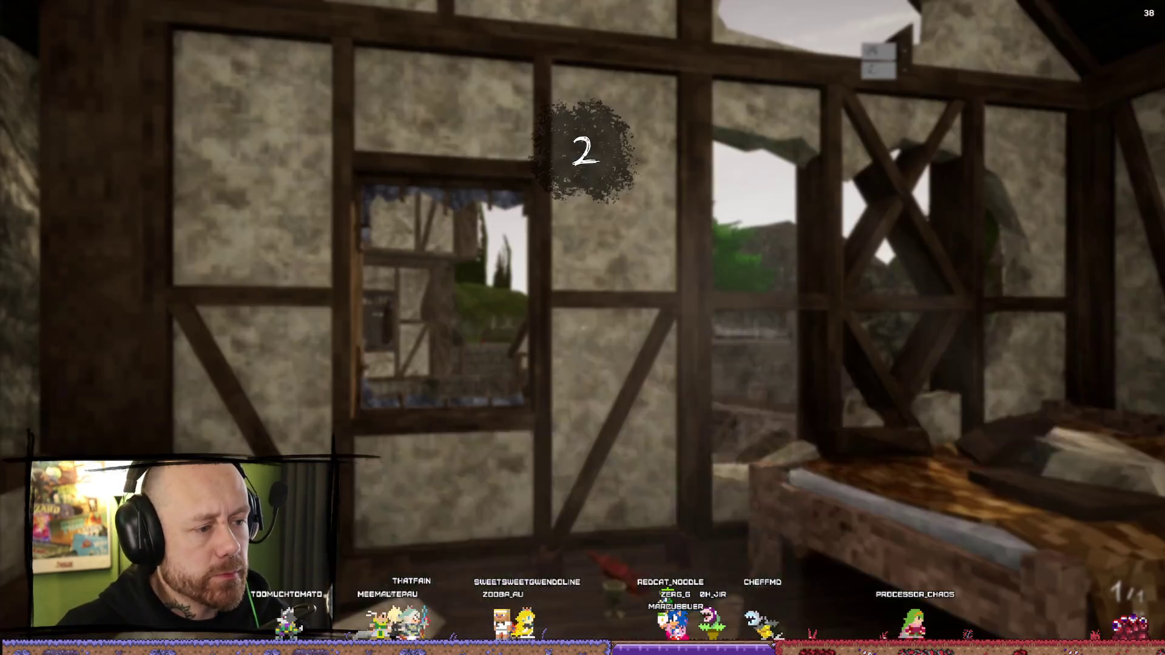
key(w)
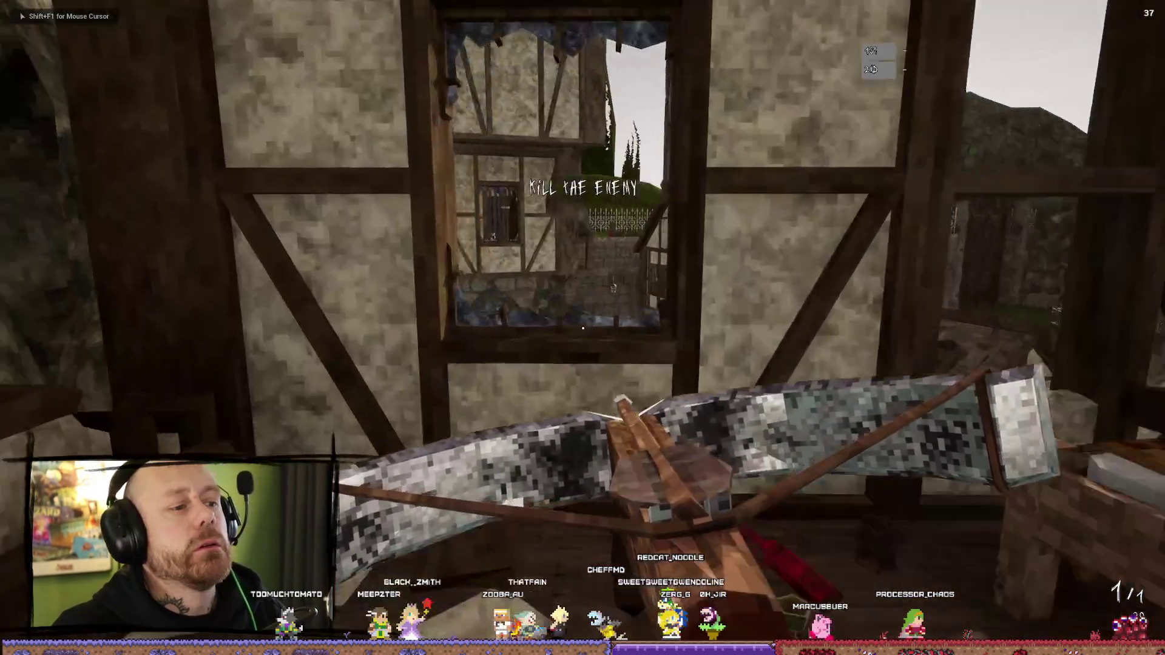
key(w)
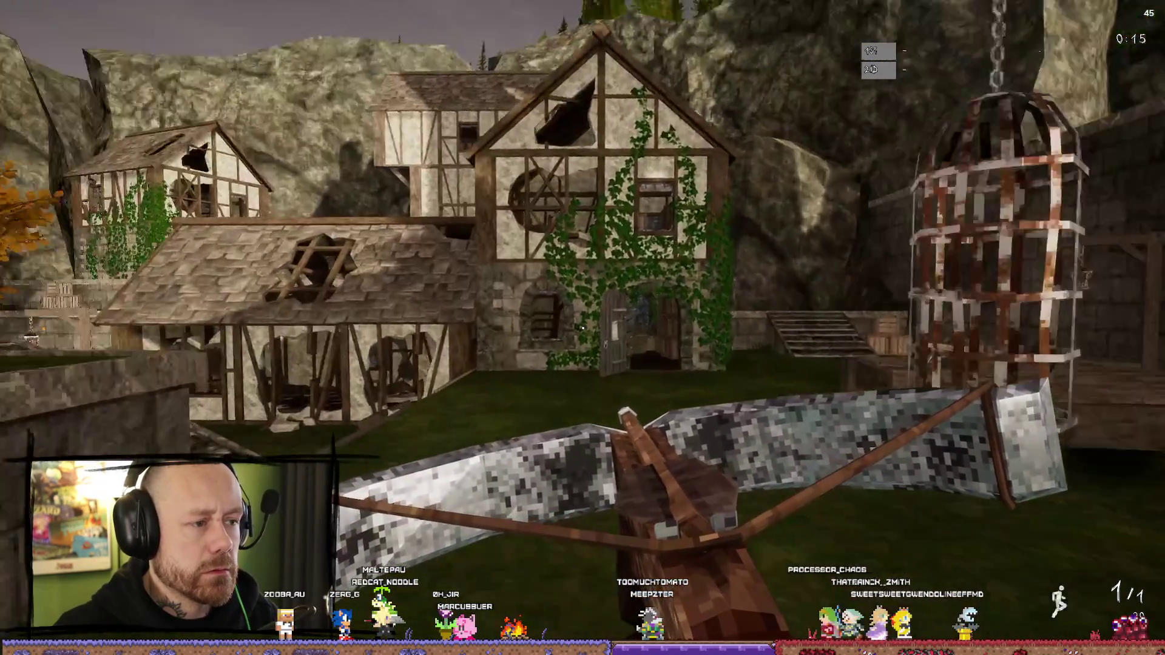
key(w)
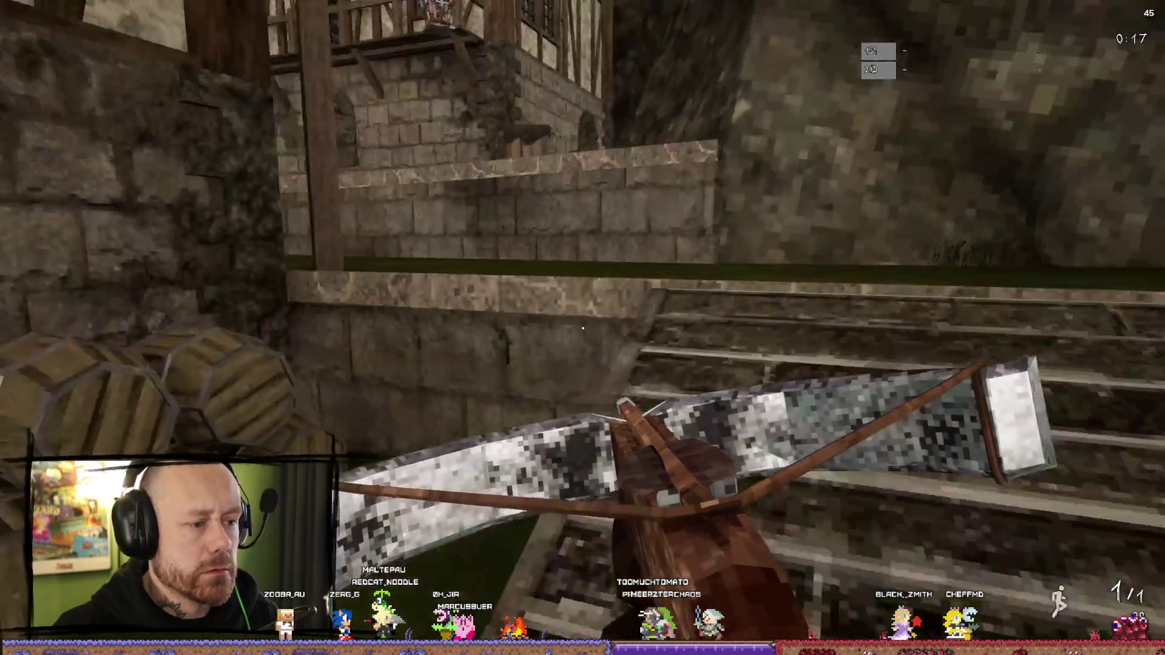
key(Escape)
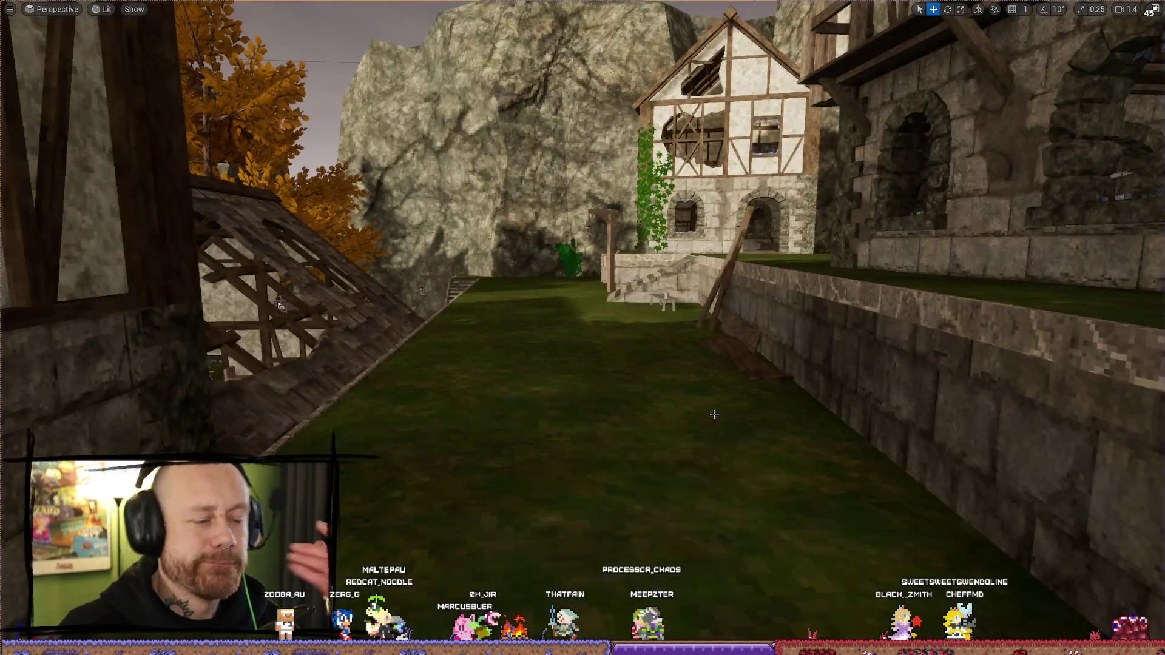
Step: Restore the full editor layout and move up from Materials to the UltraDynamicSky folder
click(1156, 11)
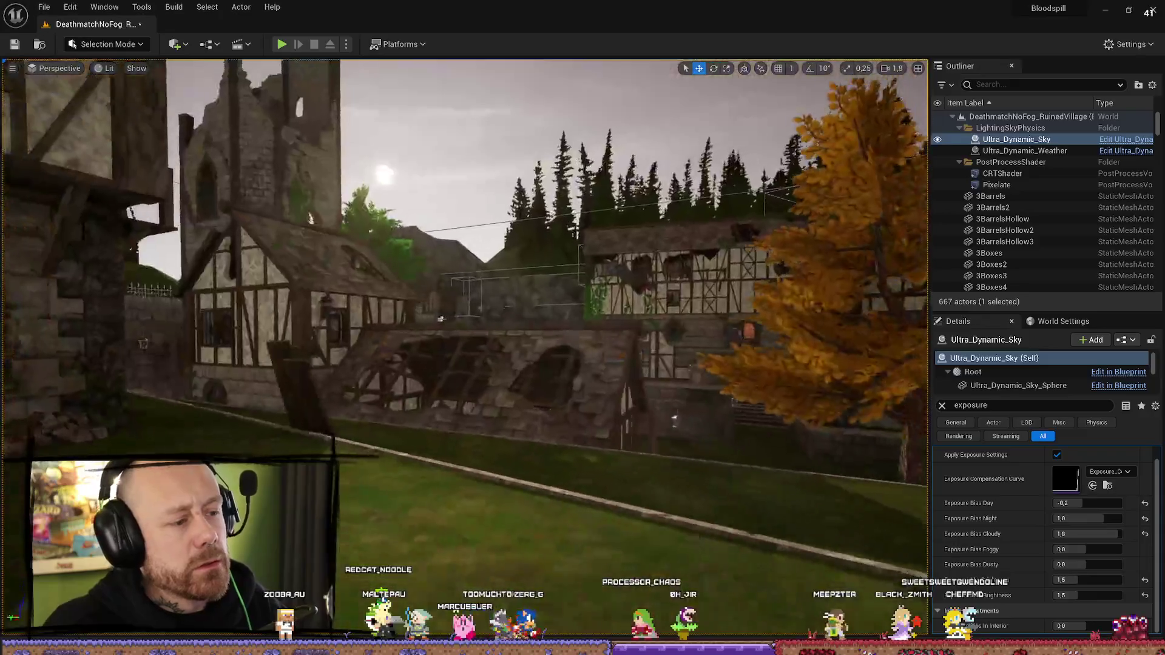
mouse_move(441, 318)
mouse_down()
mouse_move(461, 312)
mouse_move(449, 321)
mouse_up()
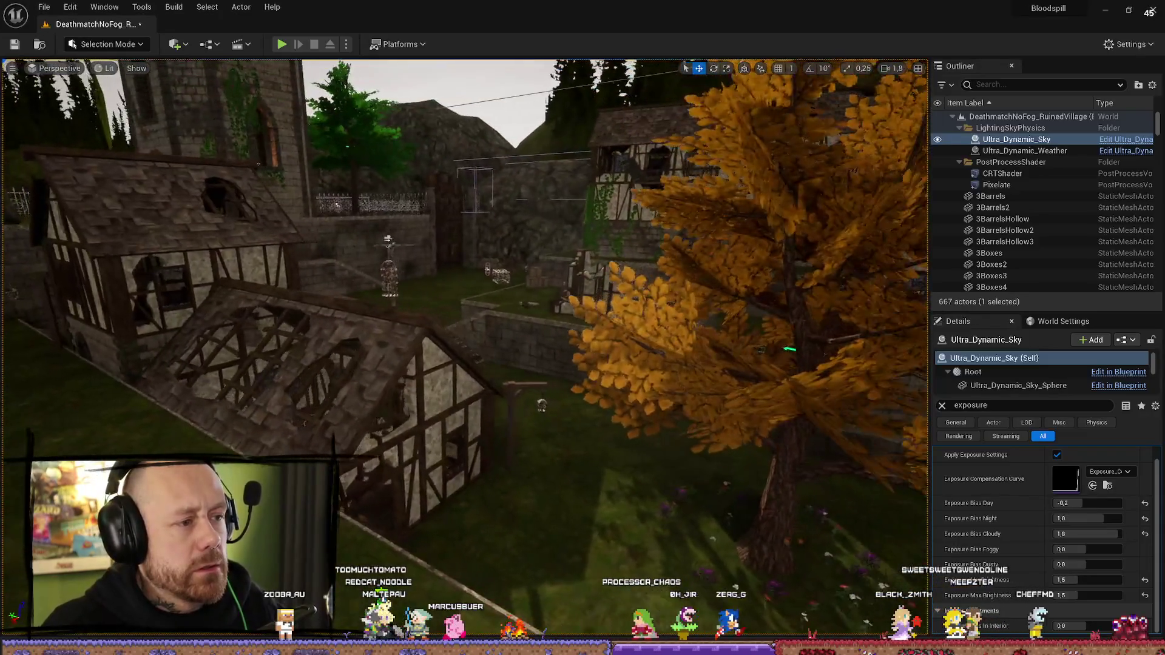
drag(501, 237, 502, 234)
key(ctrl+space)
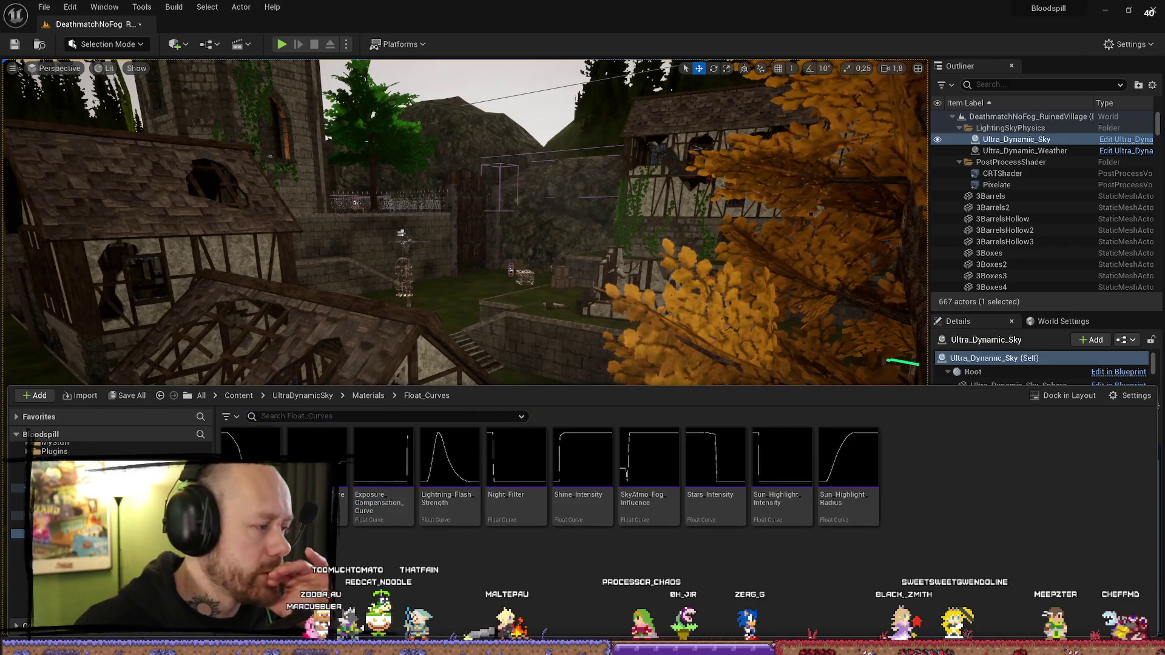
click(368, 395)
click(303, 395)
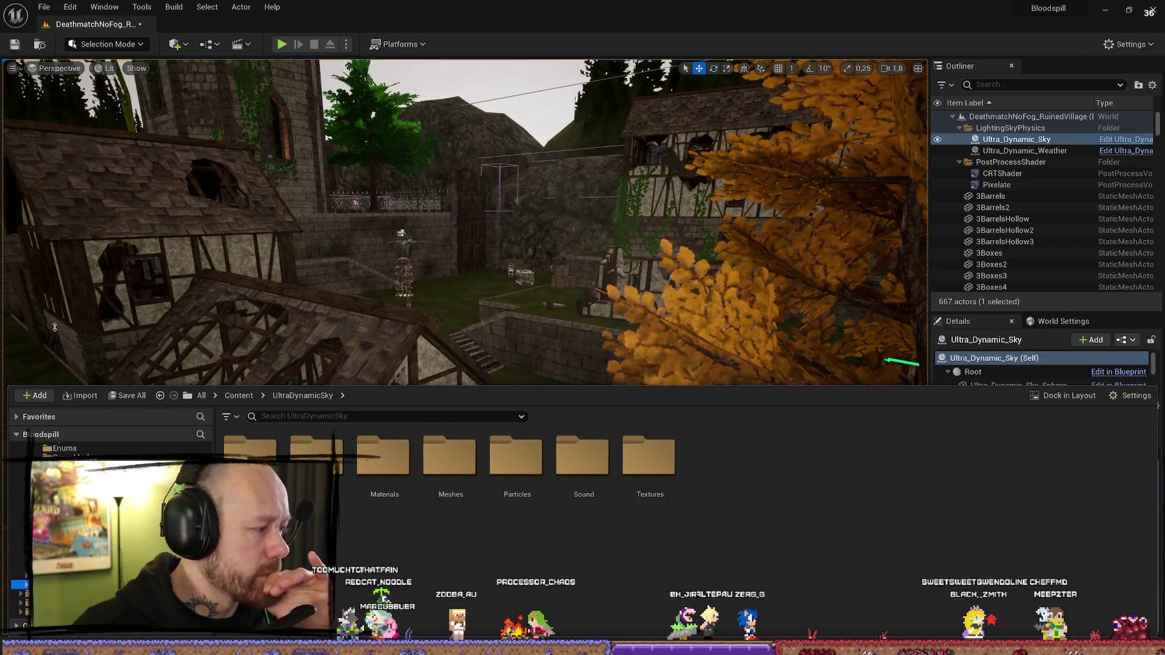
Step: Save the current level and browse the Content Drawer toward the FPS Maps folder
click(42, 6)
click(78, 146)
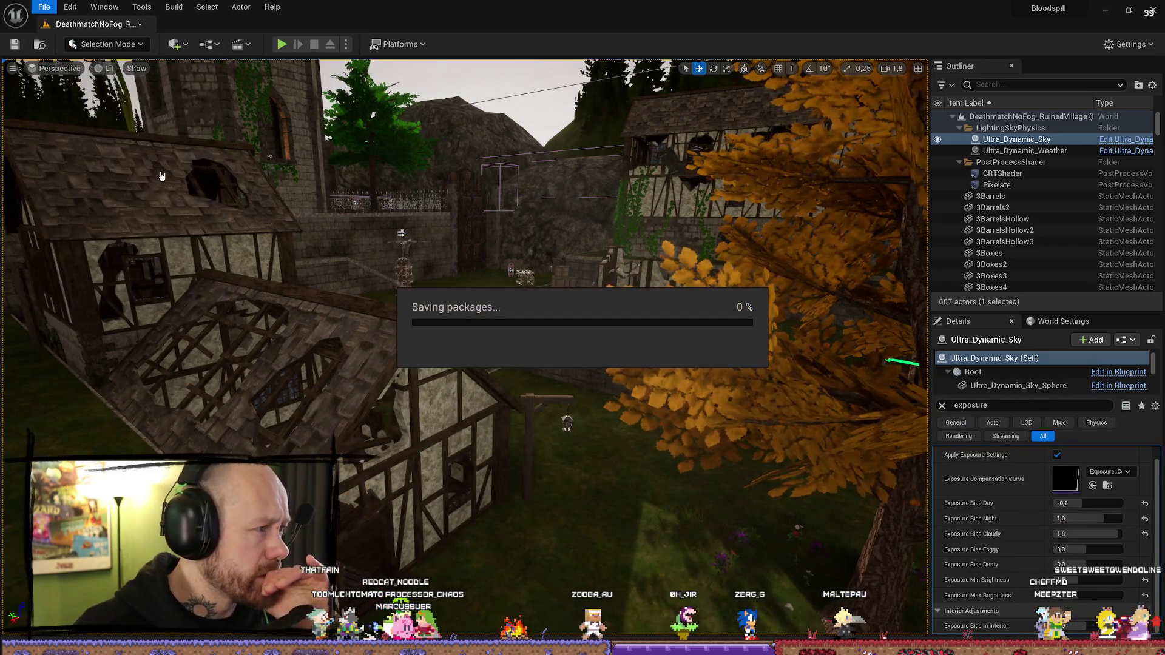
key(ctrl+space)
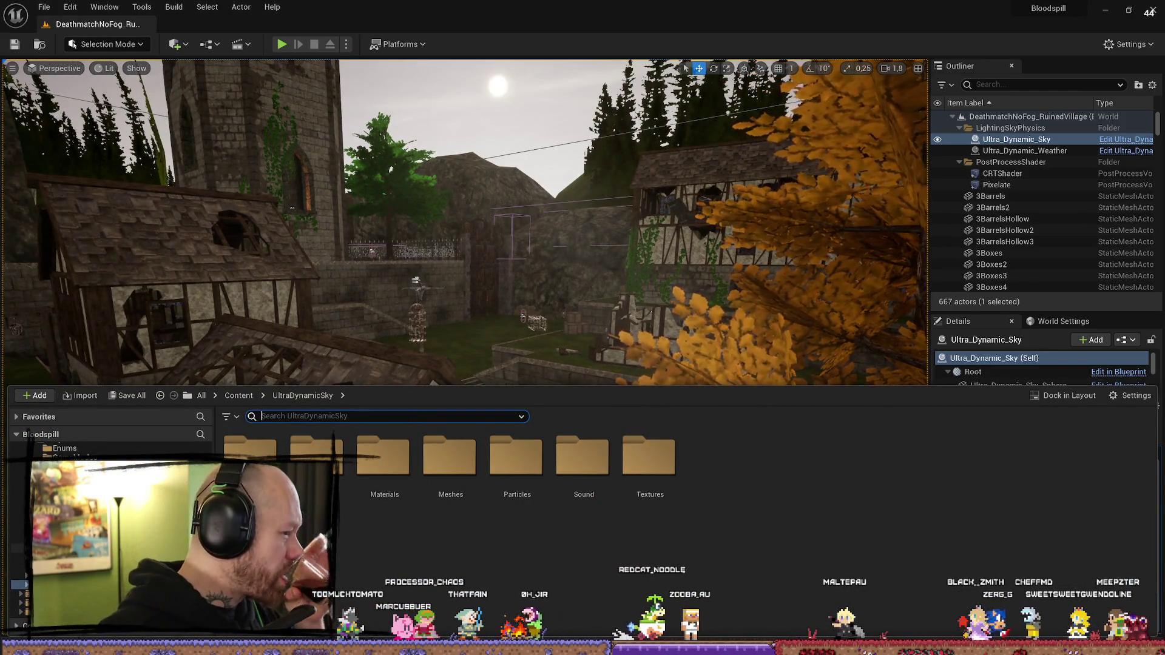
click(18, 538)
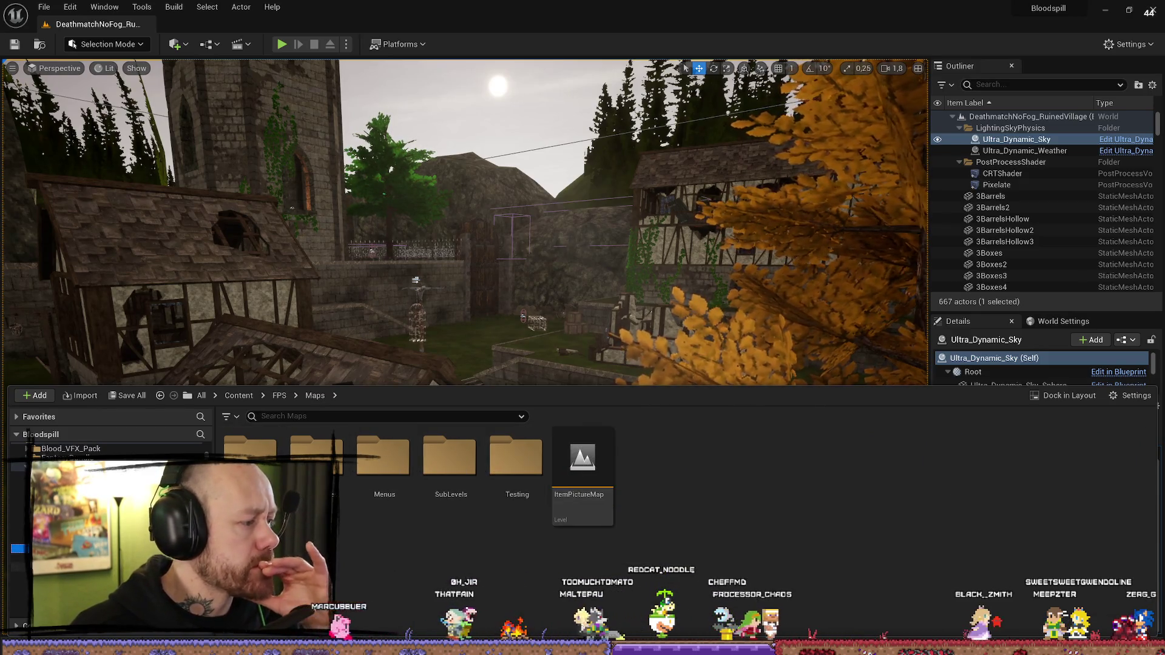
Step: Open the GameModes folder and load the foggy Deathmatch_RuinedVillage level, flying down into the village
double_click(250, 458)
scroll(394, 534, down, 1)
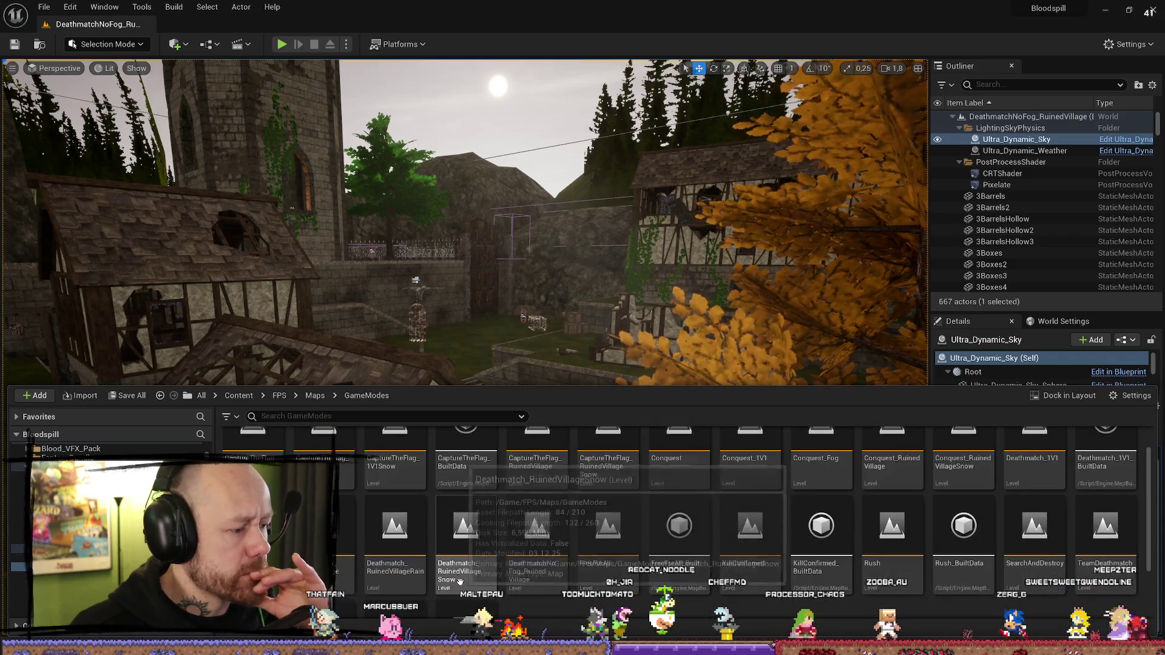
click(394, 534)
scroll(395, 533, down, 2)
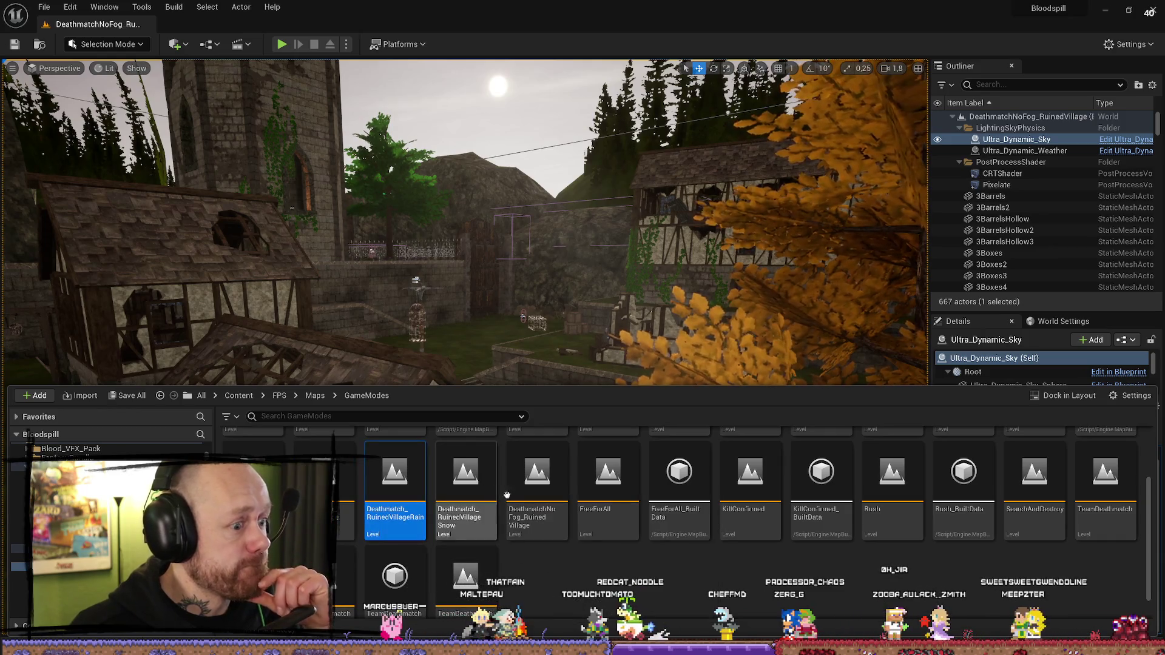
click(531, 521)
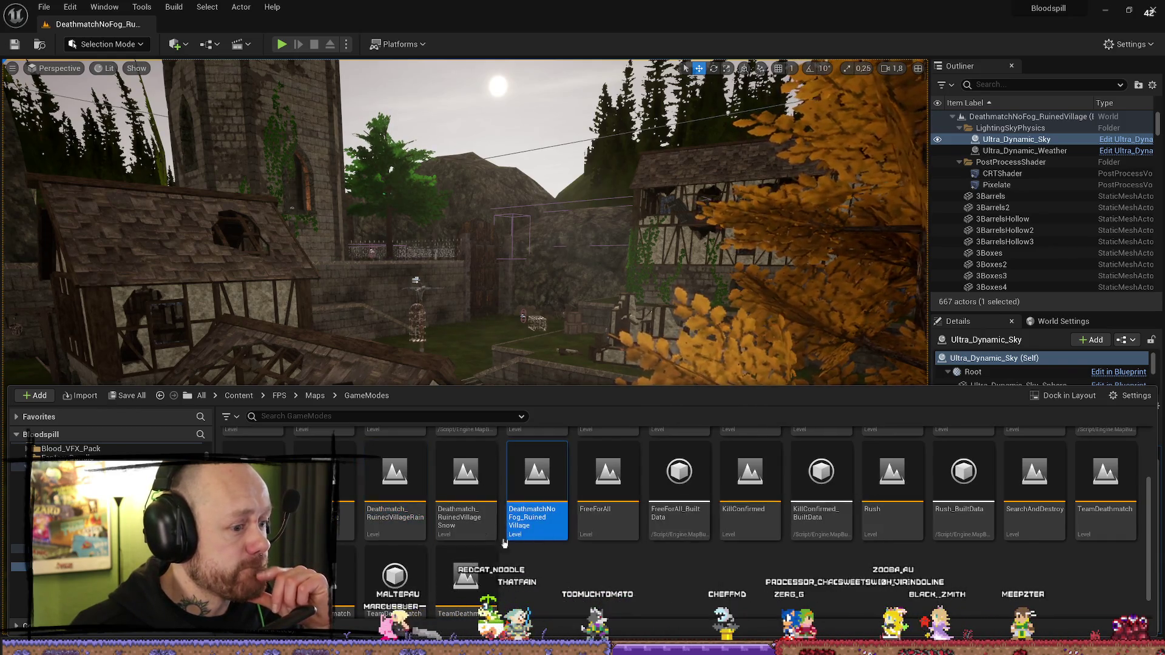
double_click(334, 464)
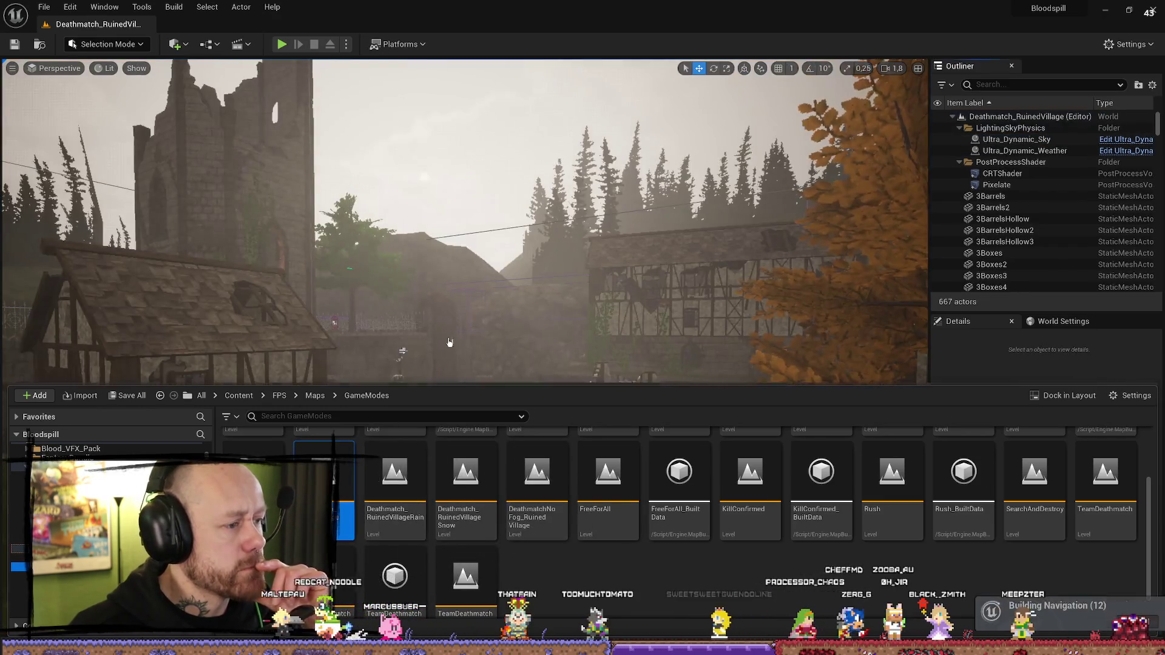
mouse_move(449, 342)
mouse_down()
mouse_move(449, 255)
mouse_move(449, 364)
mouse_move(388, 364)
mouse_up()
Step: Alternate between DeathmatchNoFog_RuinedVillage and Deathmatch_RuinedVillage, ending on DeathmatchNoFog_RuinedVillage
key(ctrl+space)
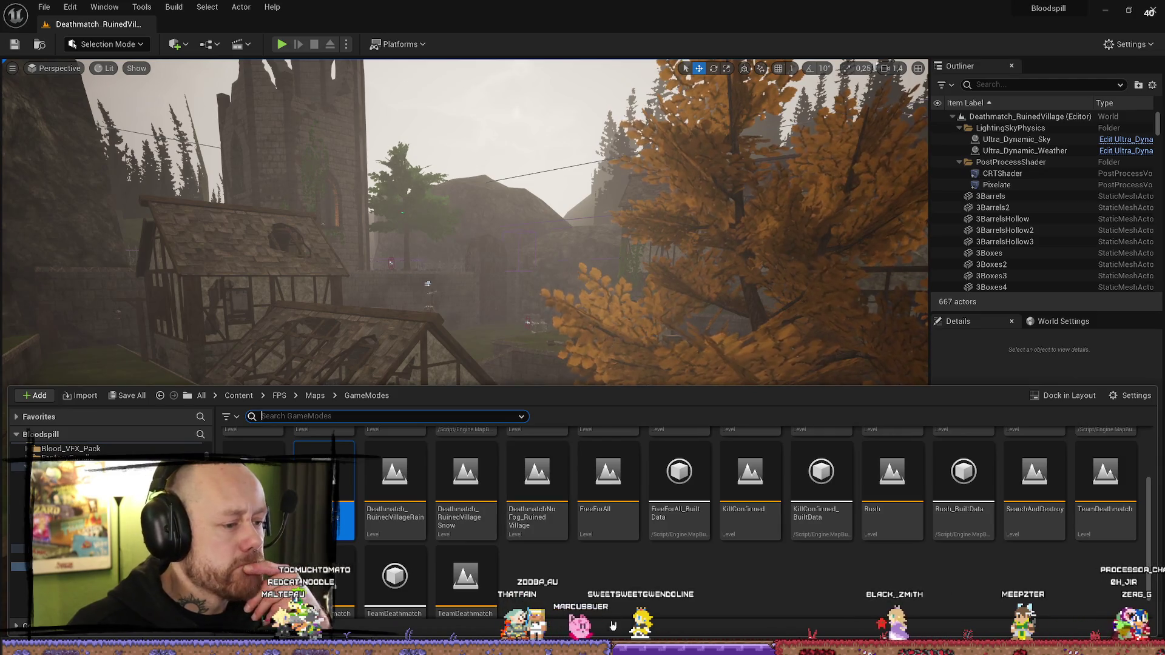
double_click(537, 485)
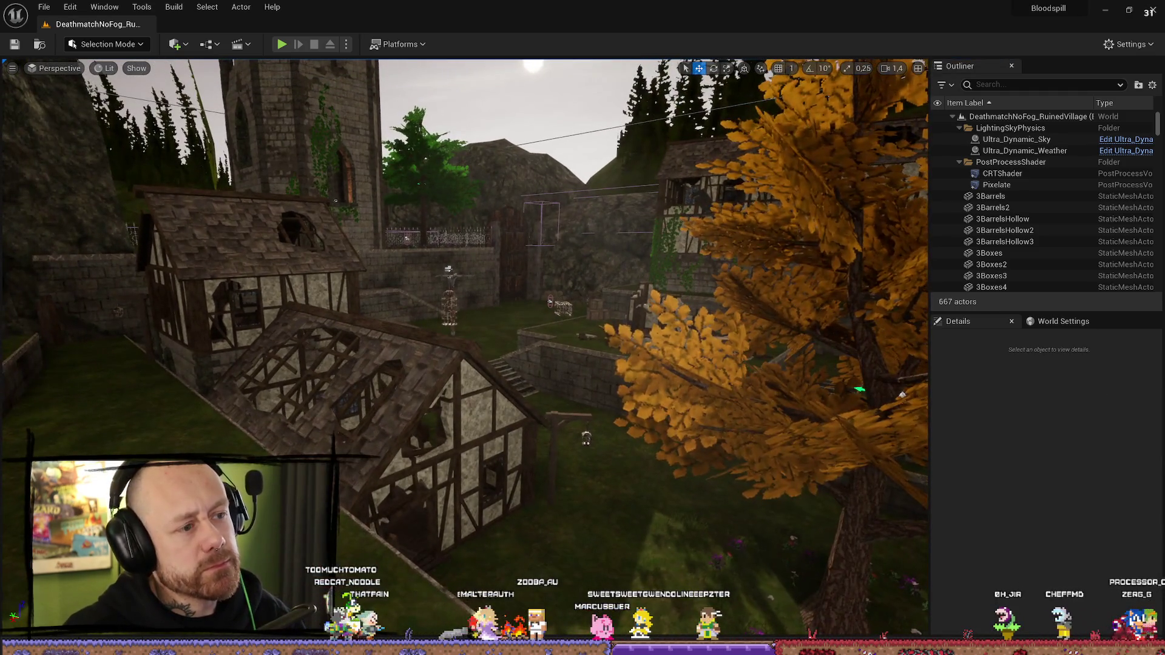
click(601, 332)
key(ctrl+space)
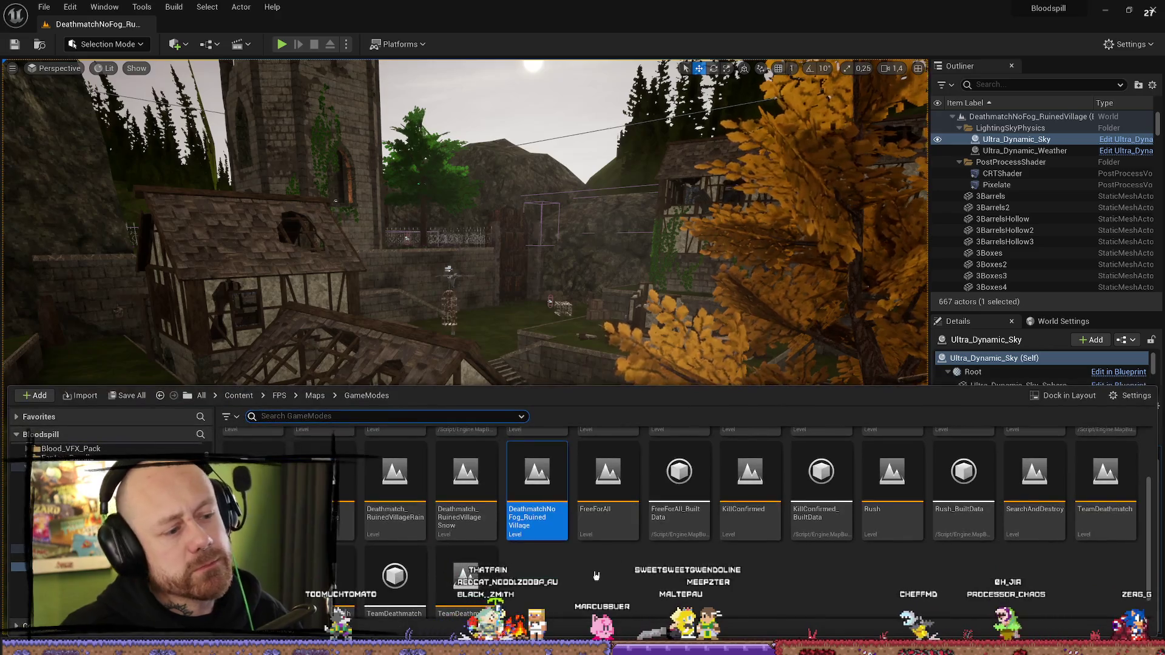
double_click(343, 479)
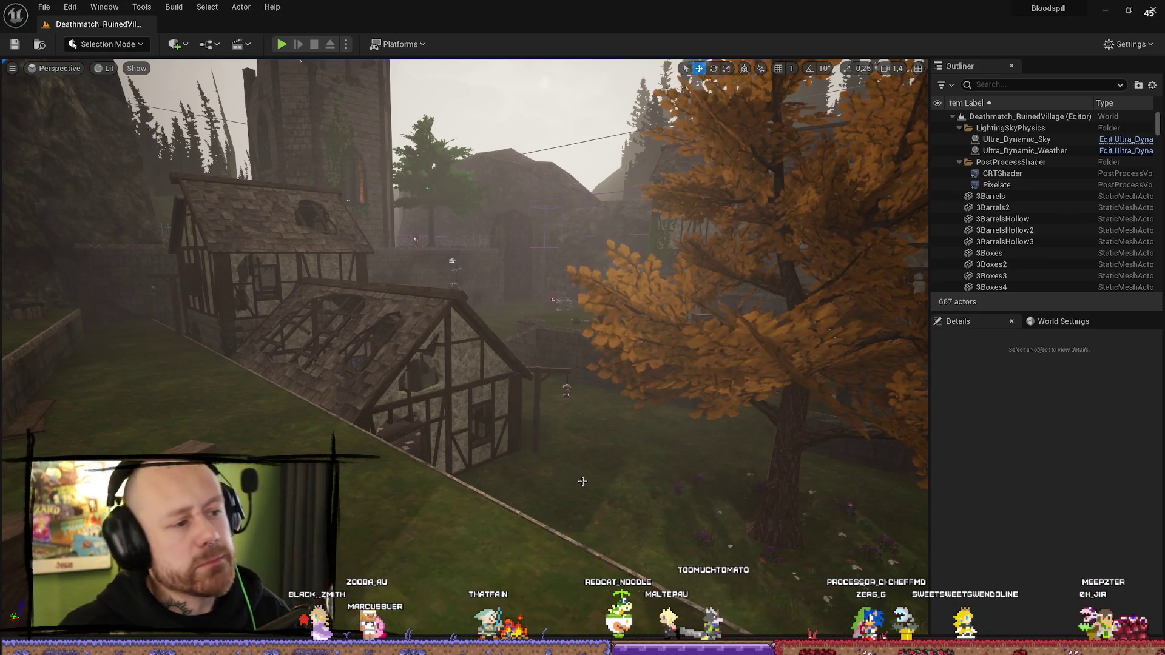
key(ctrl+space)
double_click(537, 479)
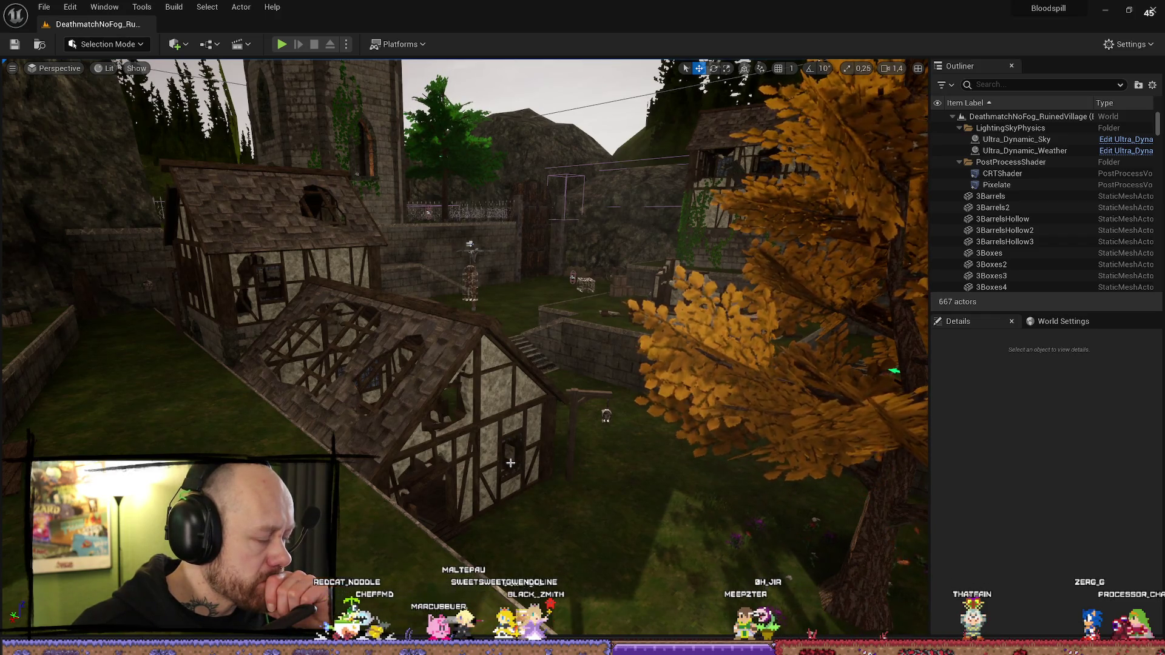
Step: Compare exposure settings on Ultra_Dynamic_Sky, CRTShader and Pixelate, then edit the sky's minimum exposure brightness
click(1024, 150)
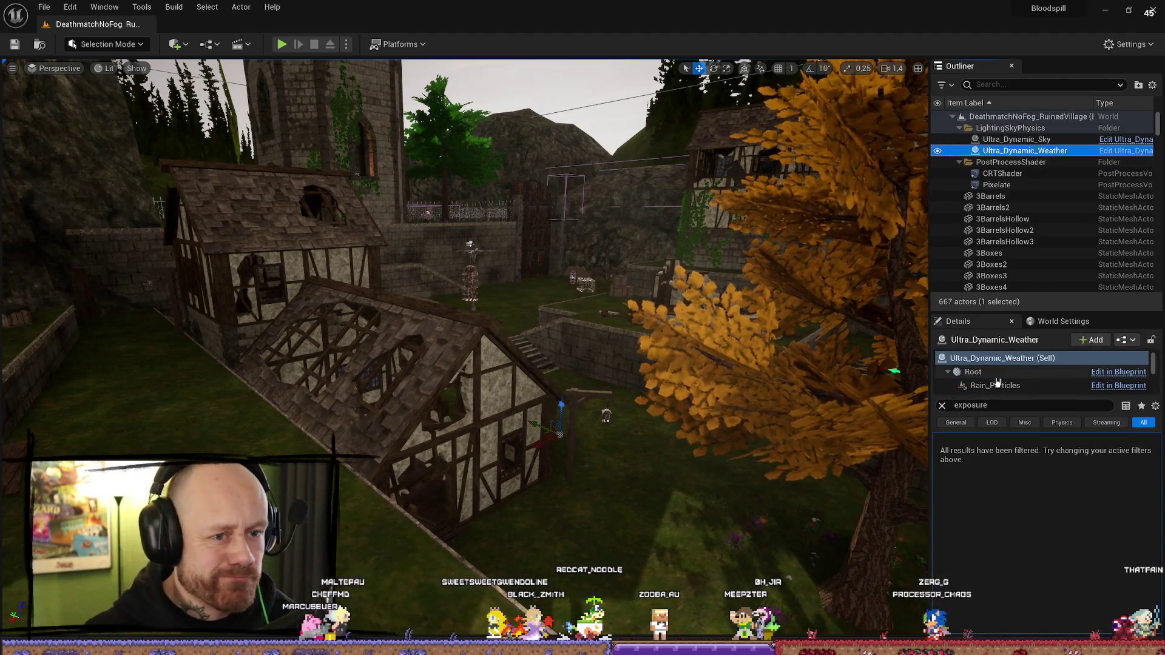
click(1017, 404)
click(1016, 139)
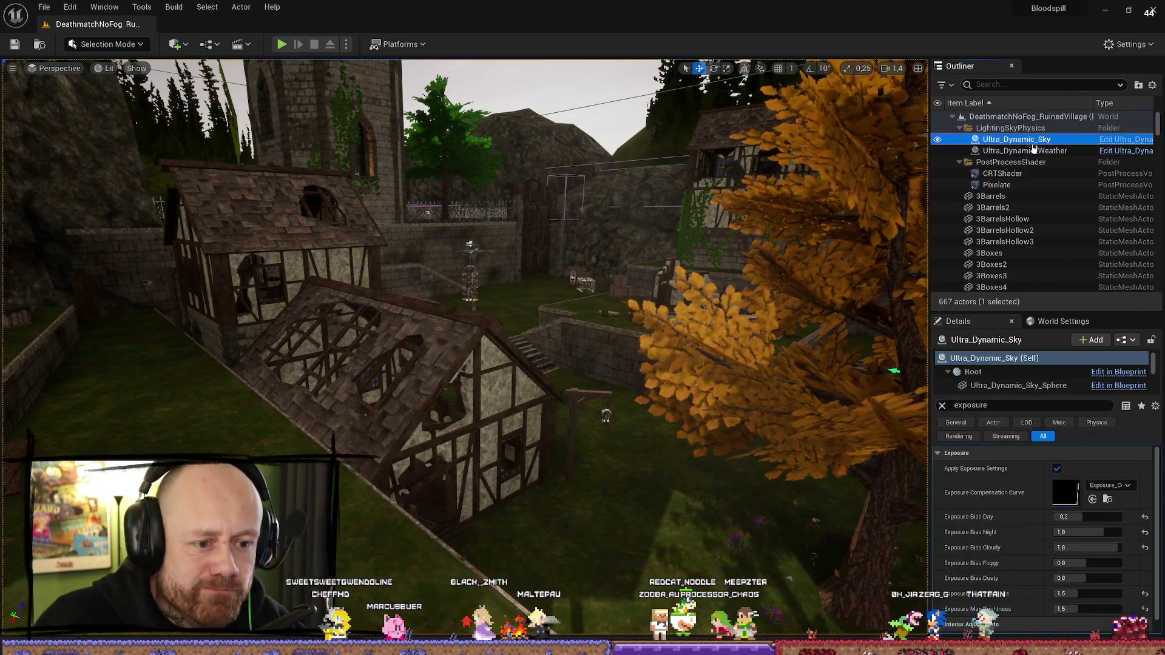
click(1004, 174)
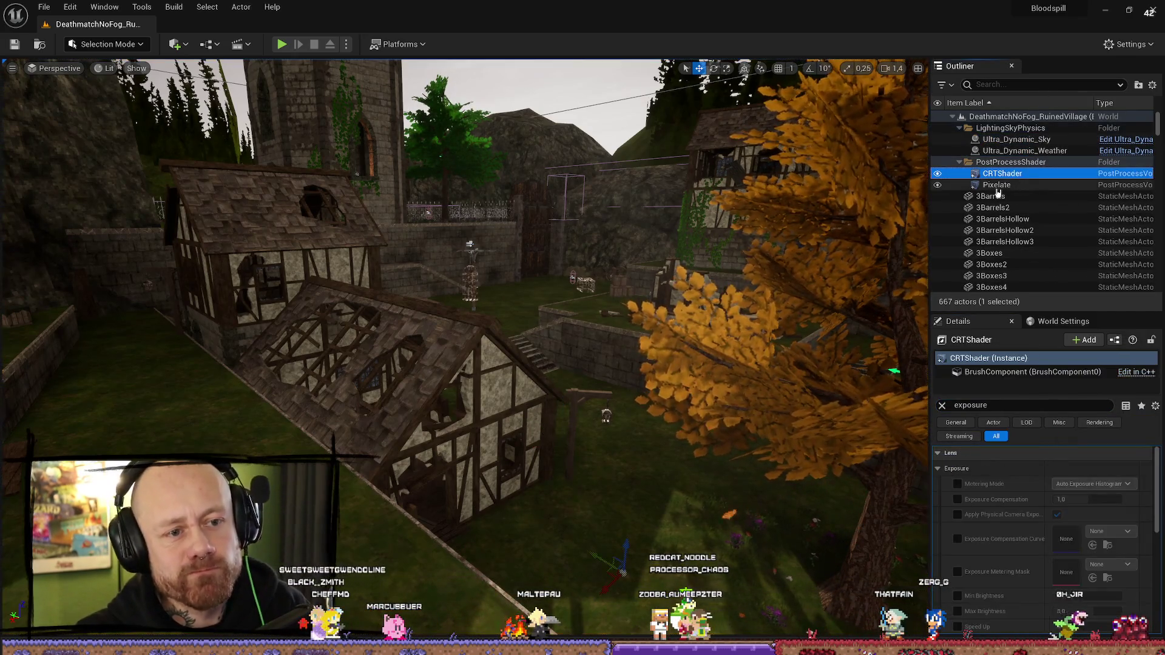
scroll(1024, 508, down, 5)
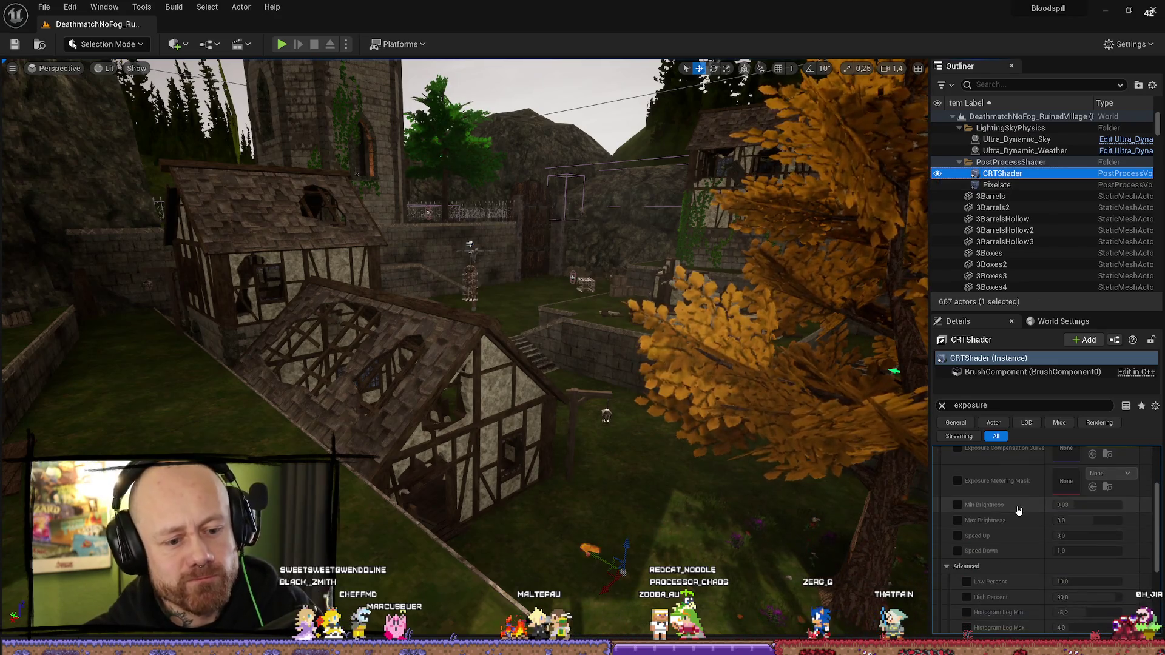
click(1006, 184)
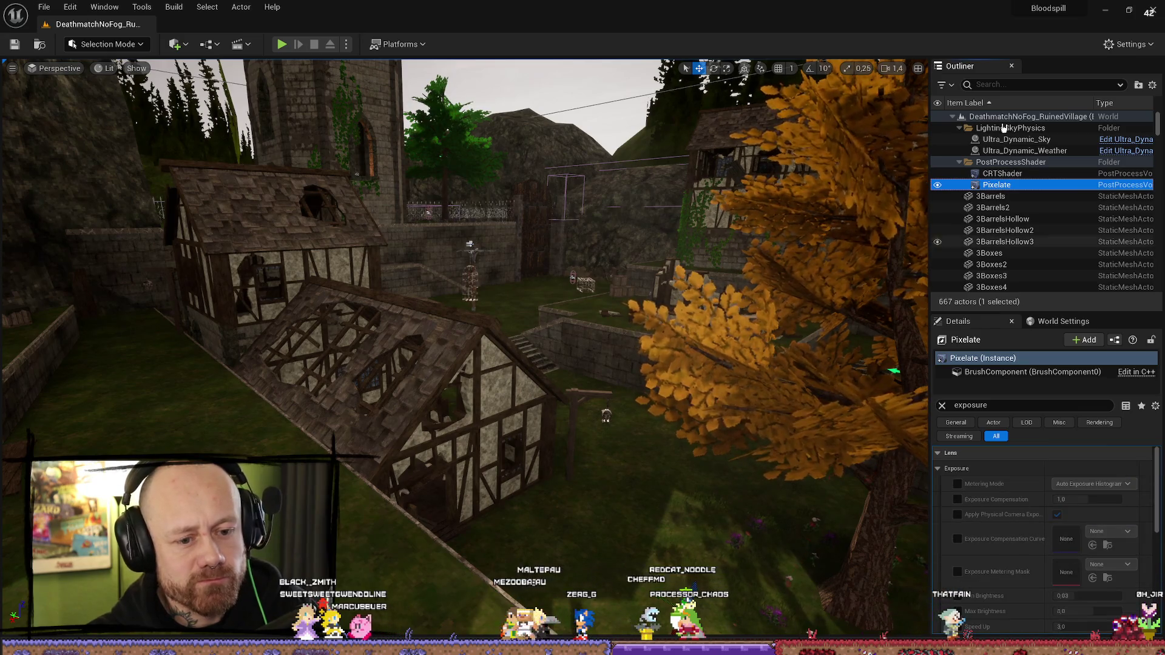
click(1016, 139)
scroll(1010, 537, down, 1)
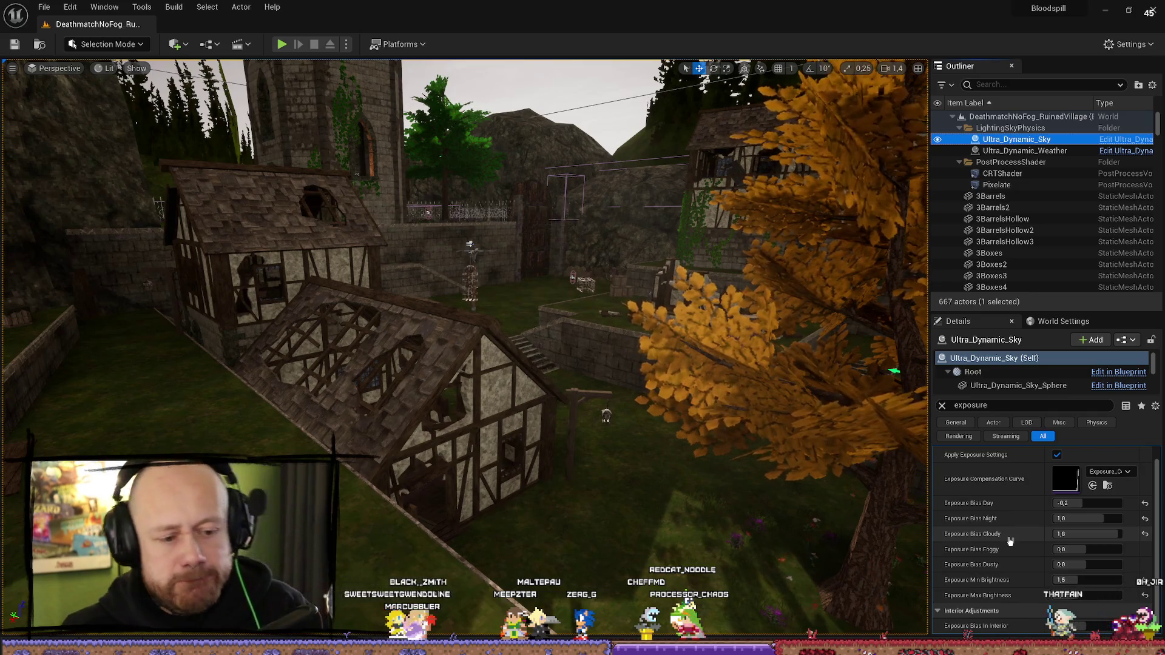
click(1098, 580)
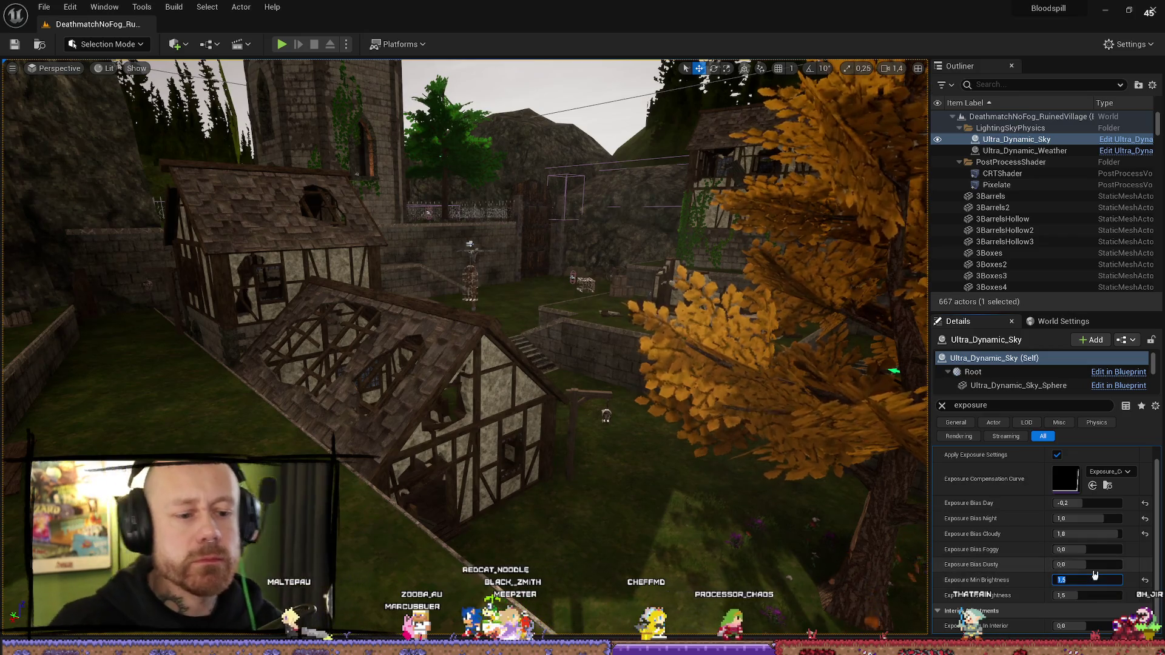
Step: Set the sky's minimum and maximum exposure brightness both to 1.0
text(1)
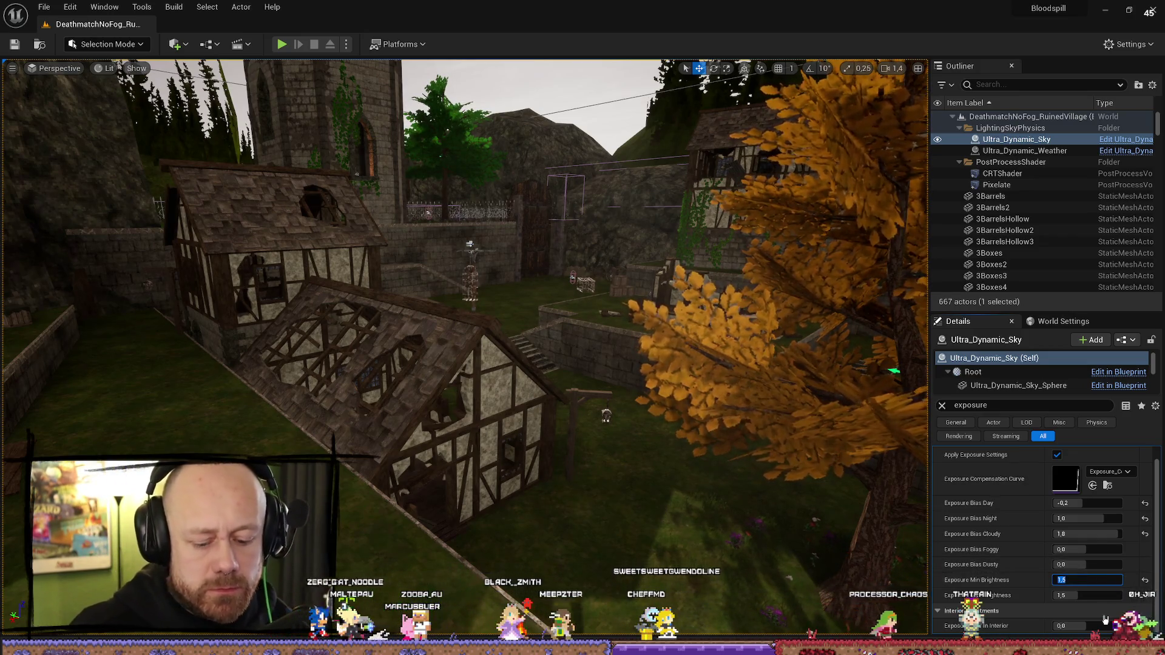
key(Tab)
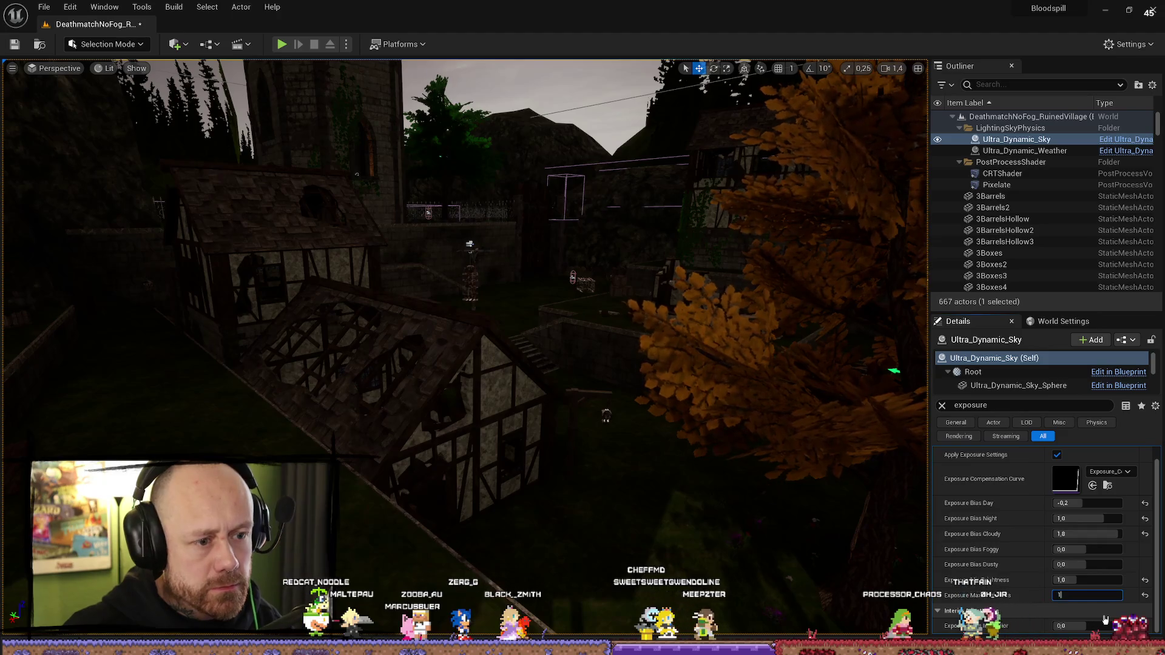
key(Return)
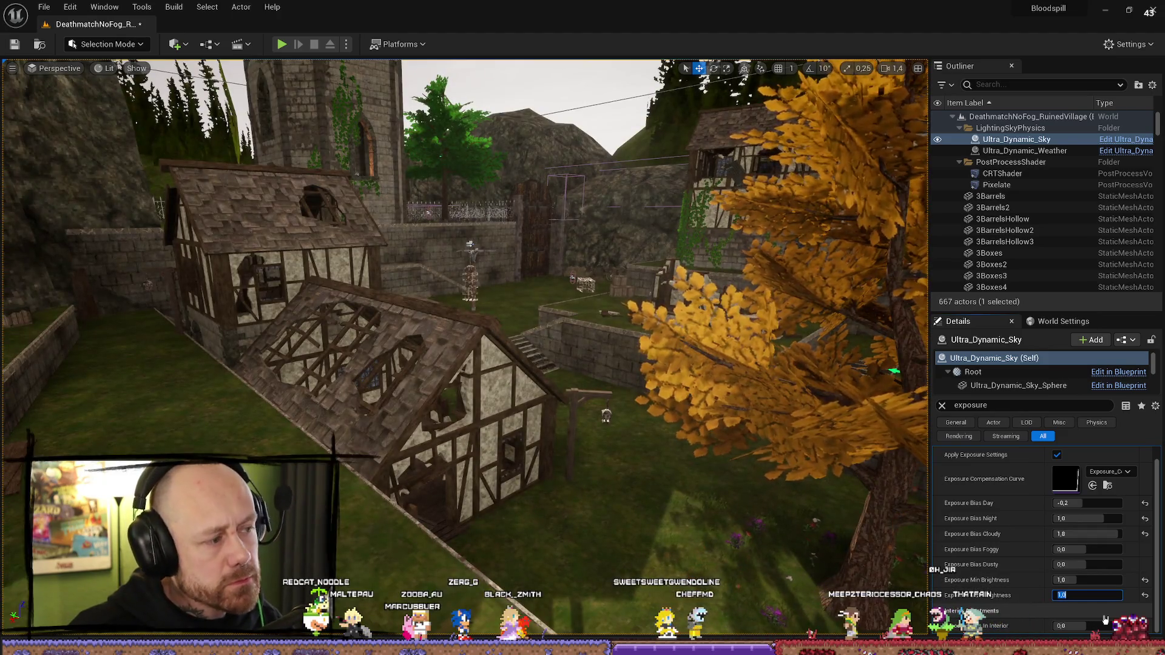
mouse_move(182, 340)
mouse_down()
mouse_move(78, 330)
mouse_move(78, 364)
mouse_move(47, 341)
mouse_up()
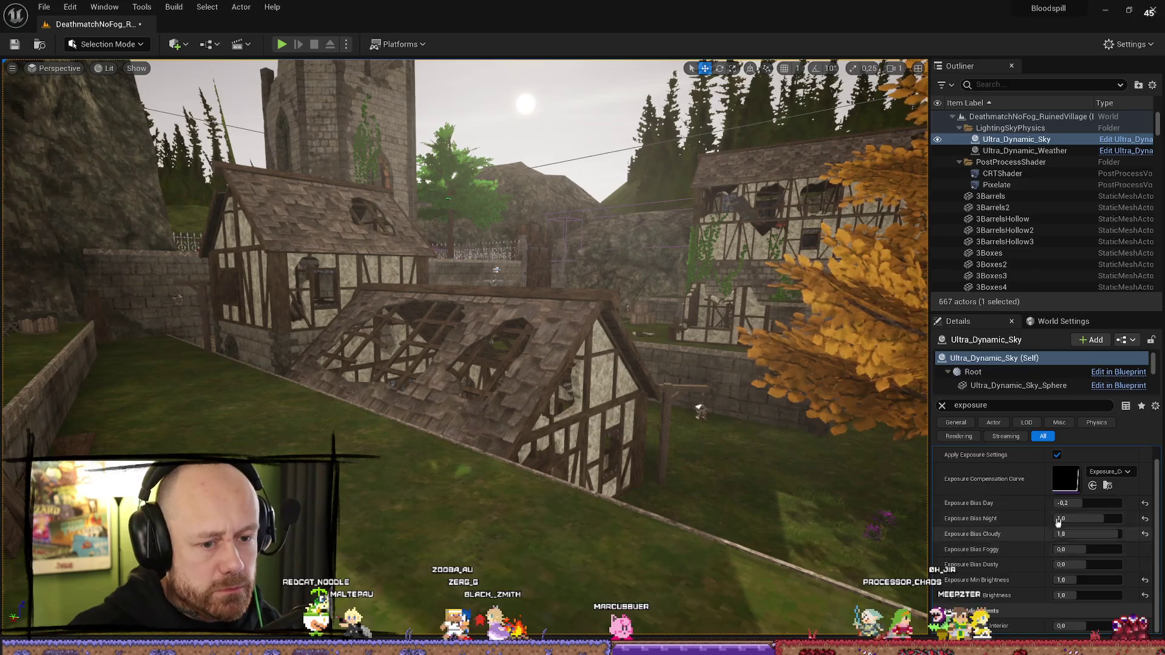
Step: Try Exposure Bias Day values -0.4, -0.5, -3, -1, -0.9 and -7 before settling on -0.7
click(1101, 504)
text(-,)
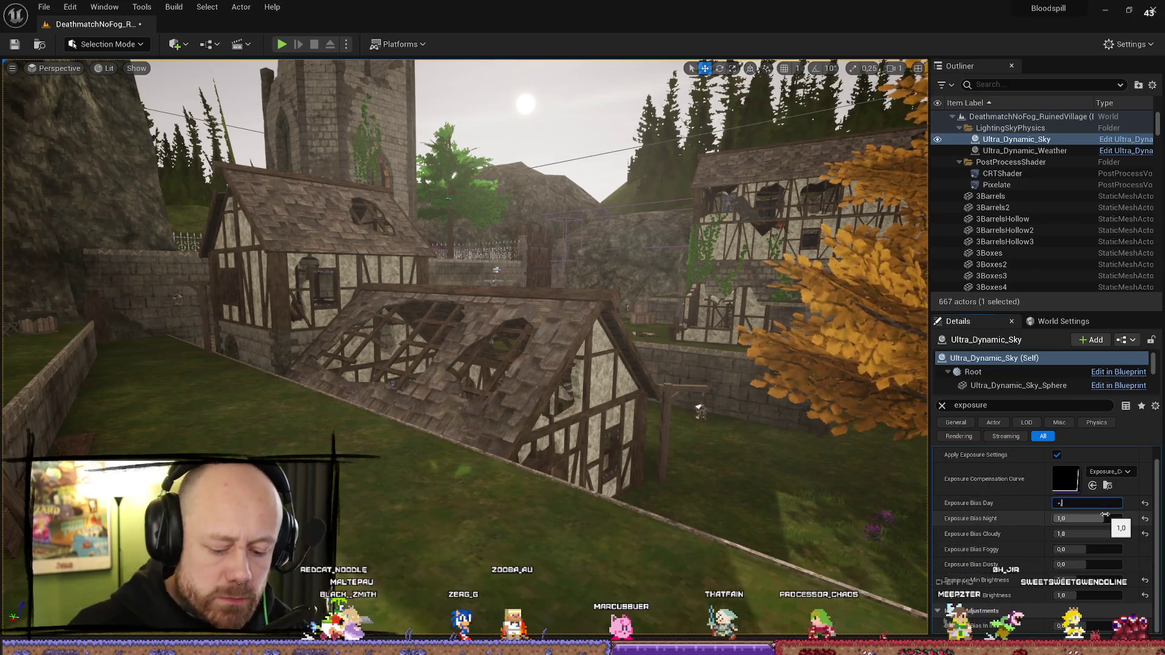
key(Return)
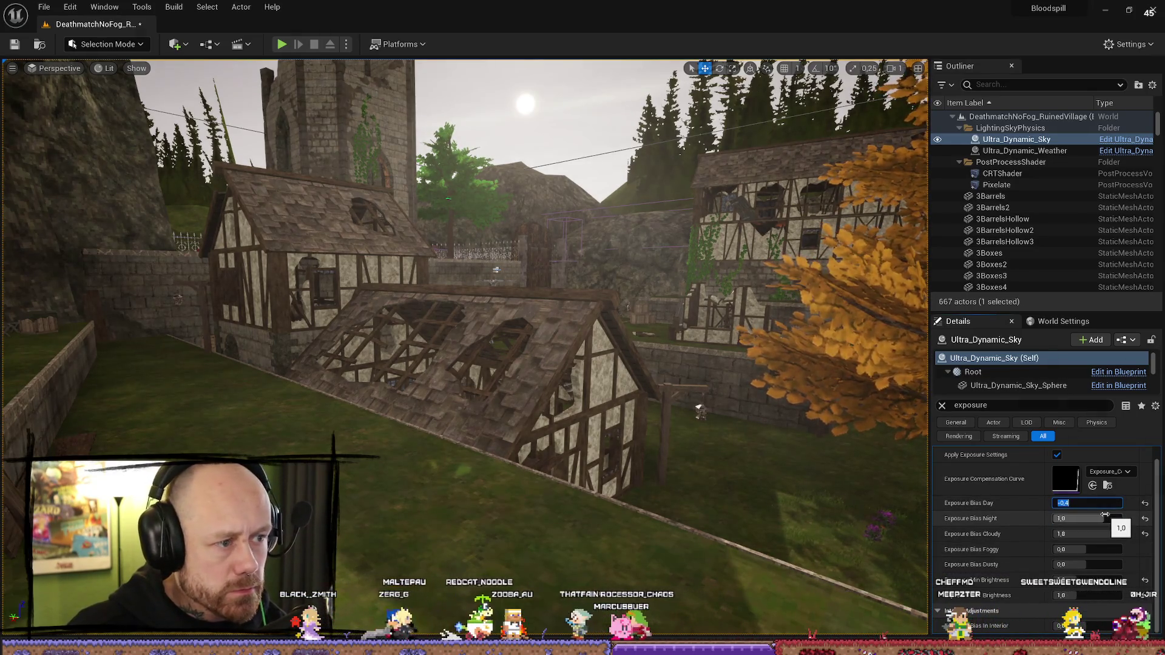
text(-0,5)
key(Return)
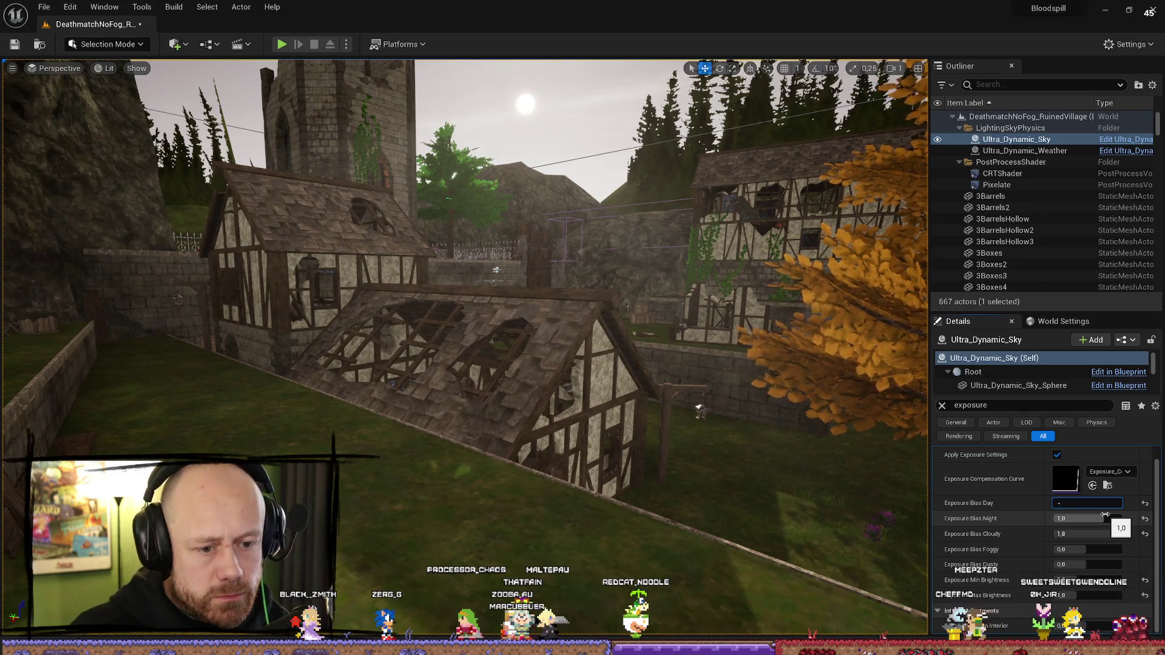
text(1)
key(Return)
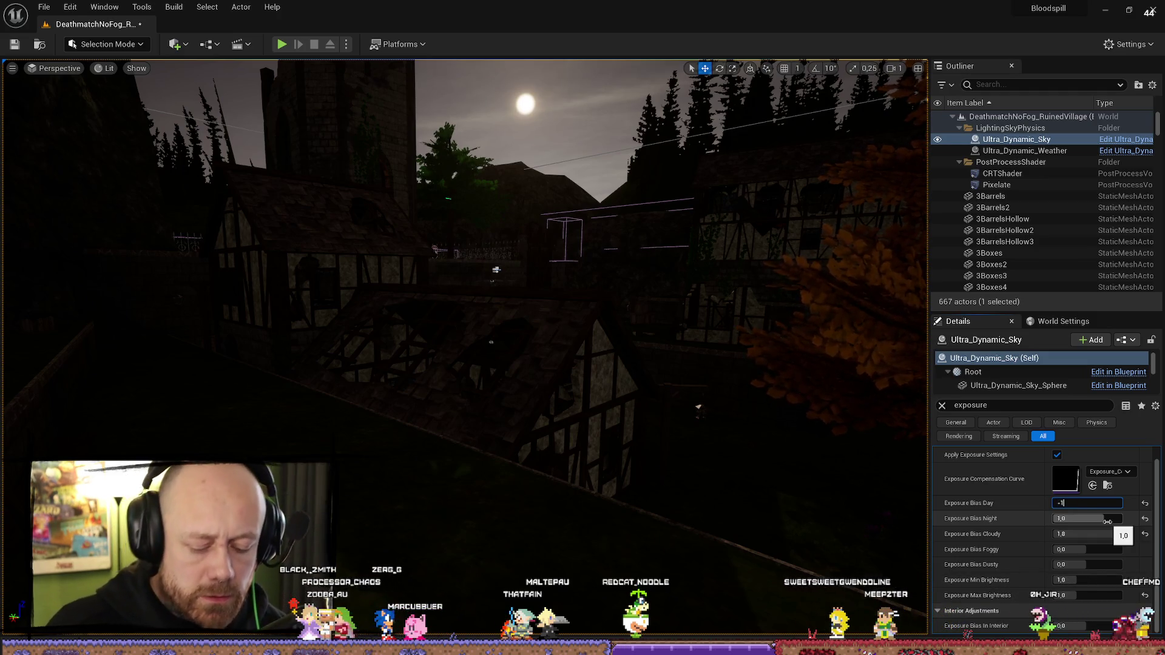
text(-1)
key(Return)
text(-,9)
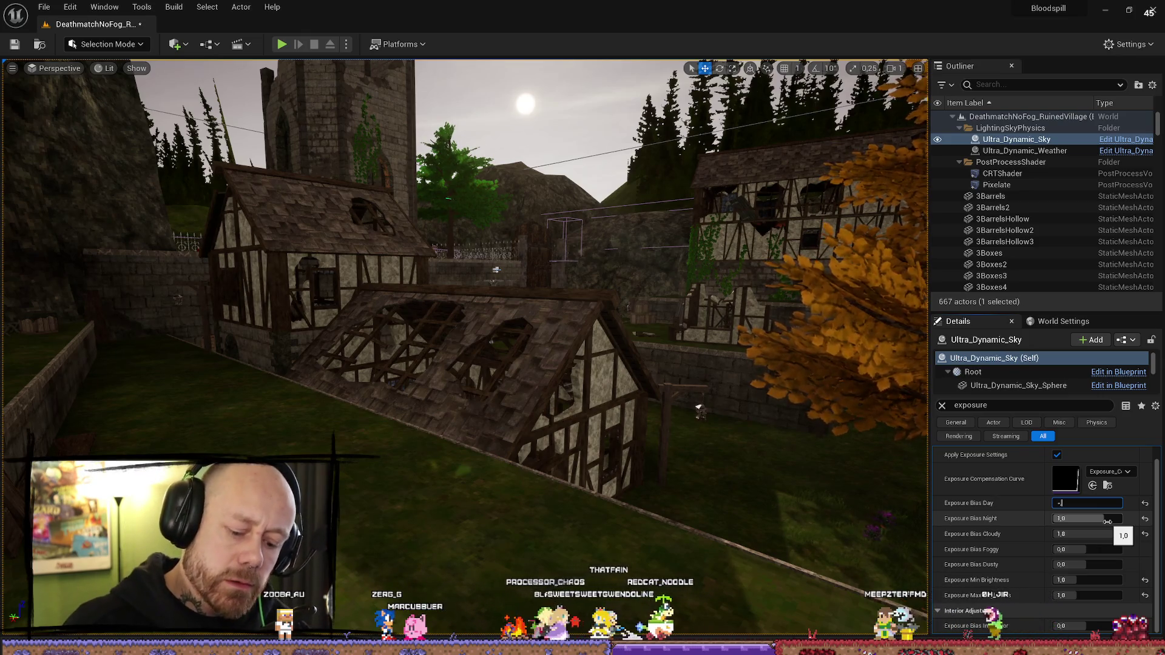
key(Return)
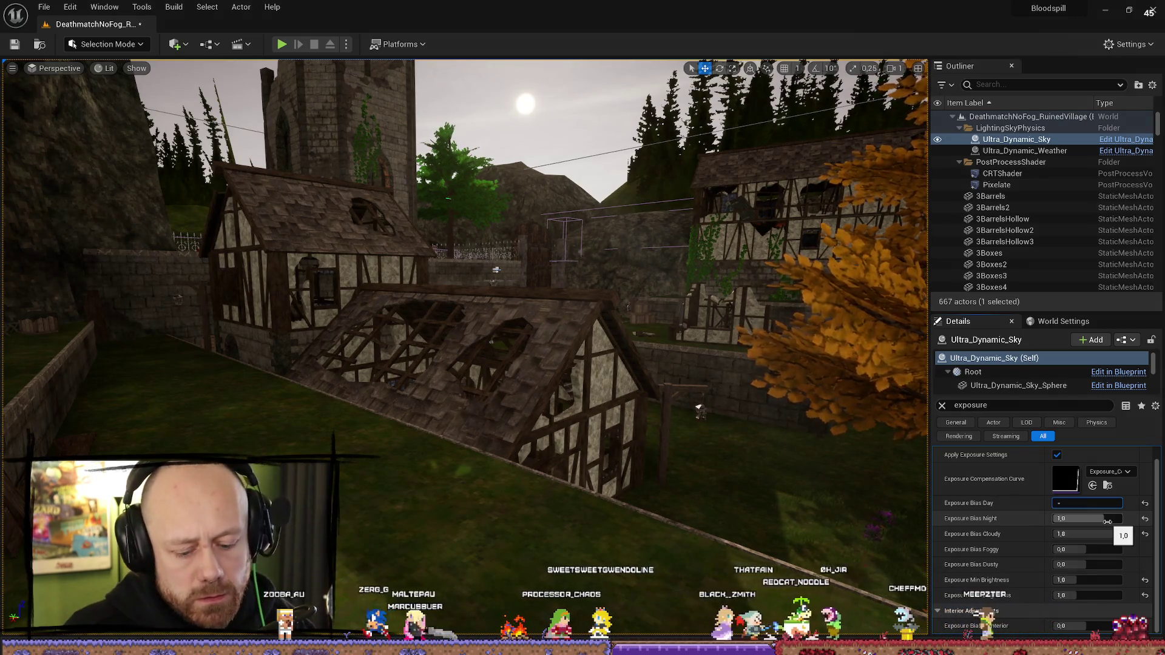
text(7)
key(Return)
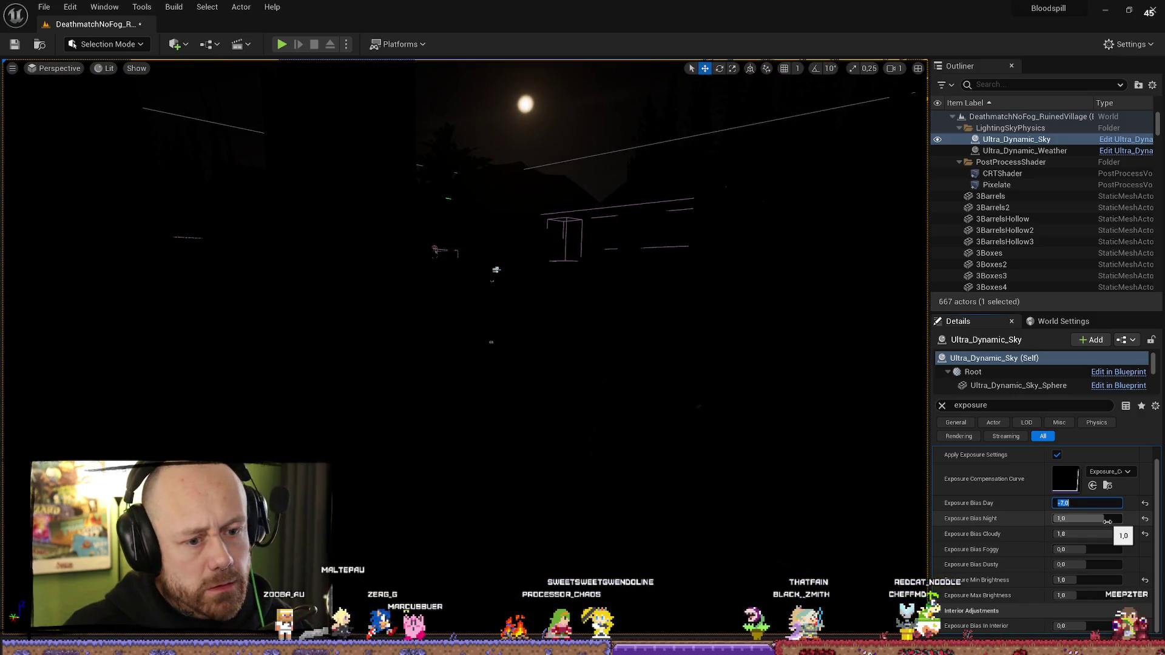
text(-0.7)
key(Return)
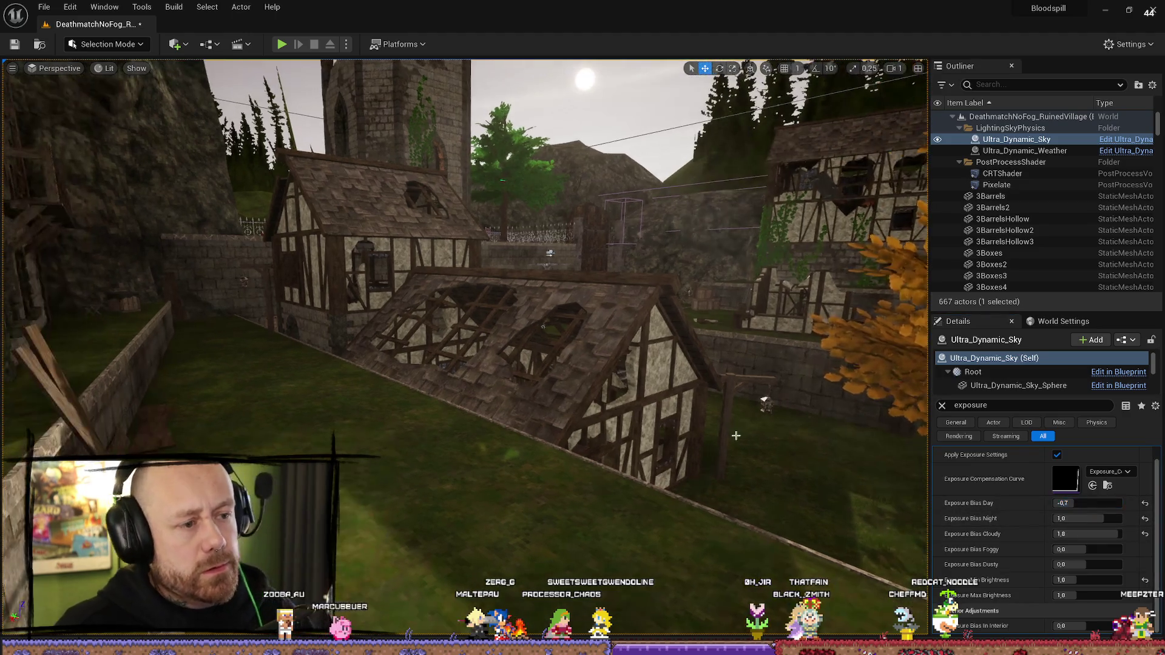
Step: Fly closer to the broken houses and select the broken house mesh
drag(736, 434, 715, 418)
click(722, 211)
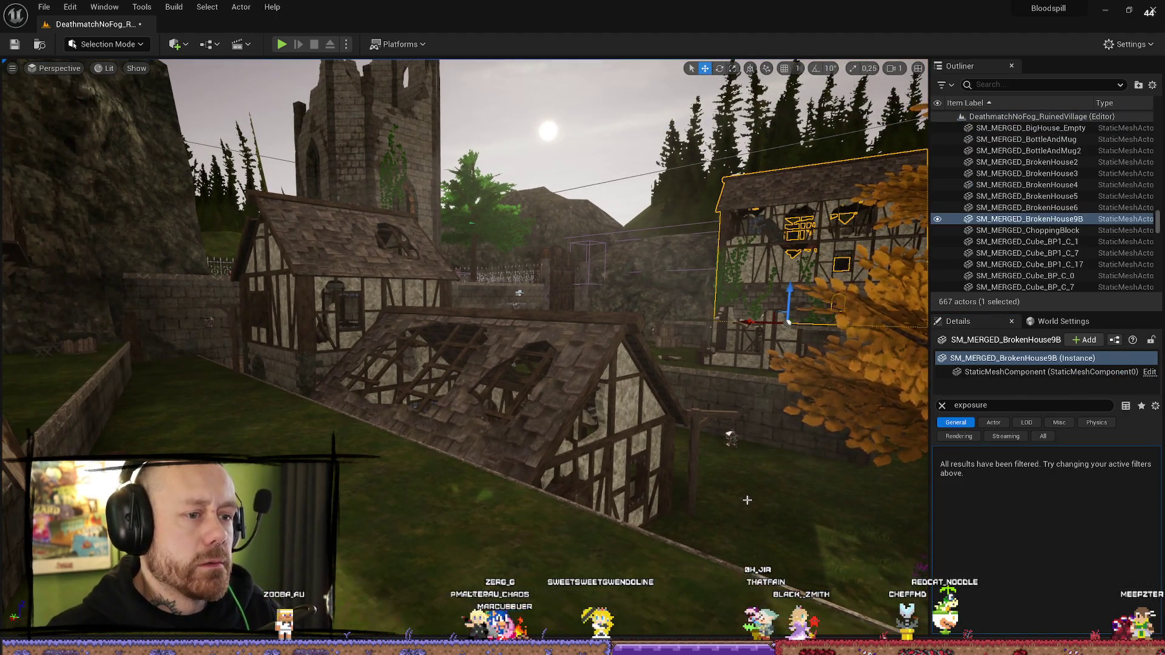
scroll(1032, 200, up, 20)
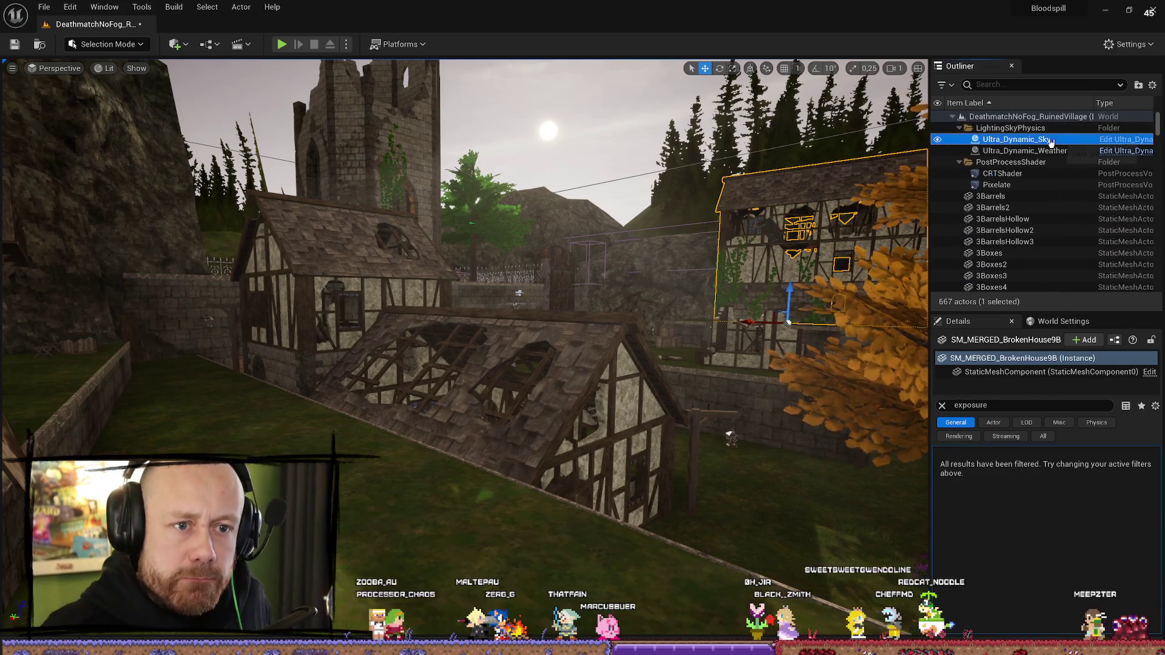
Step: Reselect Ultra_Dynamic_Sky and step through undo/redo of recent selection and exposure bias changes
click(1016, 139)
click(1089, 516)
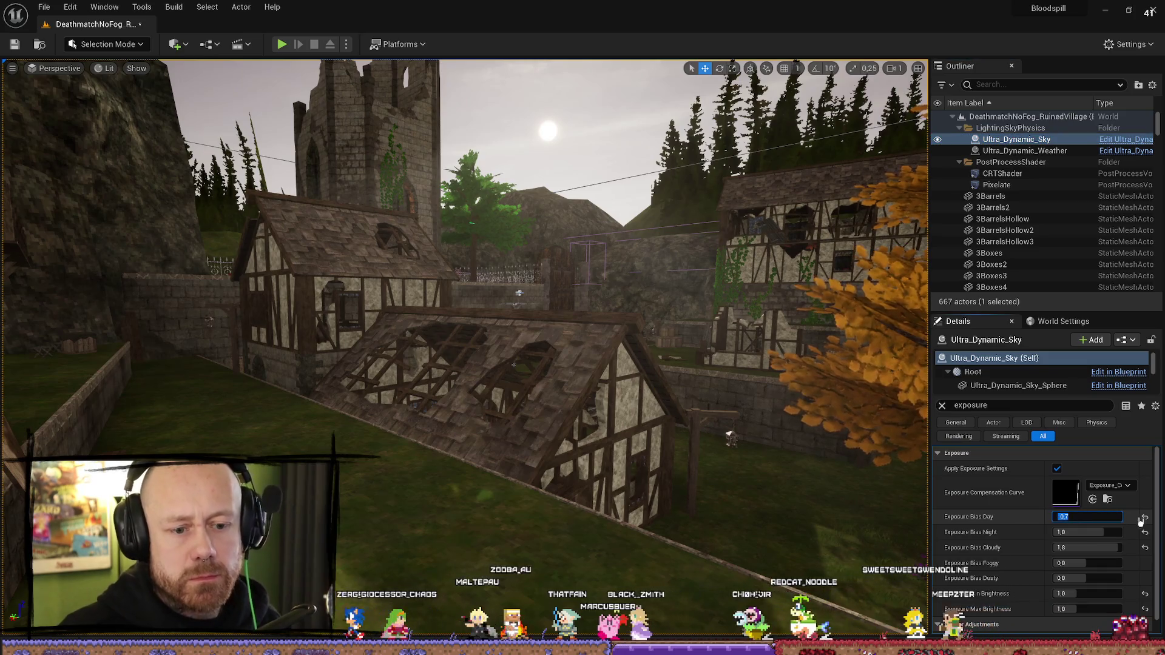
click(824, 441)
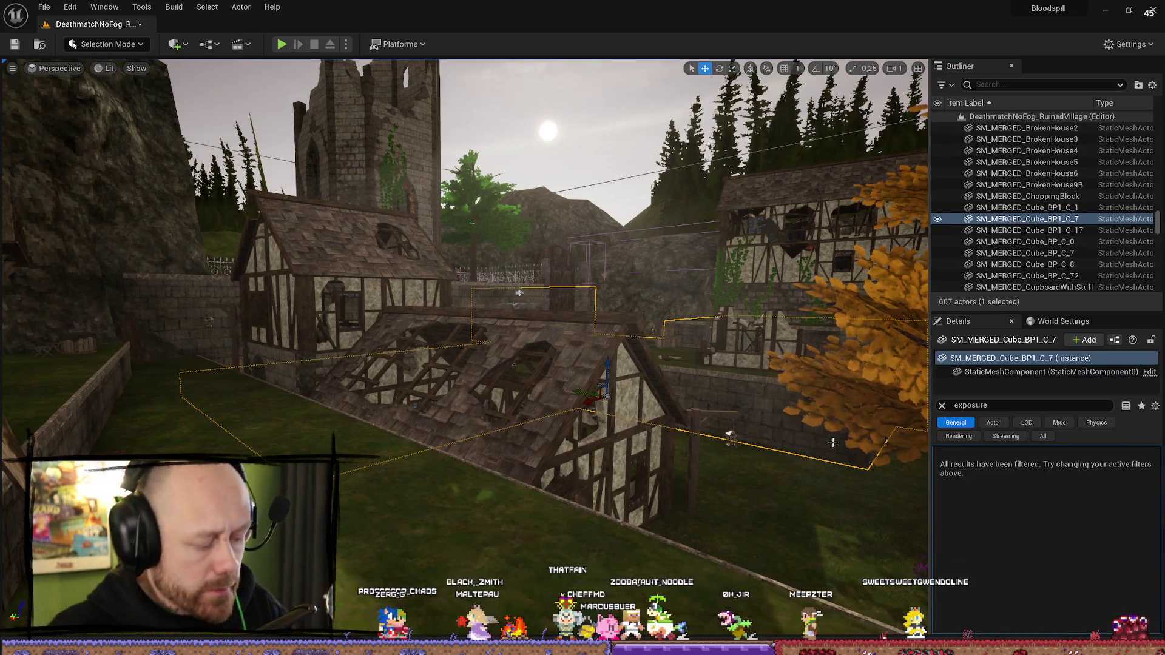
key(ctrl+z)
key(ctrl+y)
key(ctrl+z)
key(ctrl+z)
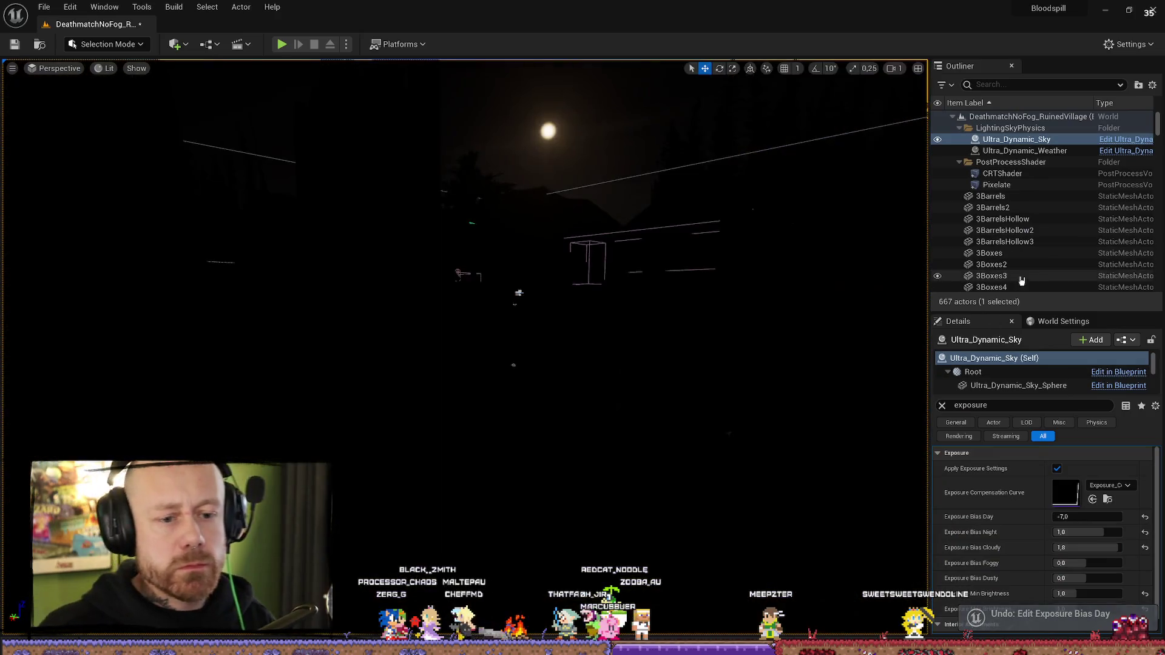
key(ctrl+y)
key(ctrl+z)
key(ctrl+y)
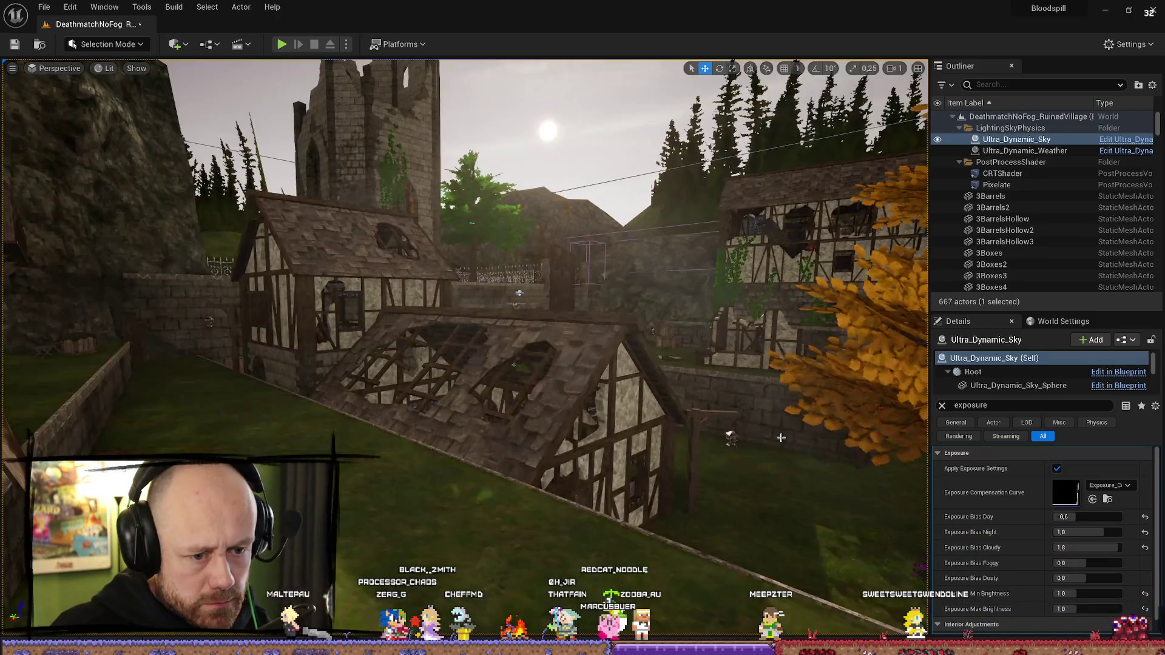
key(ctrl+z)
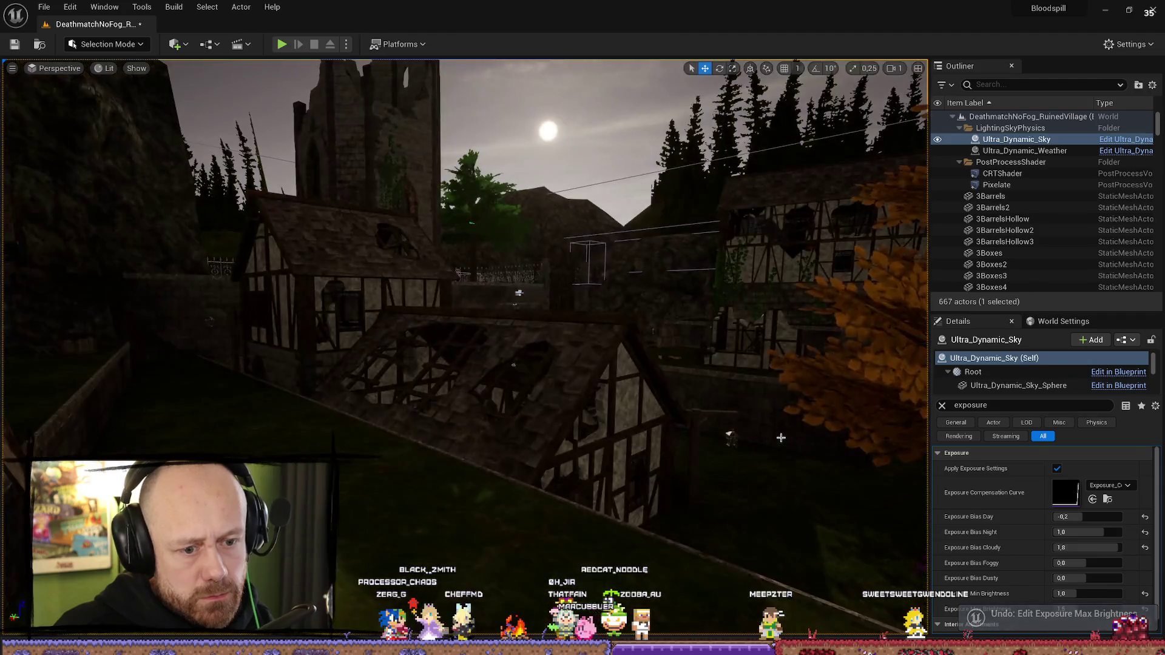
key(ctrl+y)
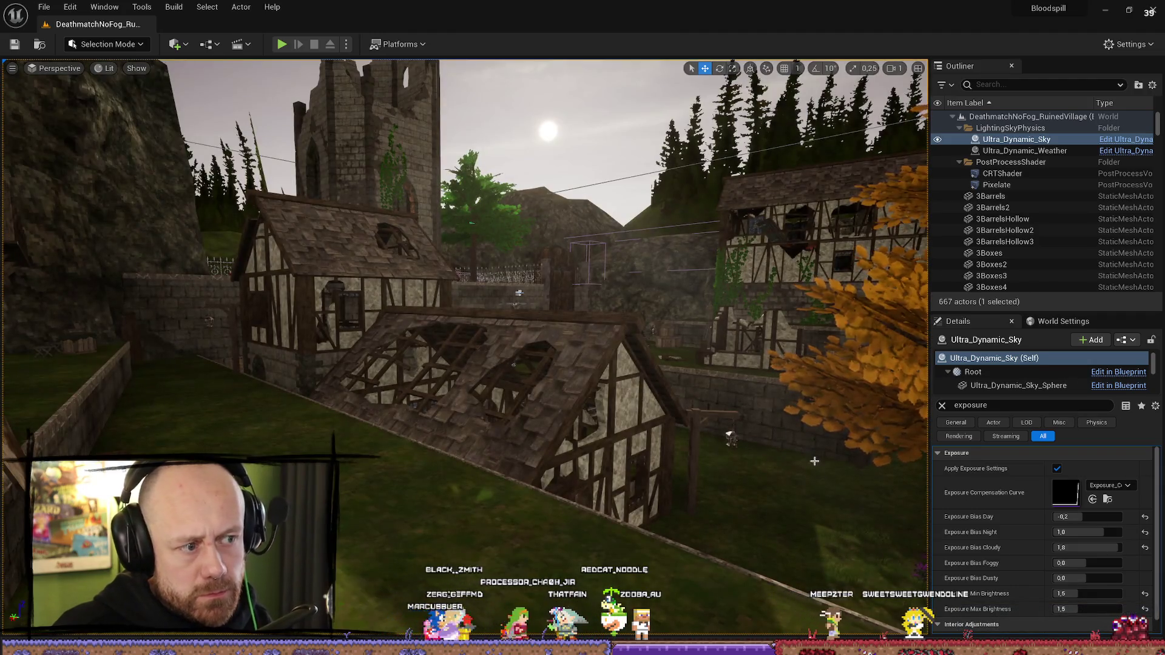
Step: Set the sky's minimum and maximum exposure brightness to 1.2, then change both to 1.3
click(1104, 594)
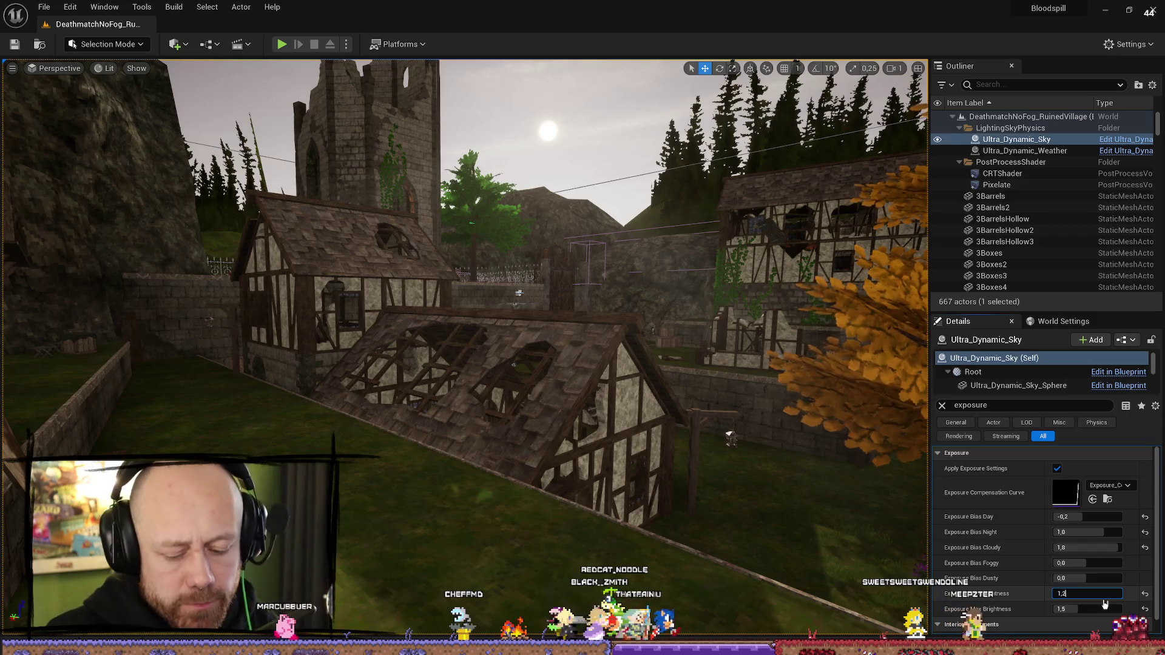
key(Tab)
text(1)
key(Return)
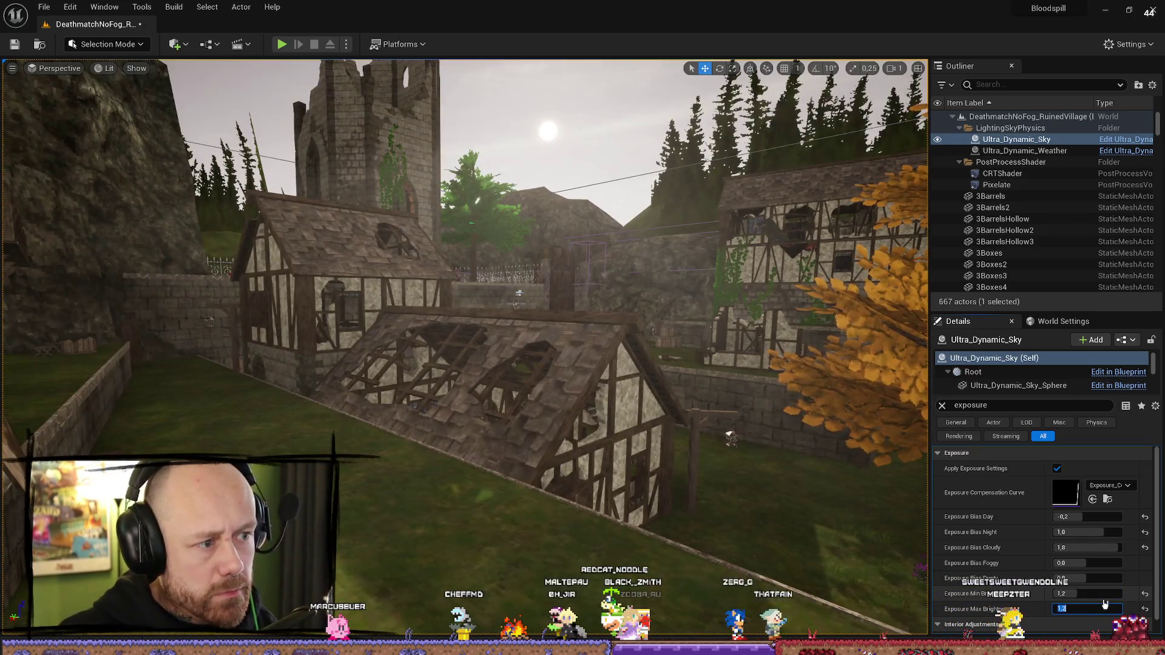
click(1100, 594)
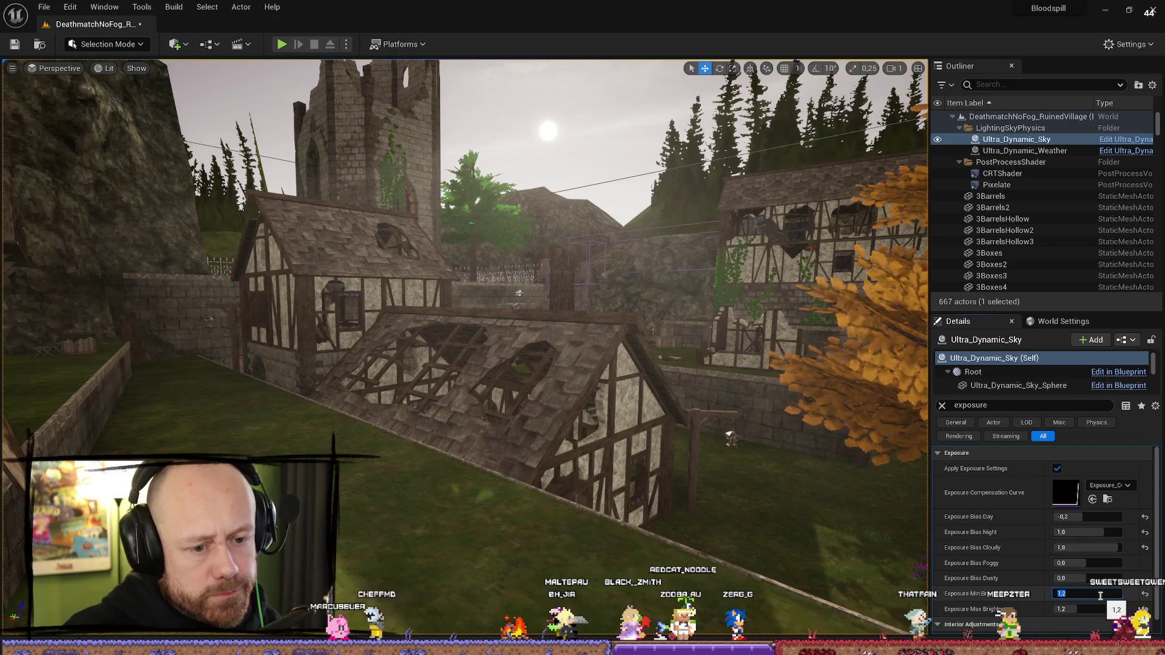
text(1)
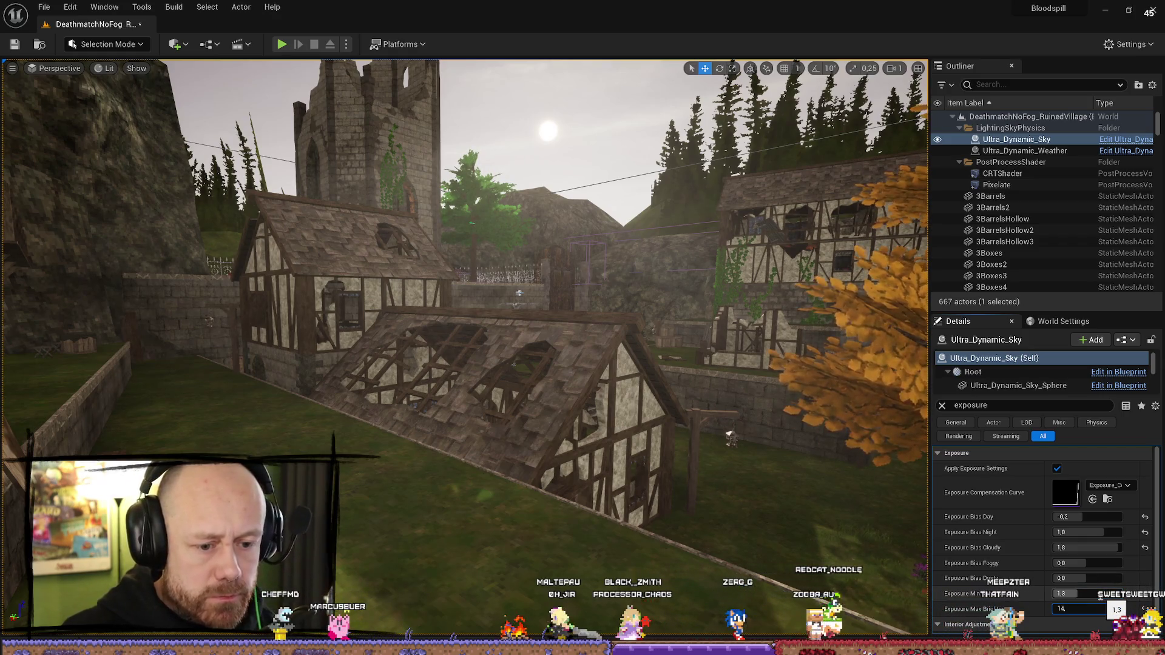
key(BackSpace)
key(BackSpace)
text(,3)
key(Return)
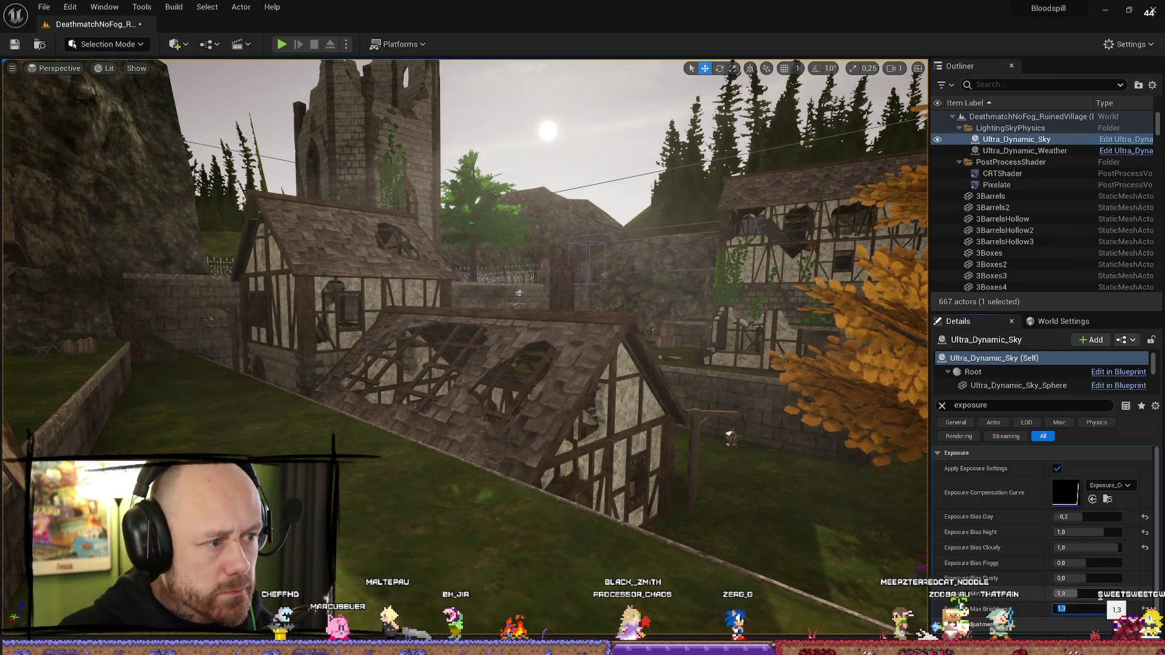
Step: Set Exposure Bias Day to -0.5, then settle on -0.2 and check the buildings
click(1098, 516)
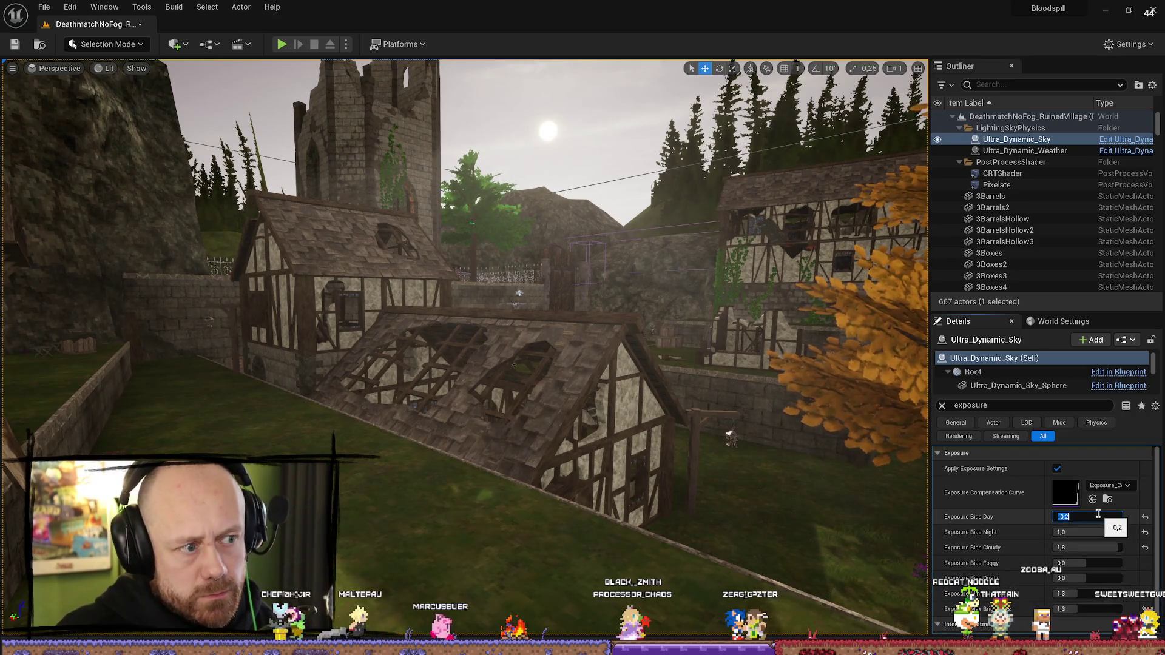
text(-0,4)
click(1096, 517)
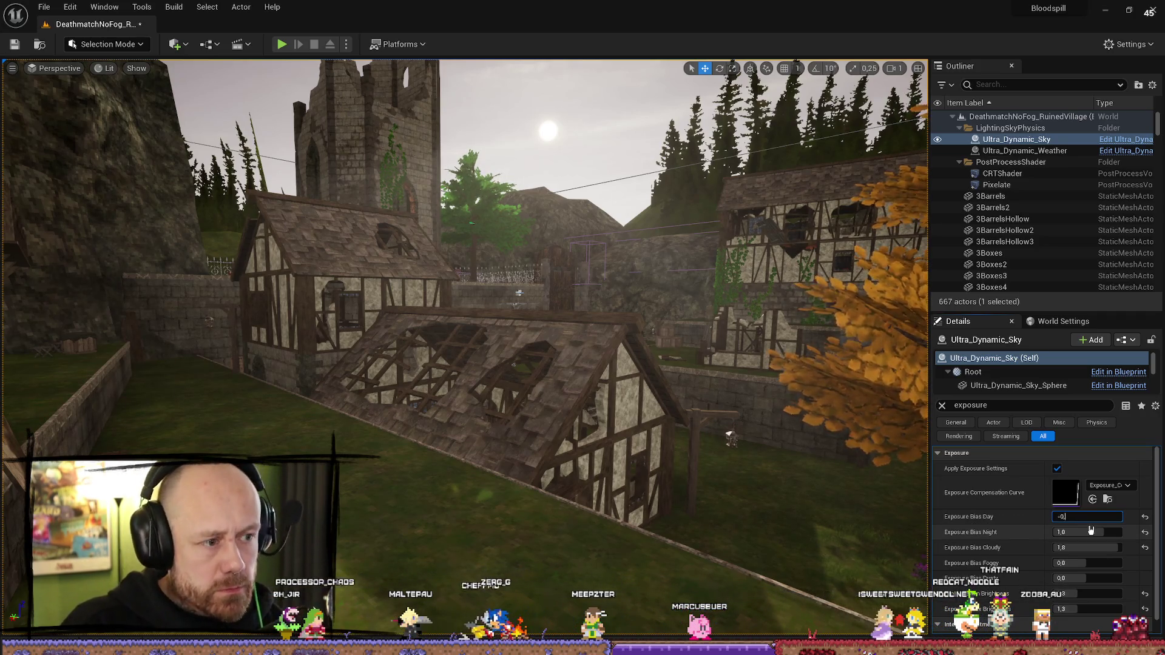
text(5)
key(Return)
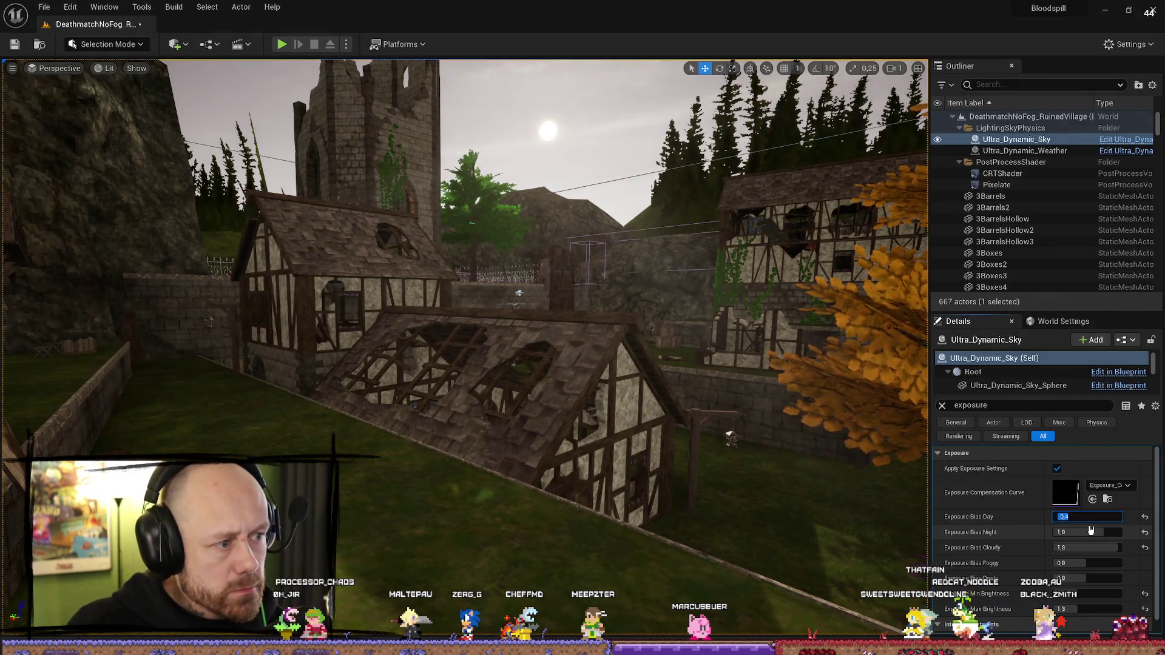
text(-0,)
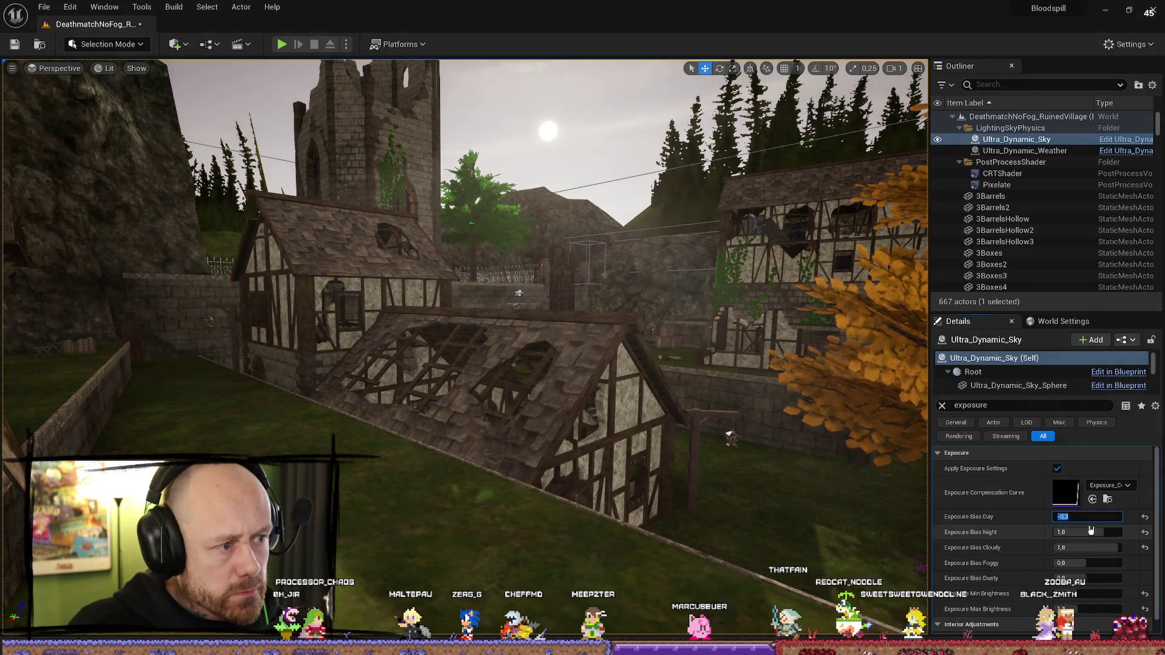
key(BackSpace)
text(2)
key(Return)
drag(485, 364, 612, 301)
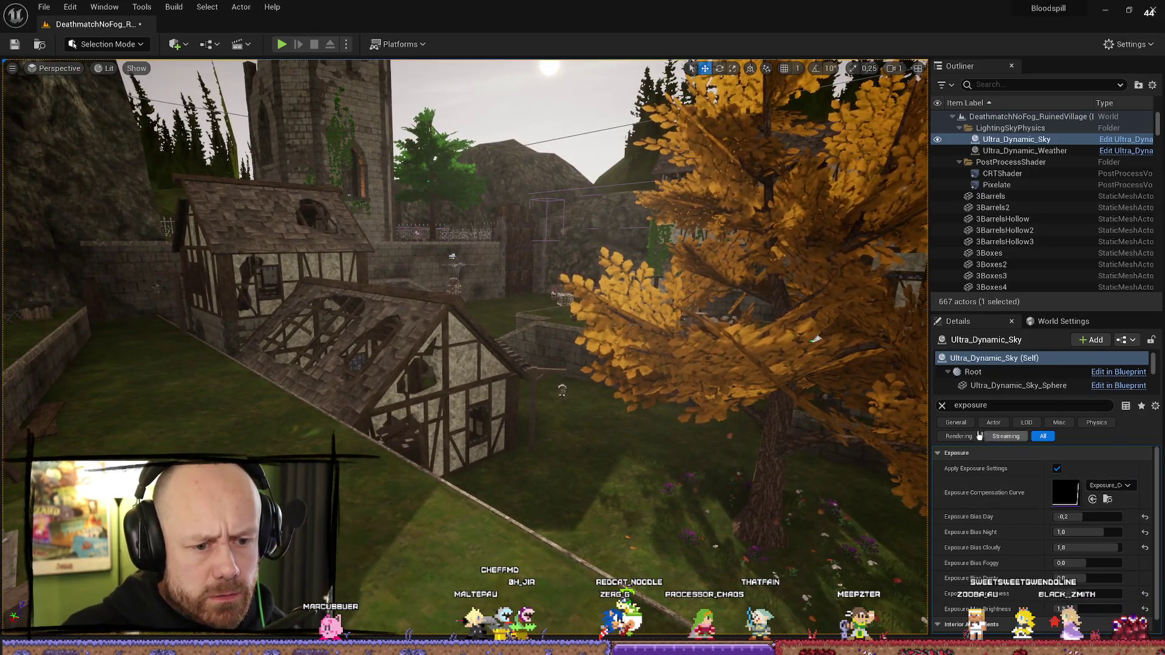
click(942, 406)
Step: Try a Fog value of 1.0 in the sky's Basic Controls, then reset it to 0.0
scroll(1090, 552, down, 5)
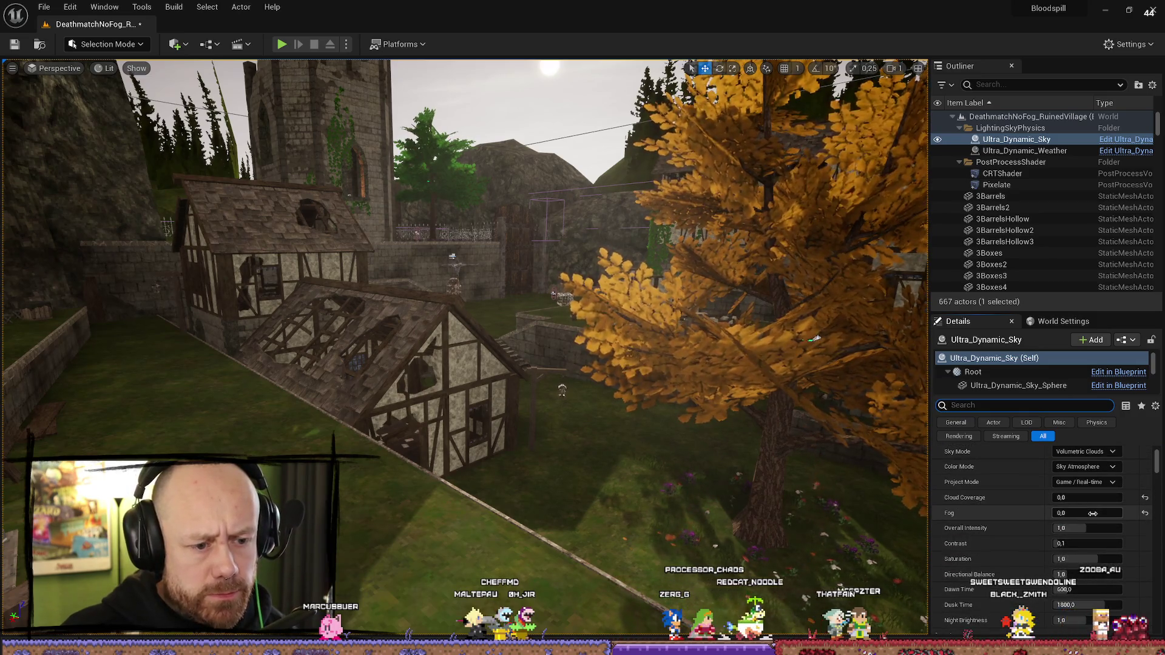
scroll(1029, 515, up, 3)
scroll(1030, 513, down, 2)
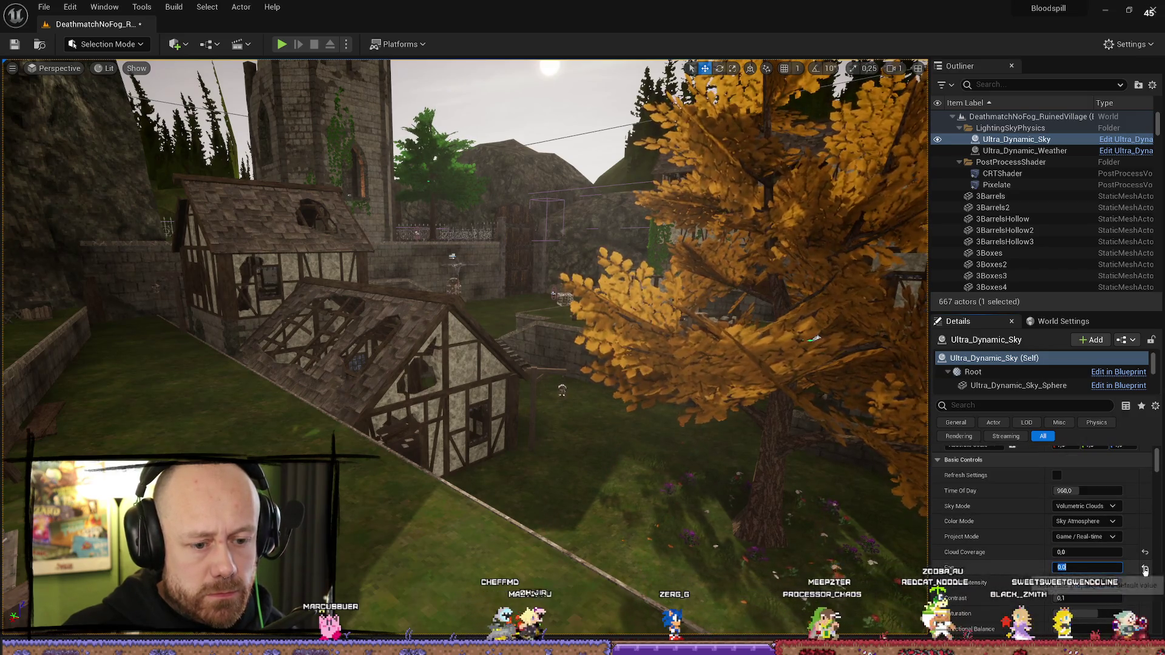
text(1)
key(Return)
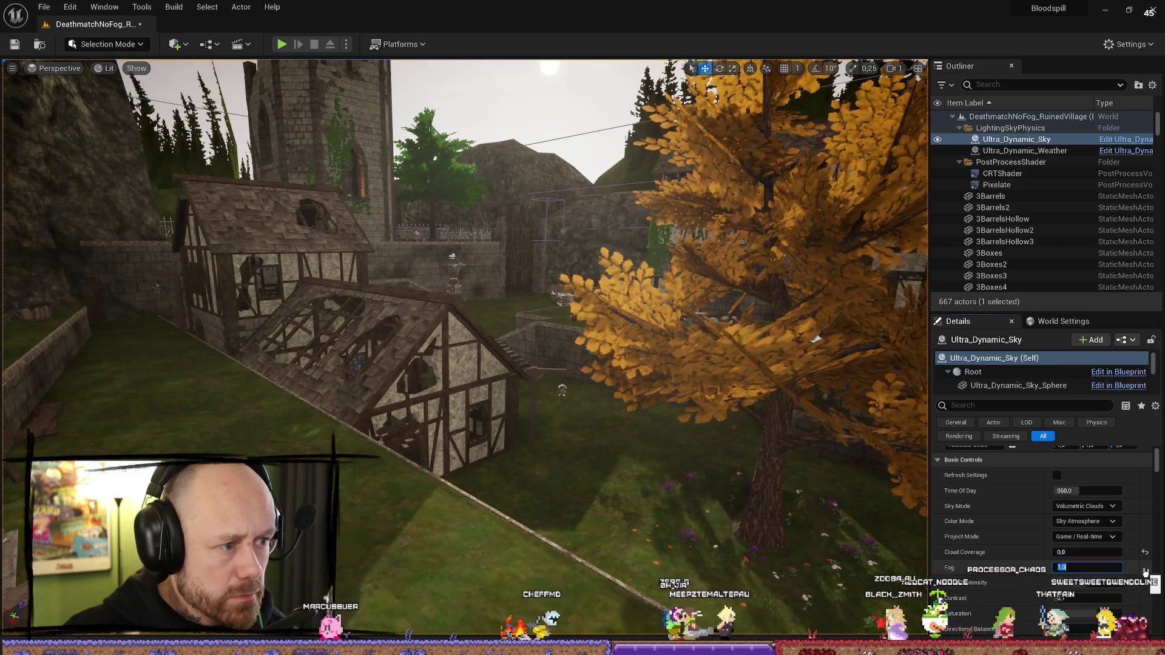
click(1144, 570)
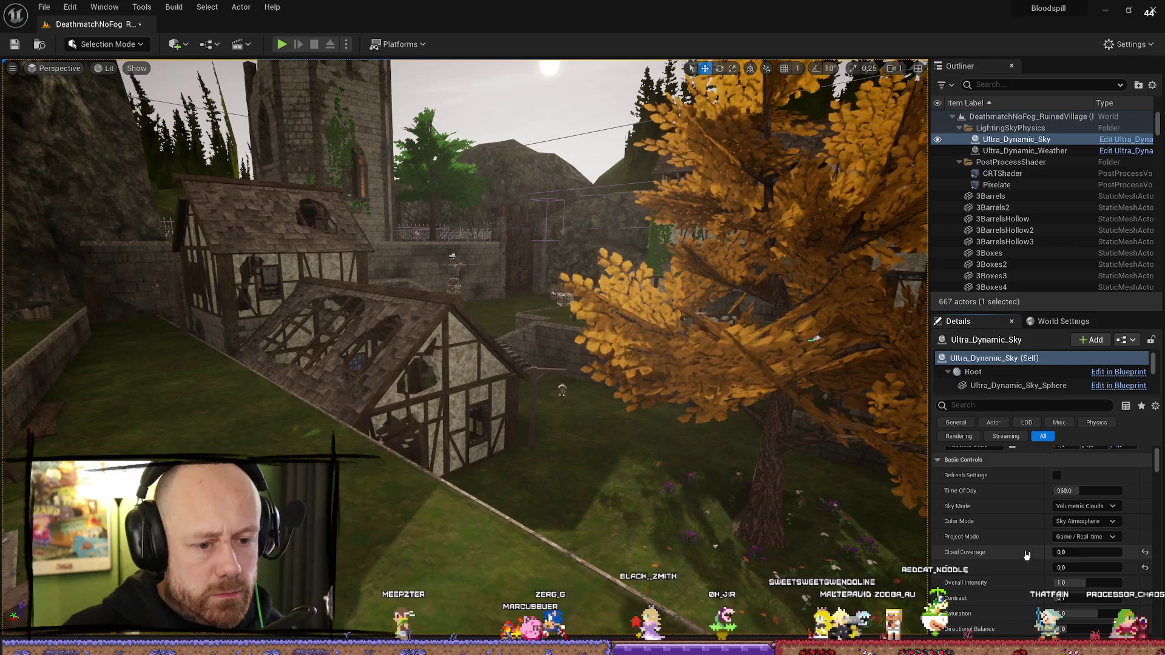
scroll(1026, 555, up, 2)
scroll(1025, 551, down, 4)
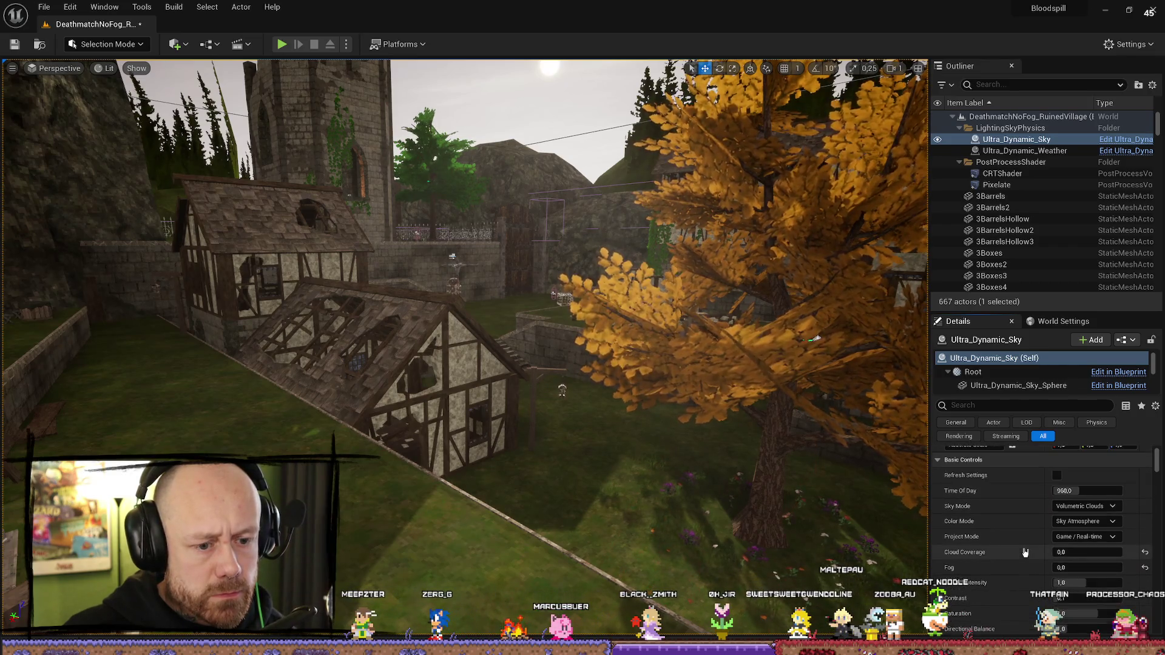
scroll(1024, 552, down, 5)
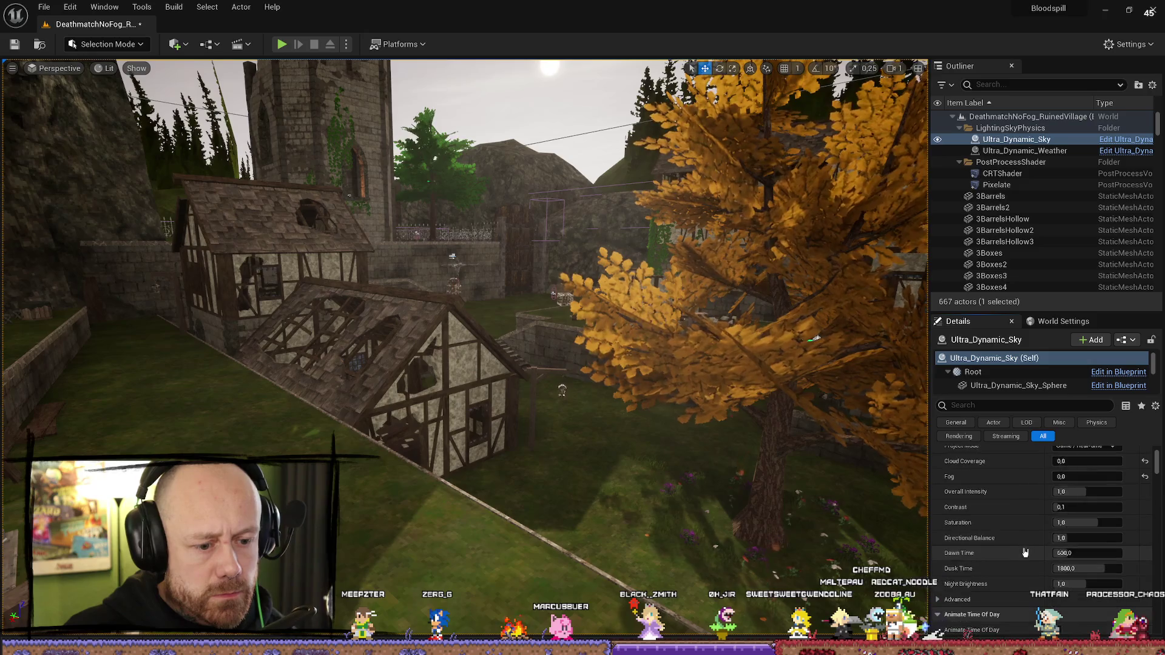
scroll(1025, 551, down, 5)
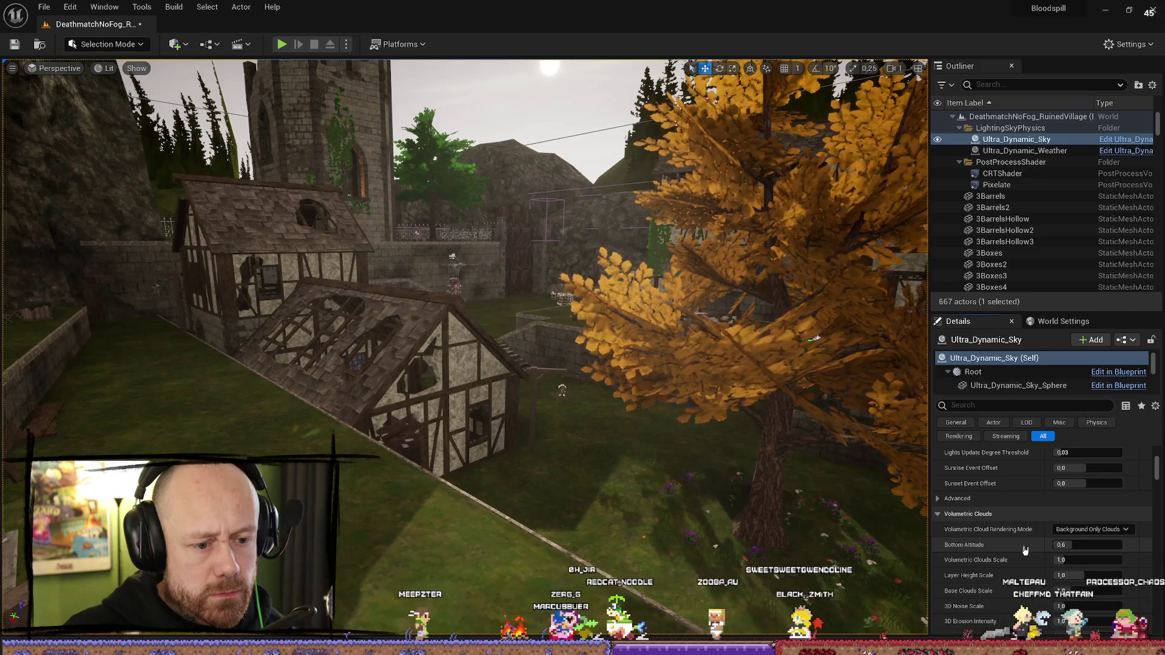
scroll(1025, 550, down, 1)
scroll(1025, 550, down, 3)
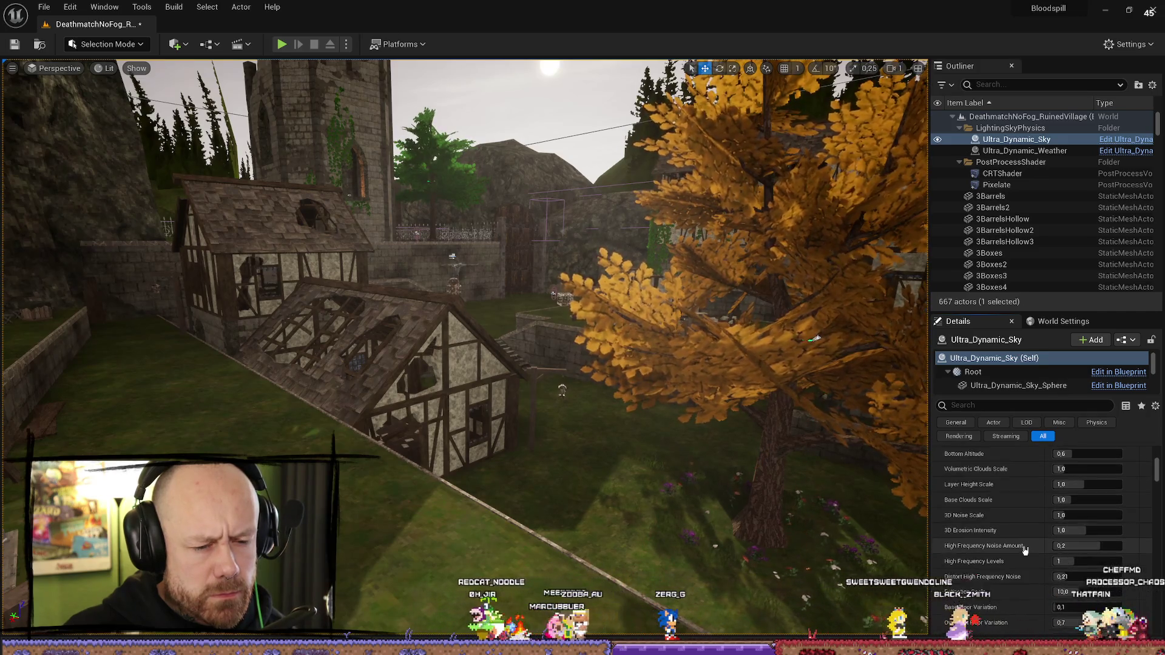
scroll(1024, 550, down, 3)
scroll(1024, 549, down, 6)
scroll(1024, 548, down, 3)
scroll(1024, 548, down, 3)
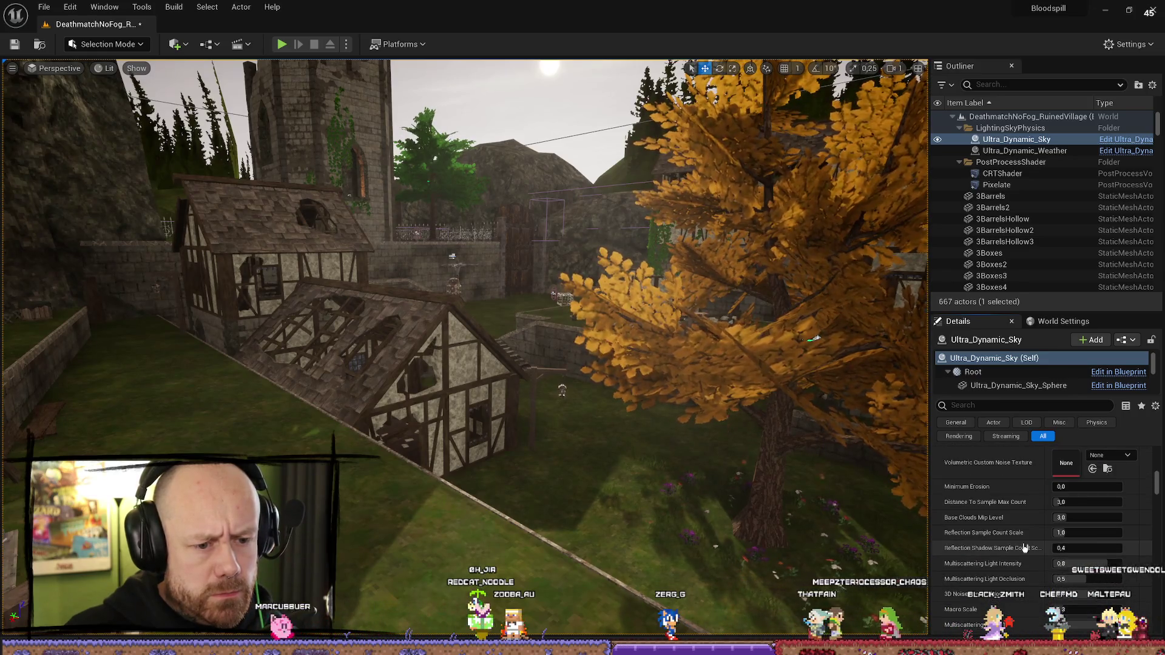
scroll(1024, 548, down, 4)
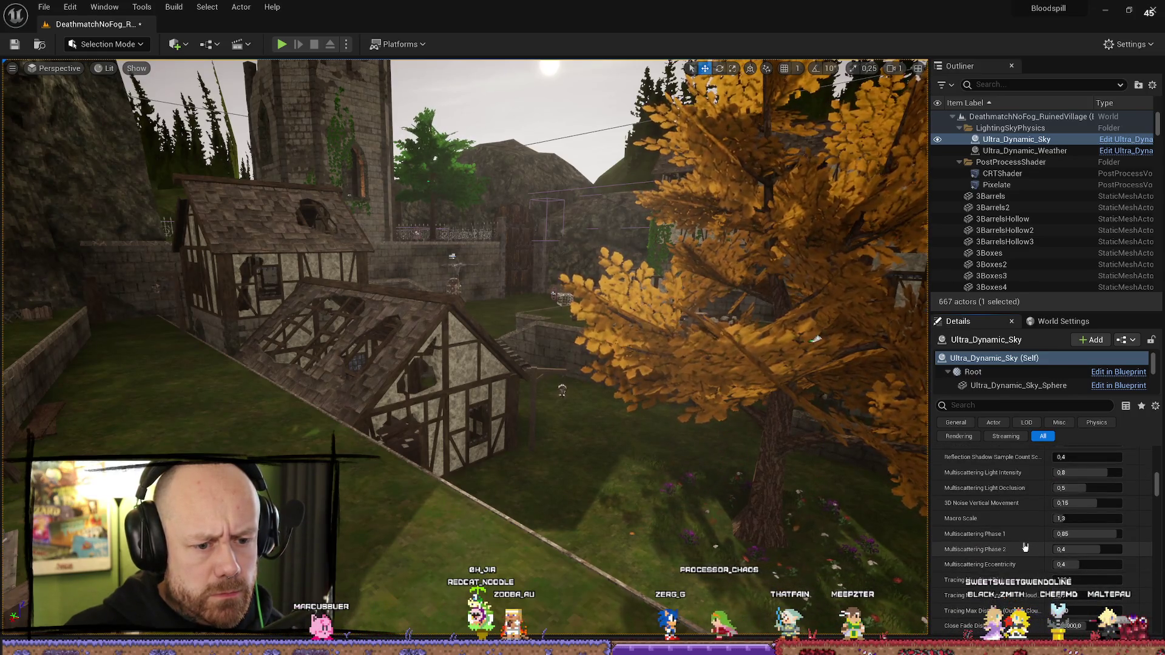
scroll(1025, 548, down, 10)
scroll(1020, 540, down, 6)
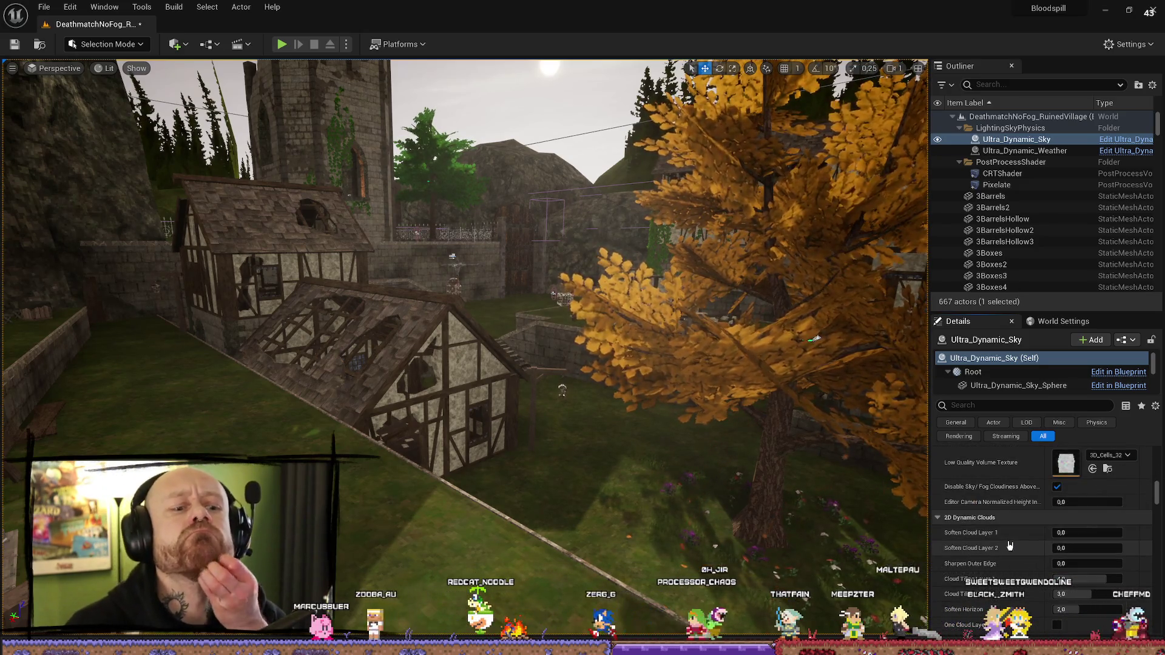
scroll(1010, 546, down, 5)
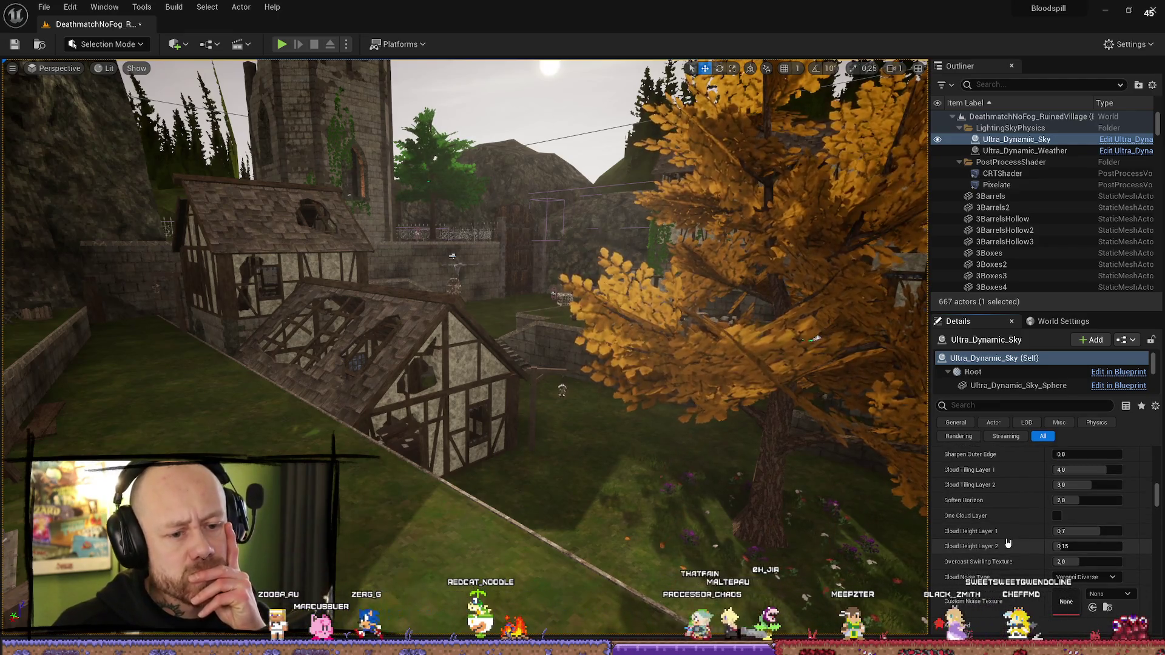
scroll(1008, 542, down, 1)
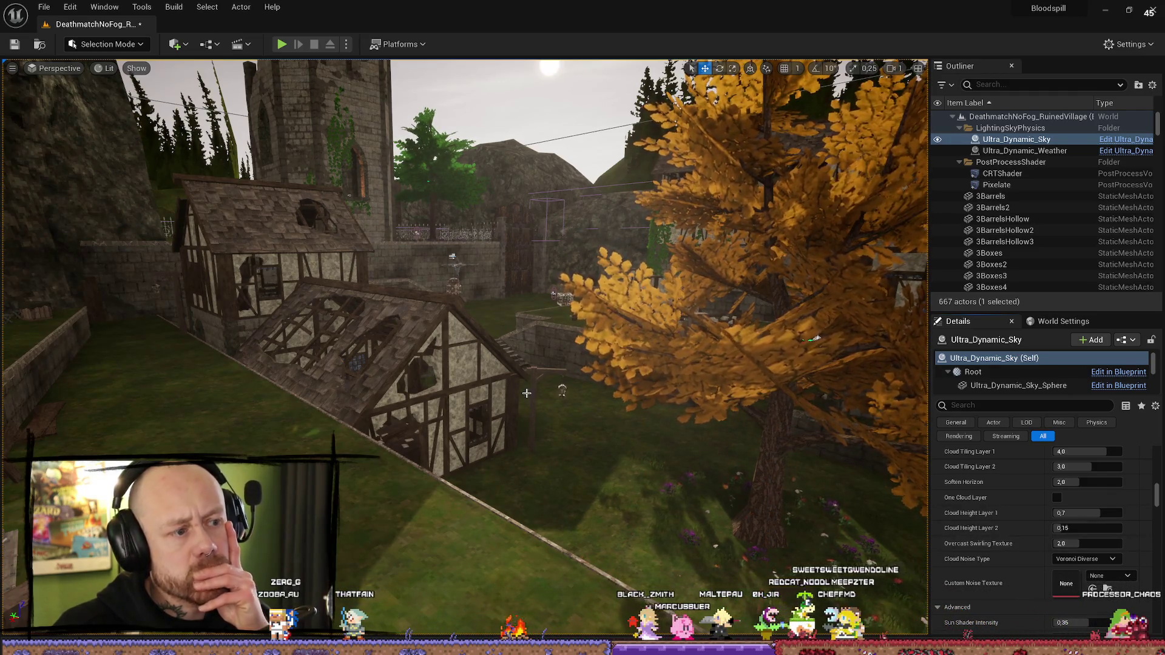
click(44, 6)
Step: Load foggy Deathmatch_RuinedVillage for comparison, then reopen DeathmatchNoFog_RuinedVillage and start a playtest
key(Escape)
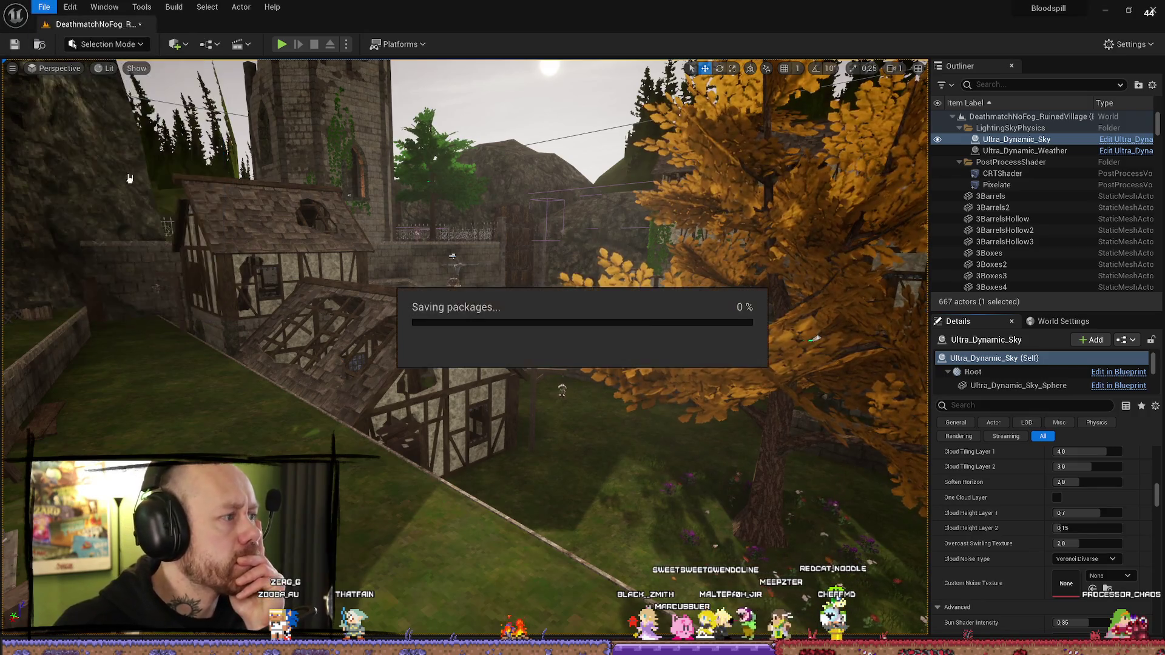
right_click(558, 368)
click(570, 366)
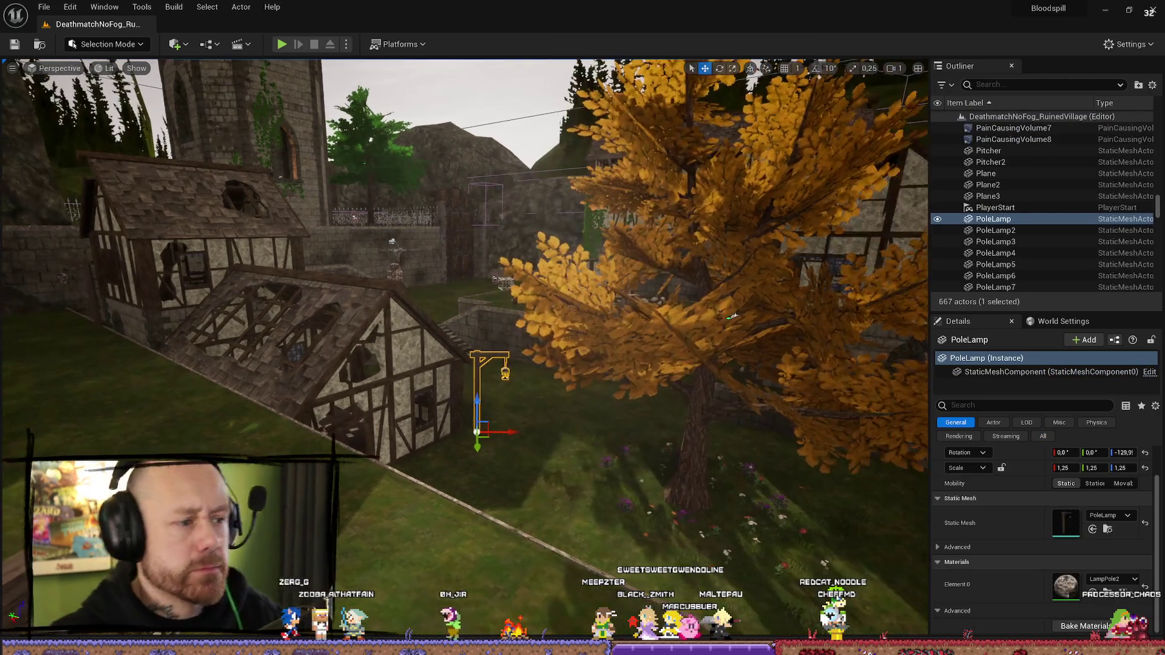
key(ctrl+space)
double_click(343, 601)
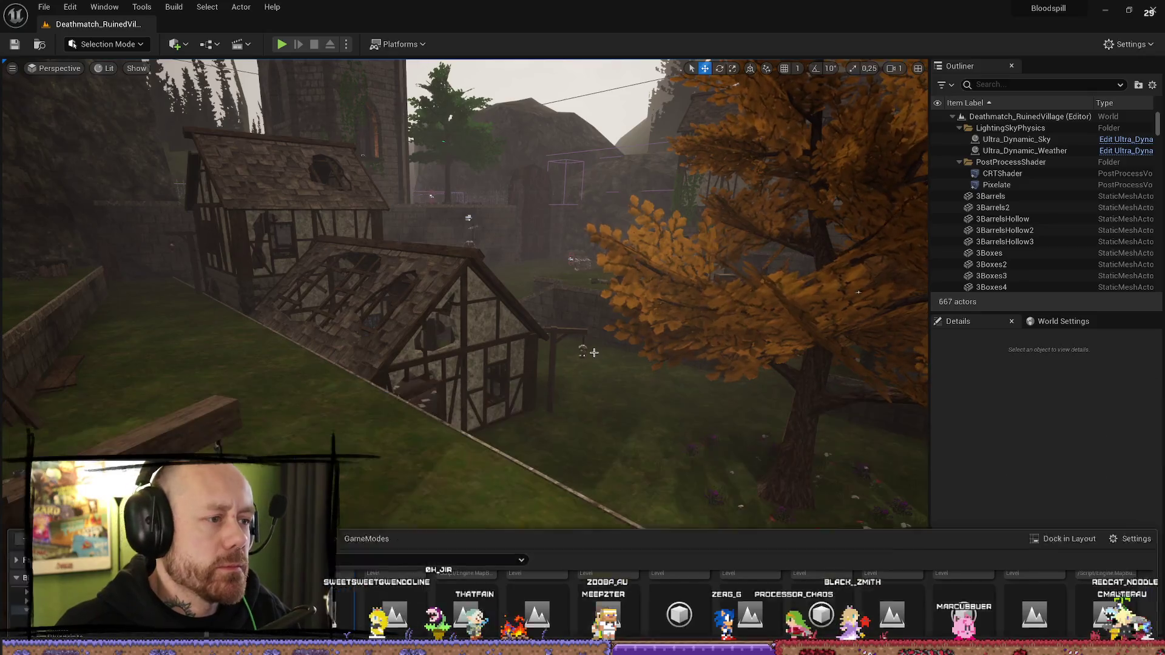
key(ctrl+space)
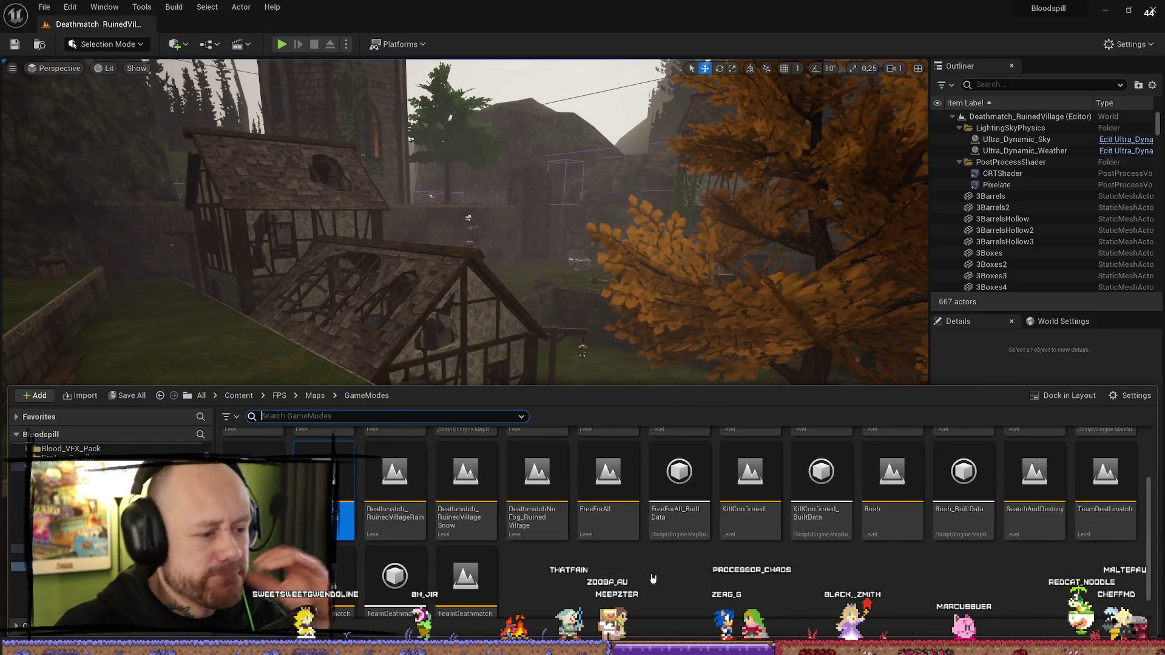
double_click(546, 496)
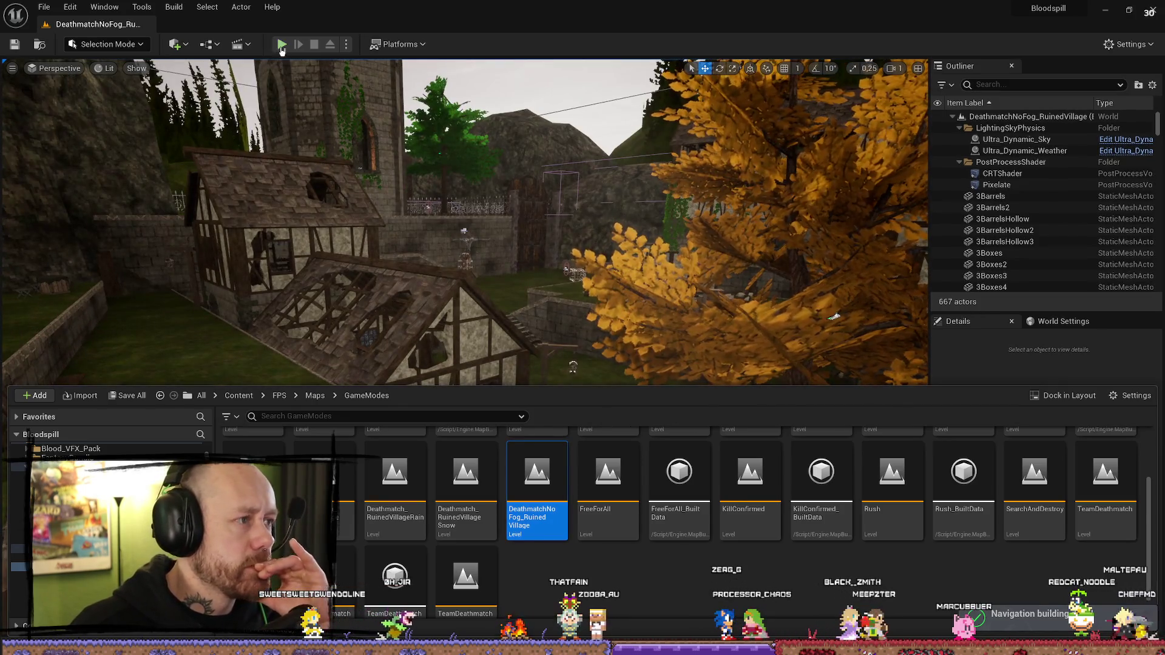
click(281, 45)
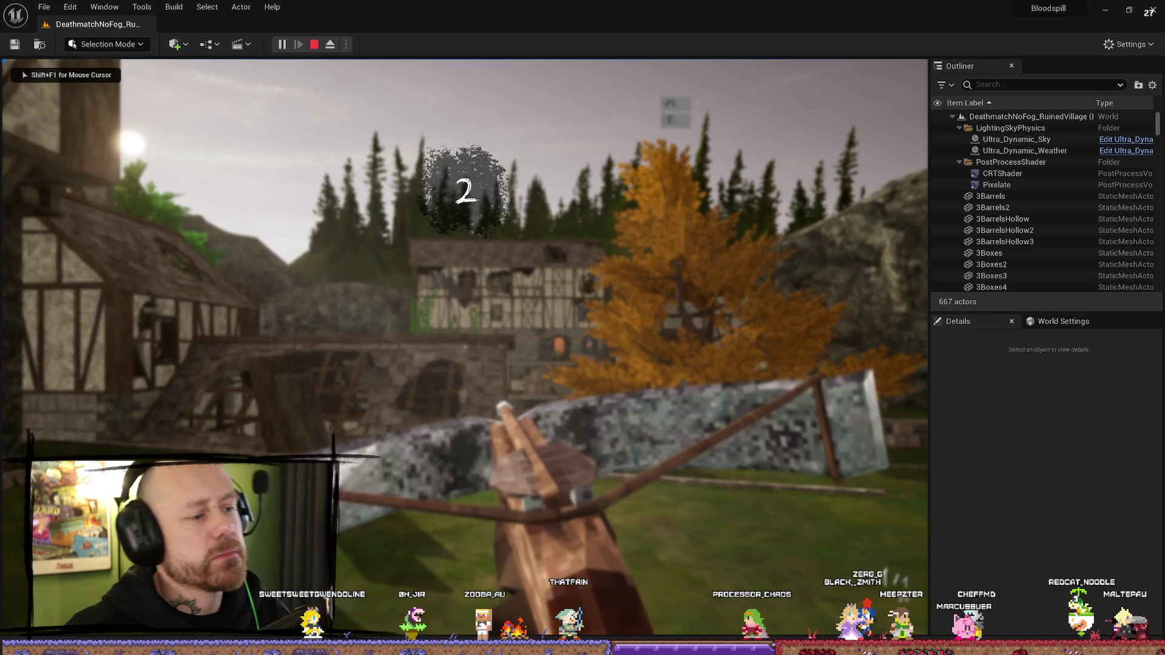
Step: Walk the player past the stone building, gallows lantern and stone wall to the staircase and village
key(w)
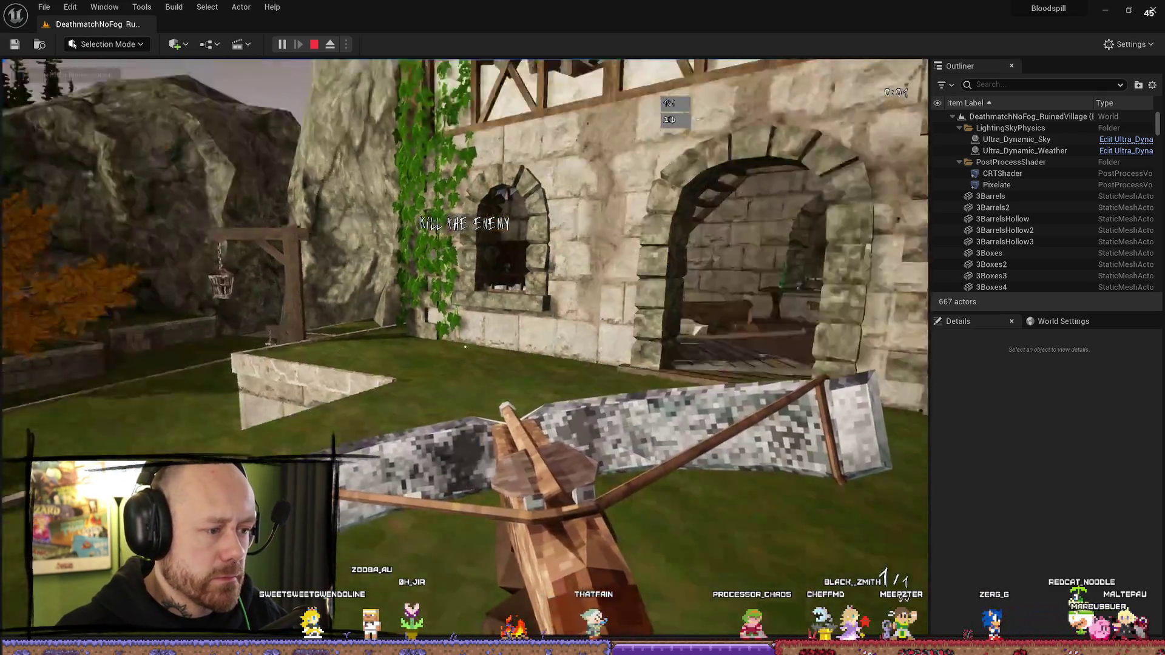
mouse_move(464, 346)
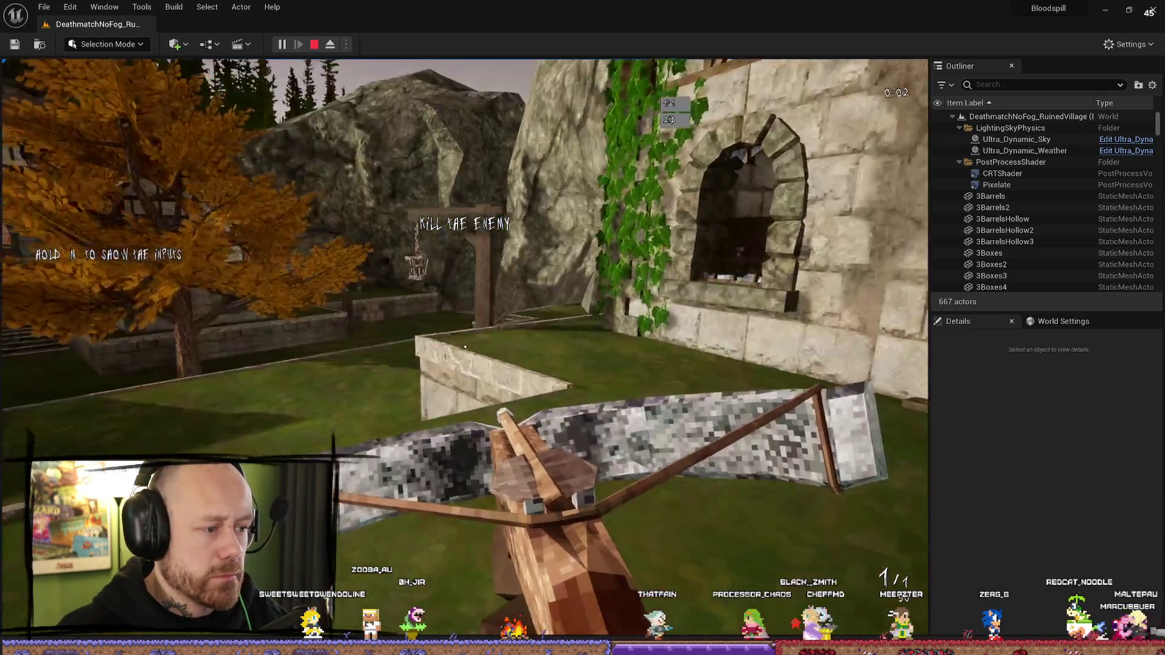
key(w)
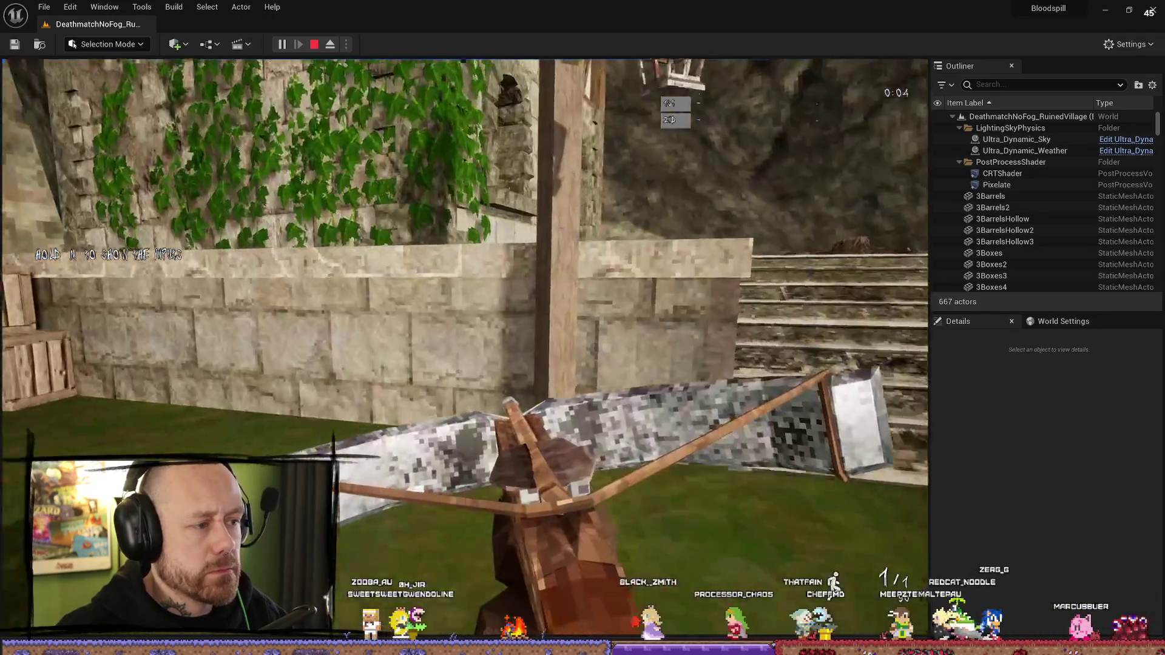
key(s)
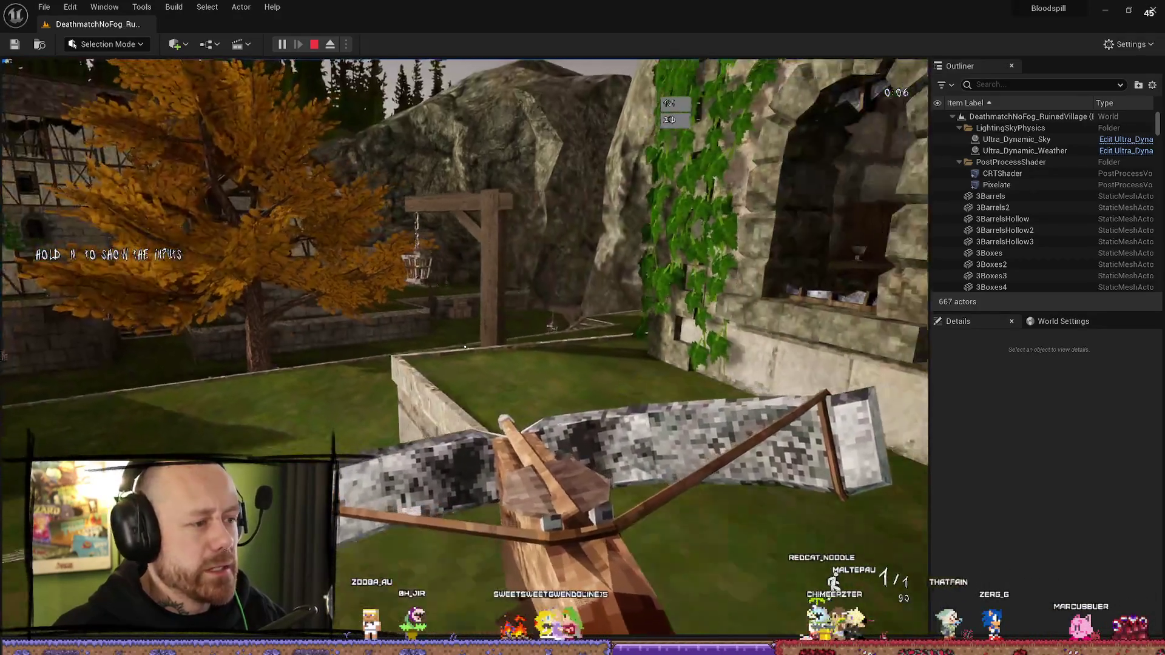
key(w)
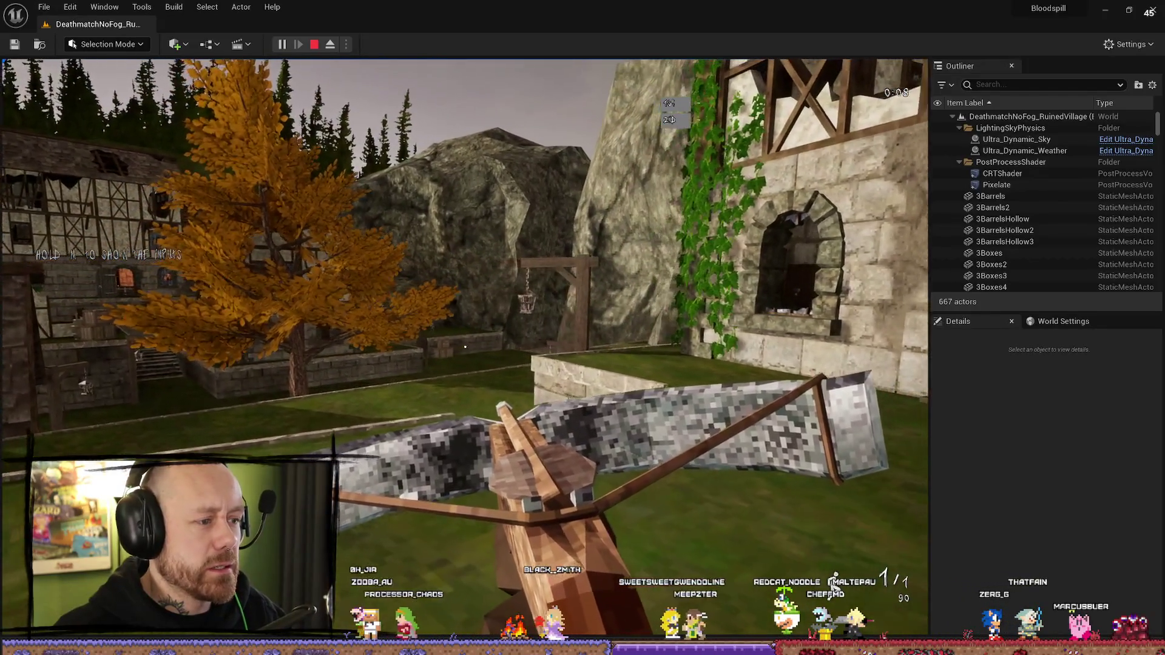
key(s)
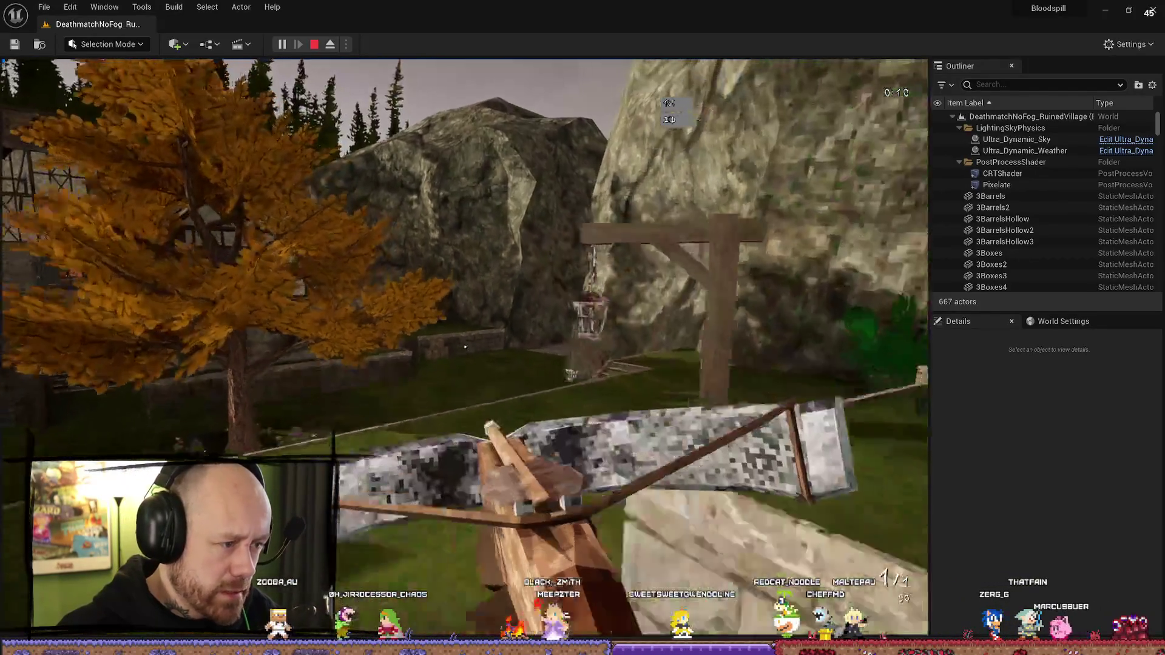
key(w)
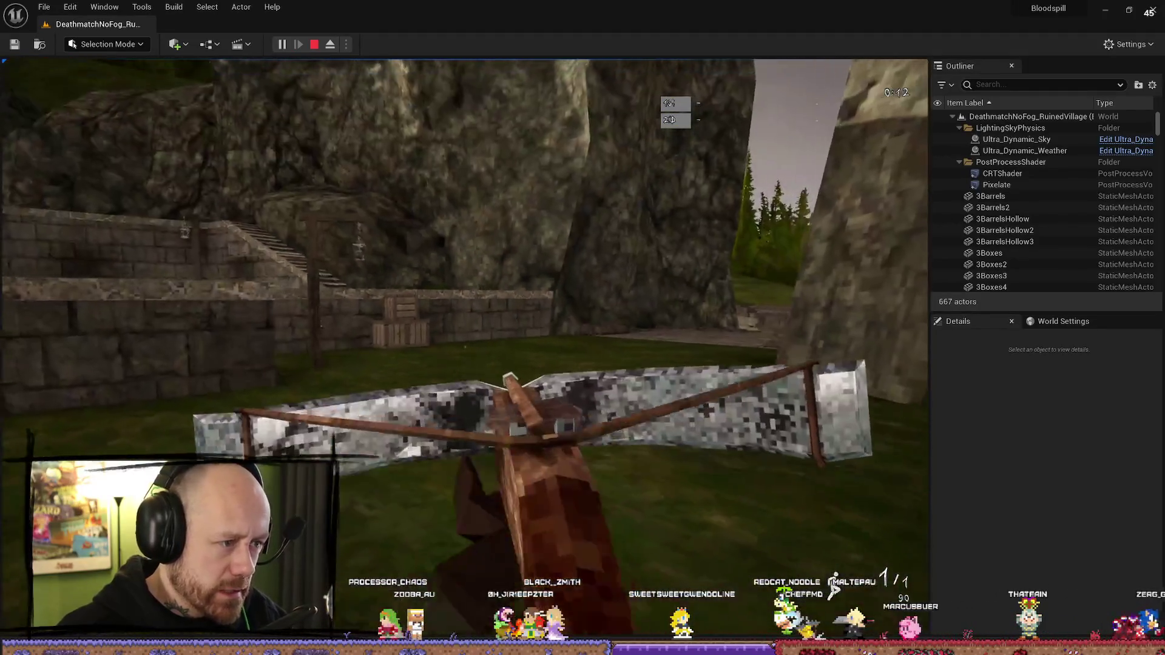
key(w)
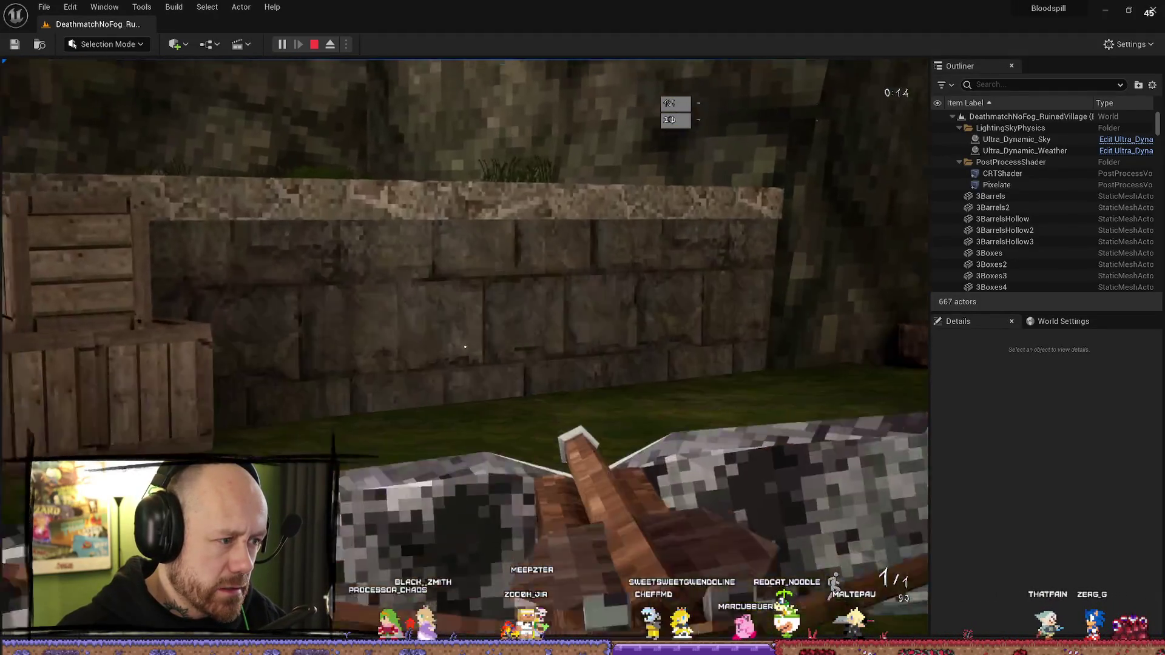
key(s)
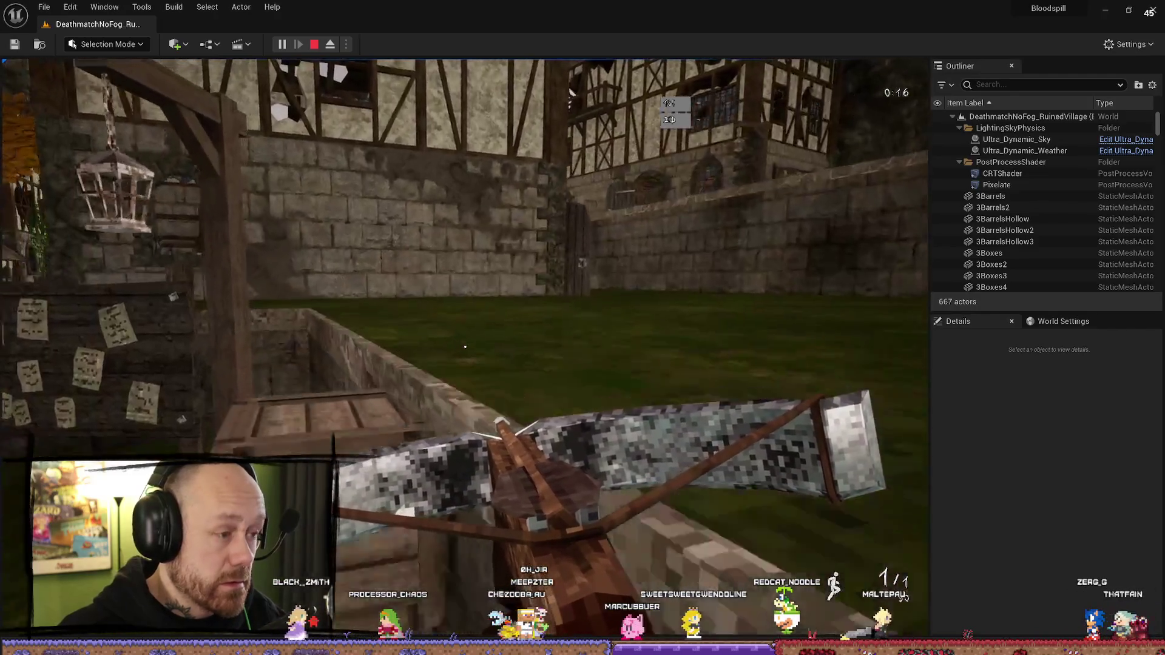
key(w)
key(w)
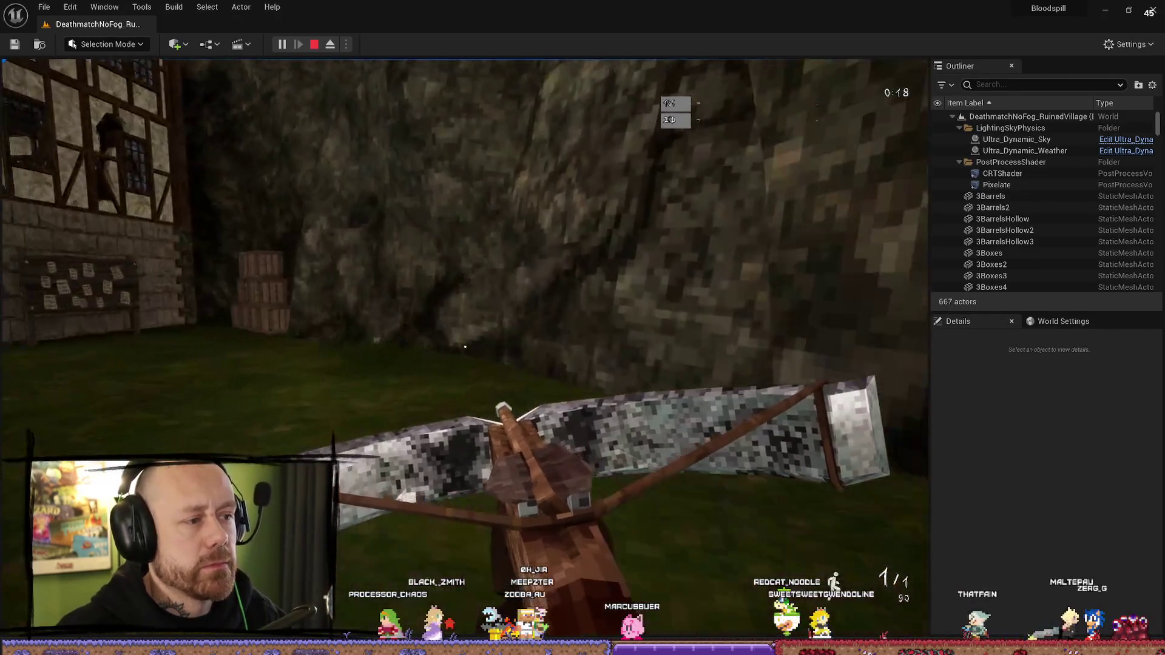
key(w)
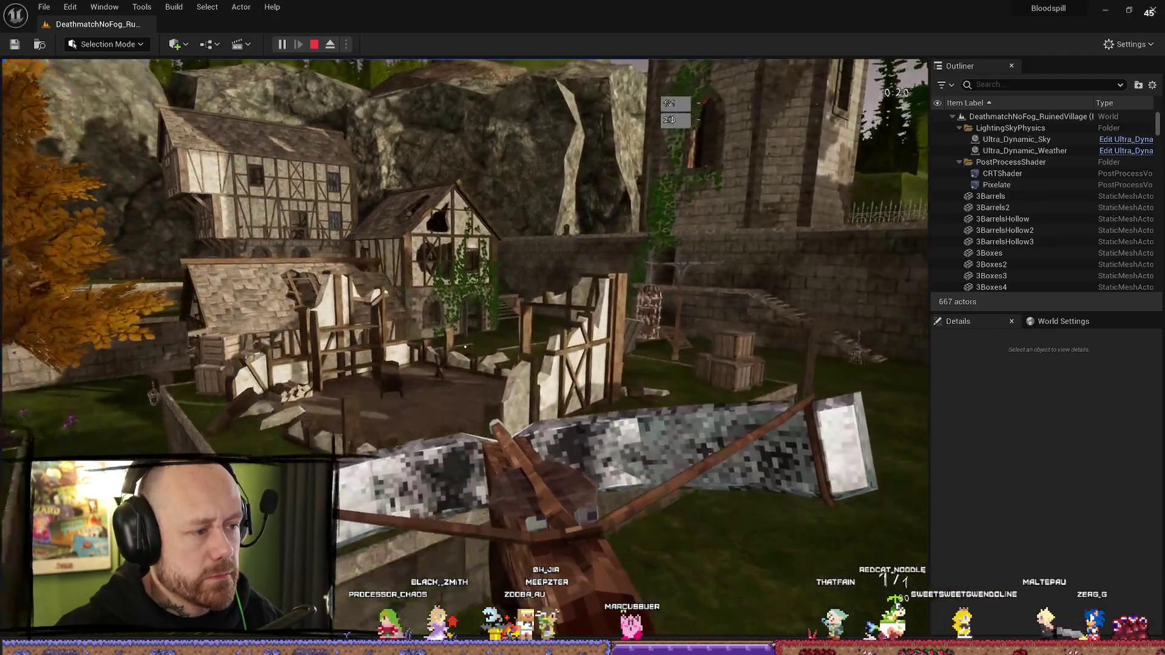
key(w)
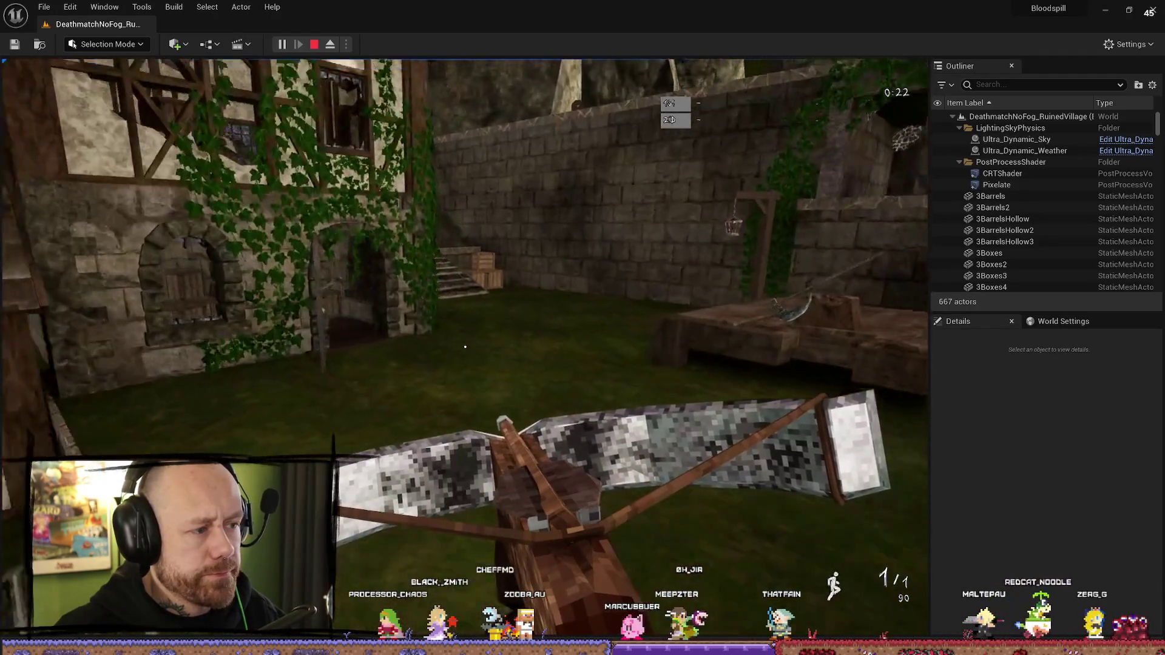
key(w)
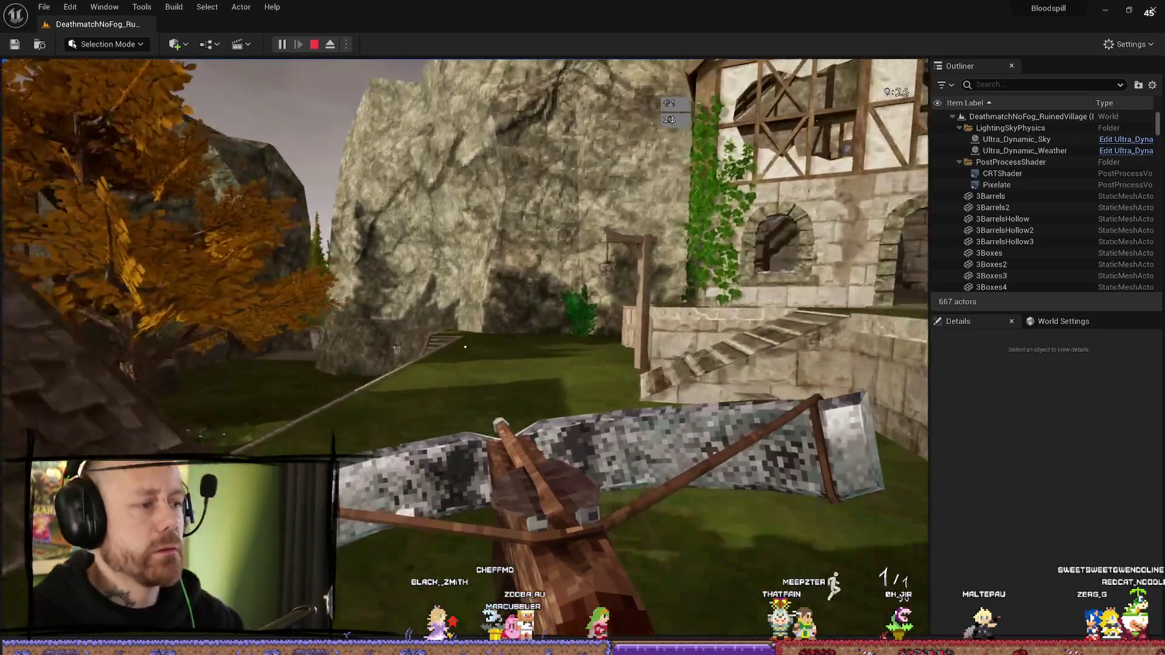
key(w)
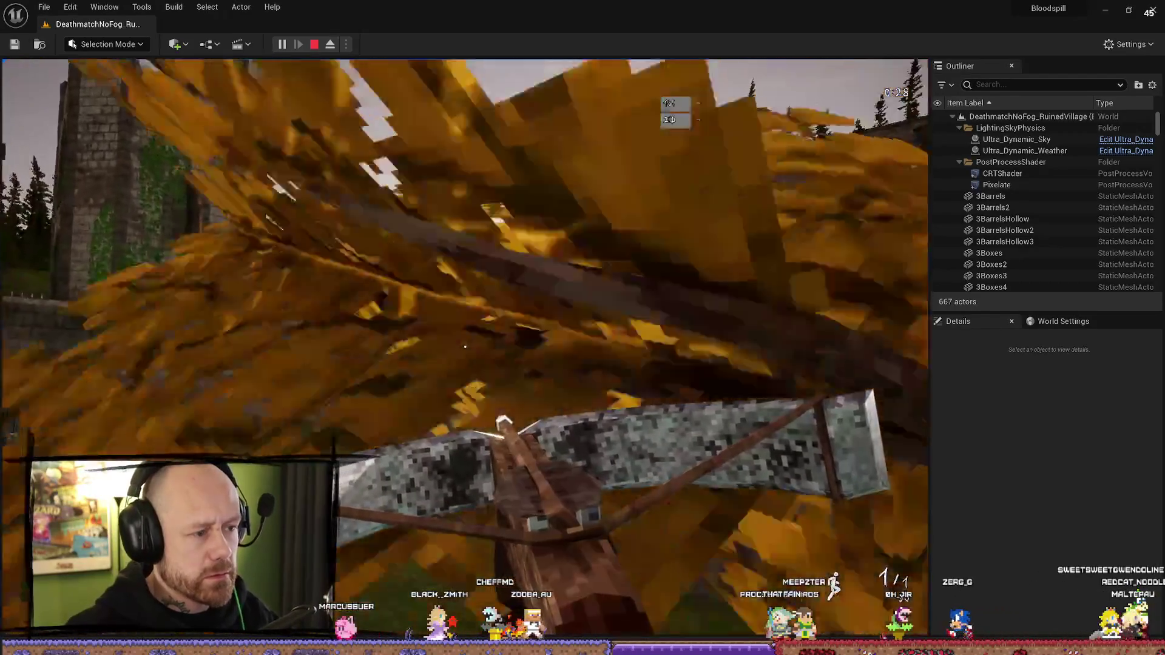
key(d)
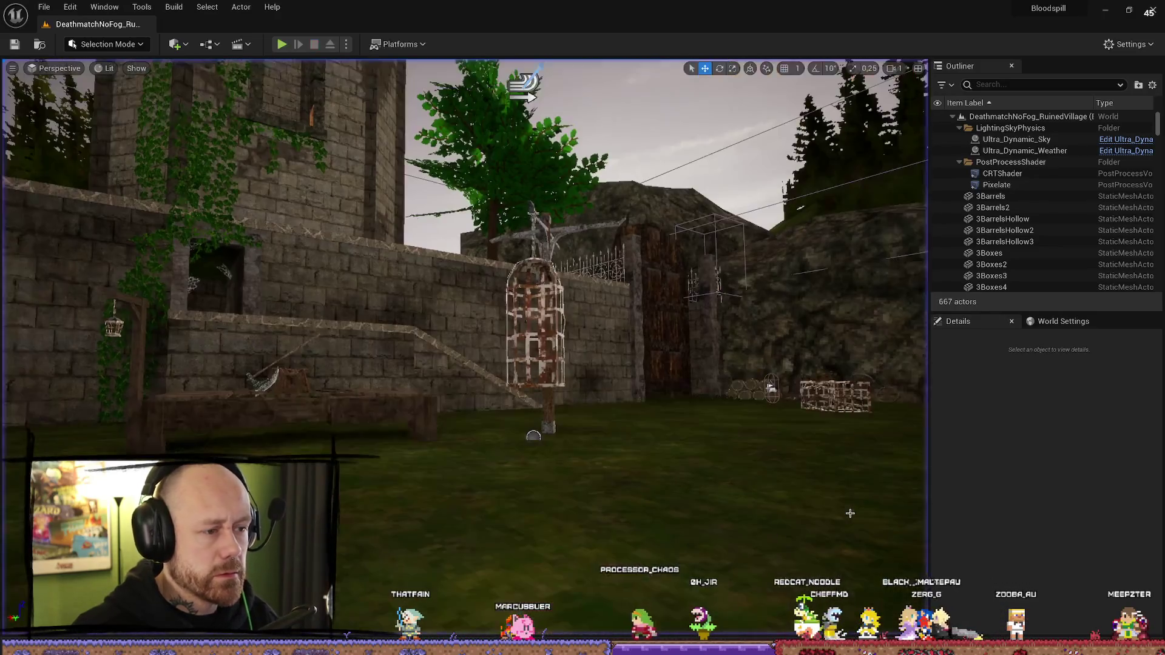
Step: Select Ultra_Dynamic_Weather and try the Clear_Skies, then Cloudy, weather presets
click(1038, 151)
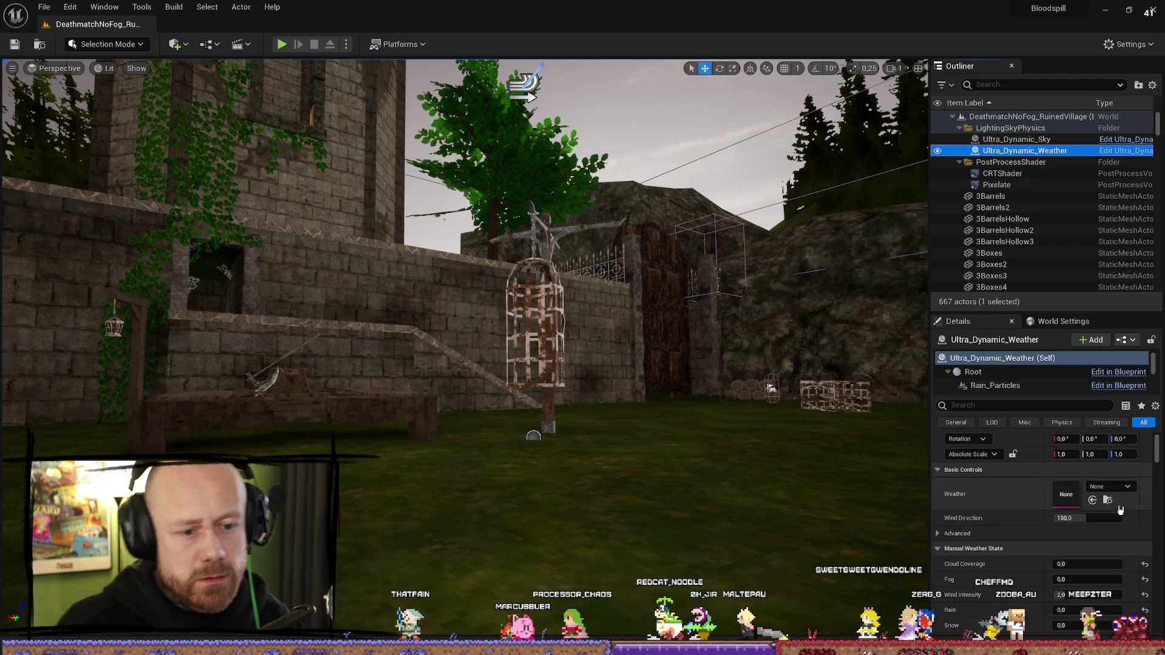
click(1108, 486)
click(1088, 356)
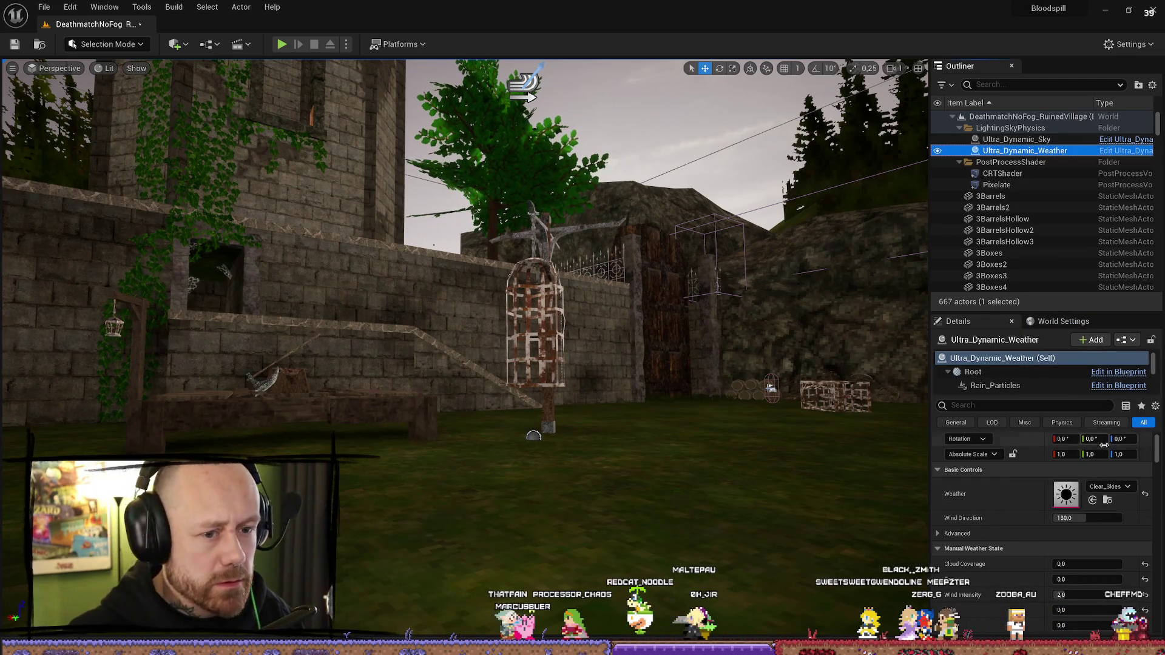
click(1109, 487)
click(1023, 387)
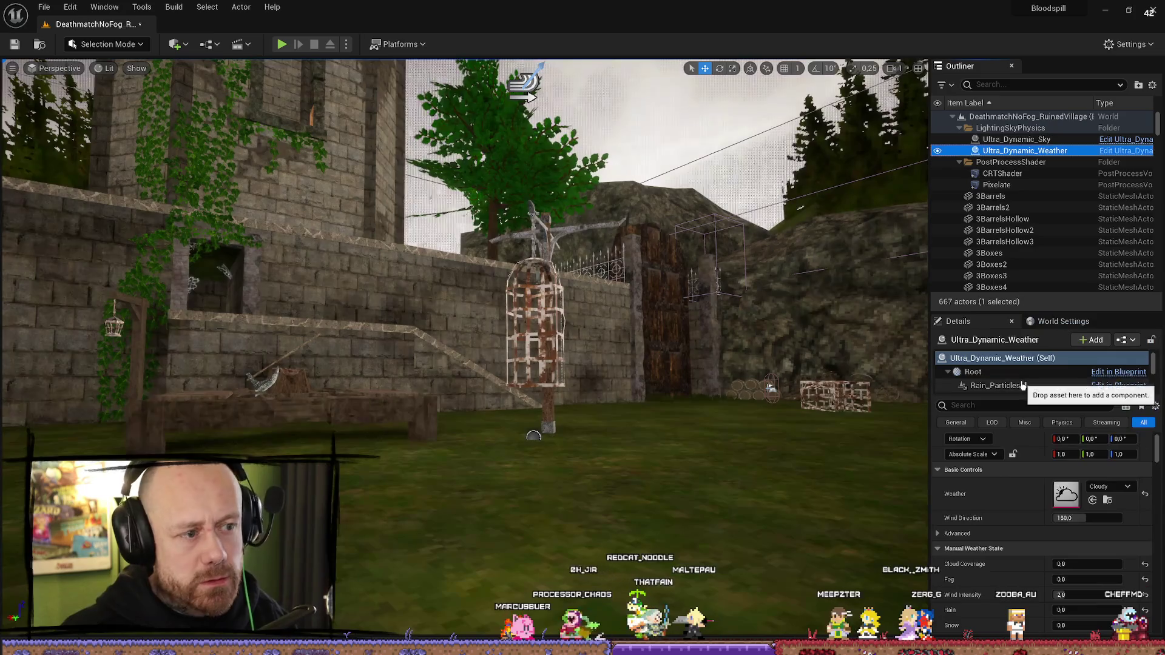
Step: View the ruined houses and stairs under the Foggy and Overcast weather presets
mouse_move(750, 367)
mouse_down()
mouse_move(849, 369)
mouse_move(703, 522)
mouse_move(686, 516)
mouse_move(679, 485)
mouse_move(692, 528)
mouse_move(670, 515)
mouse_up()
click(1116, 487)
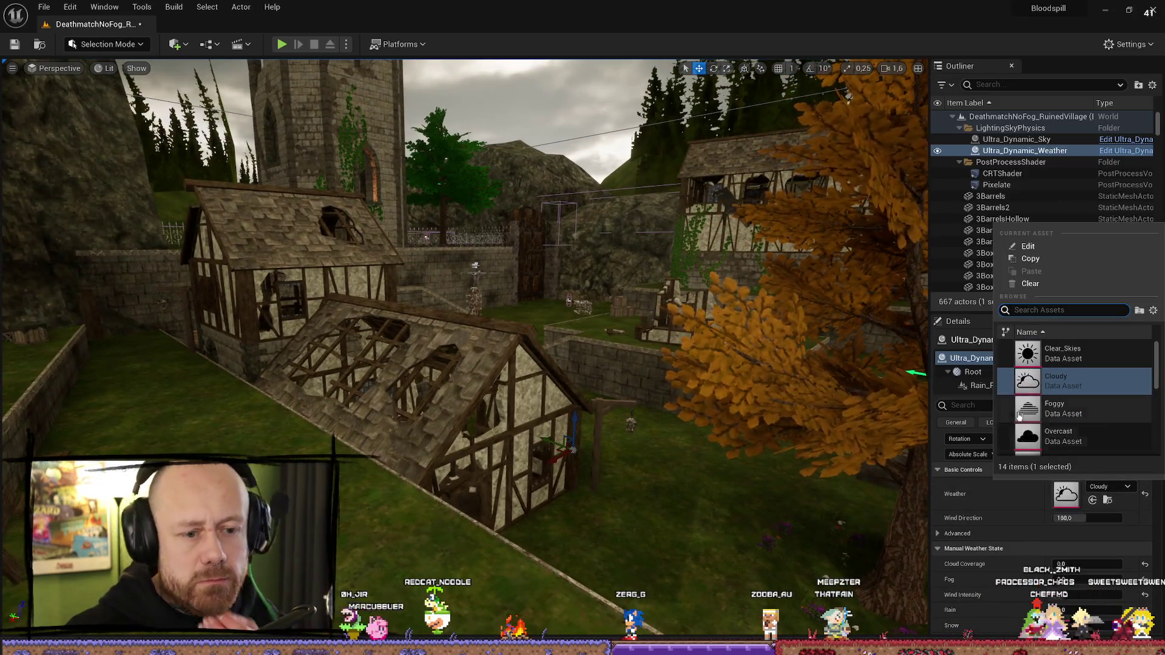
click(1085, 412)
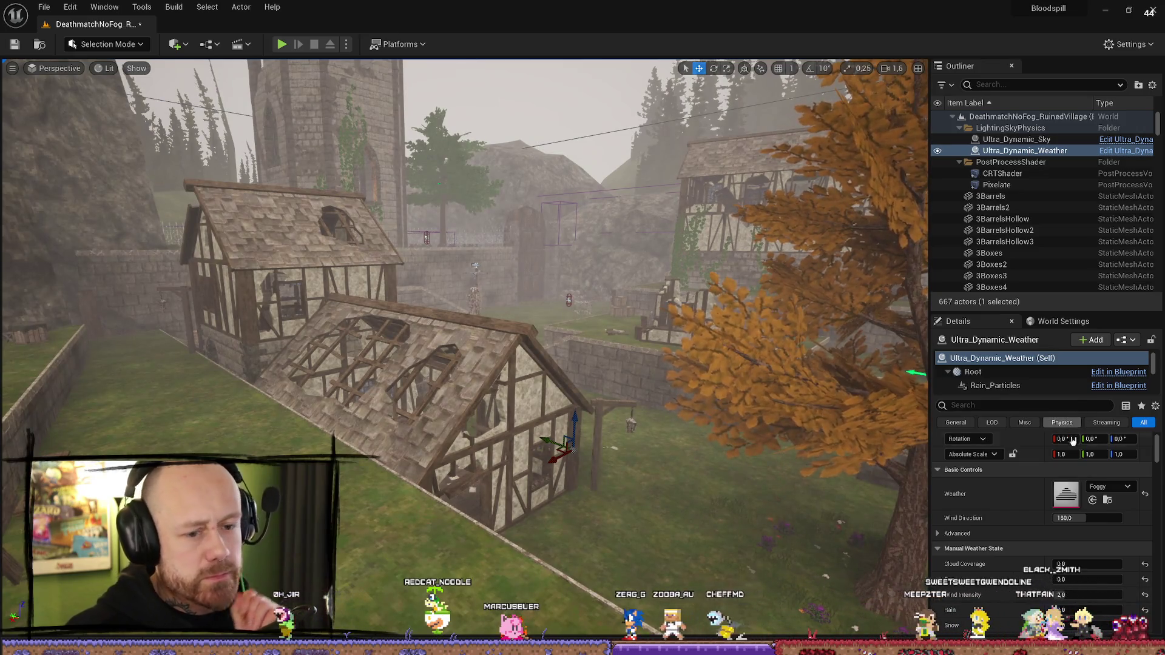
click(1110, 486)
click(1086, 403)
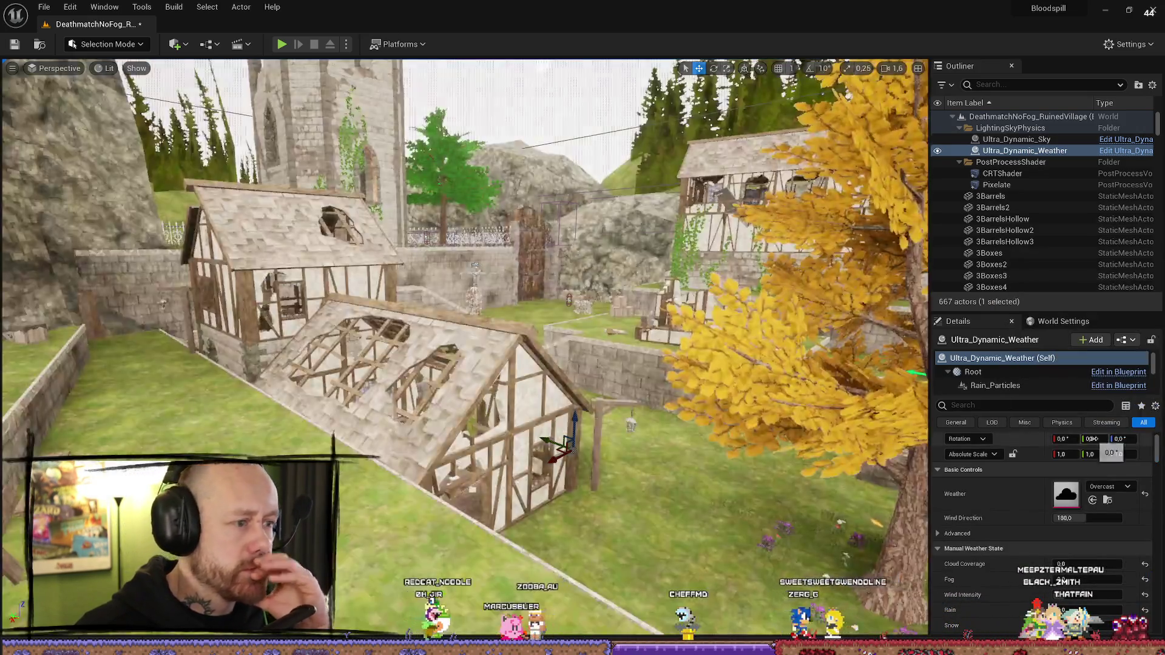
Step: Try Partly_Cloudy, settle back on Cloudy weather, and launch a play-test with Alt+P
drag(618, 419, 539, 540)
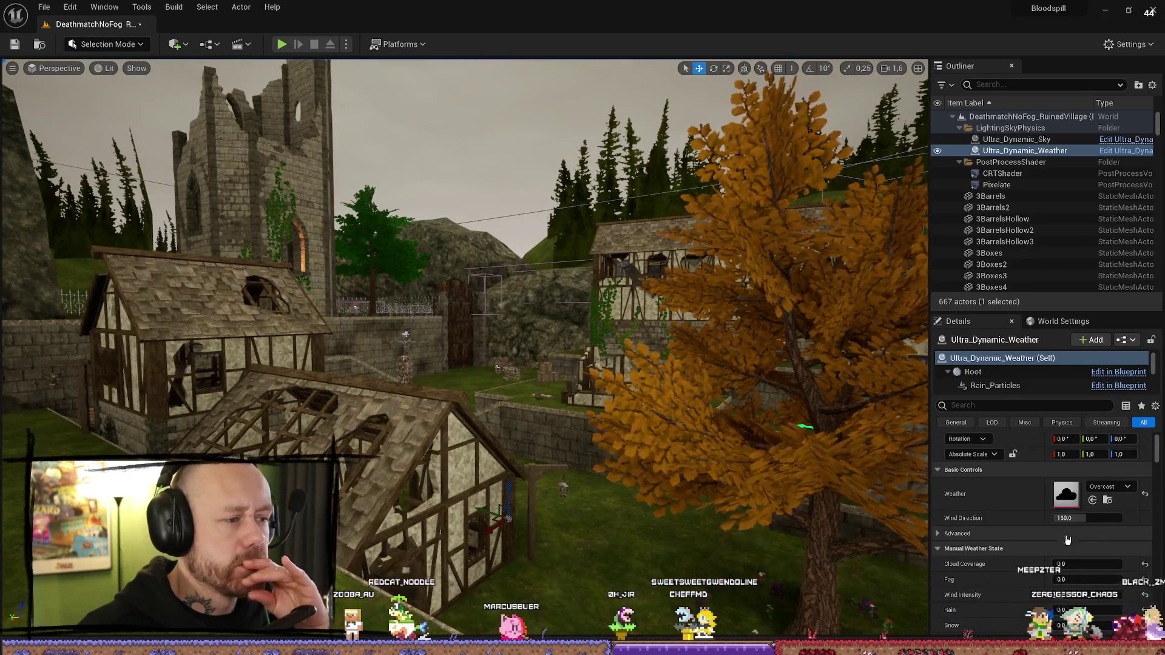
click(1111, 487)
scroll(1041, 424, down, 2)
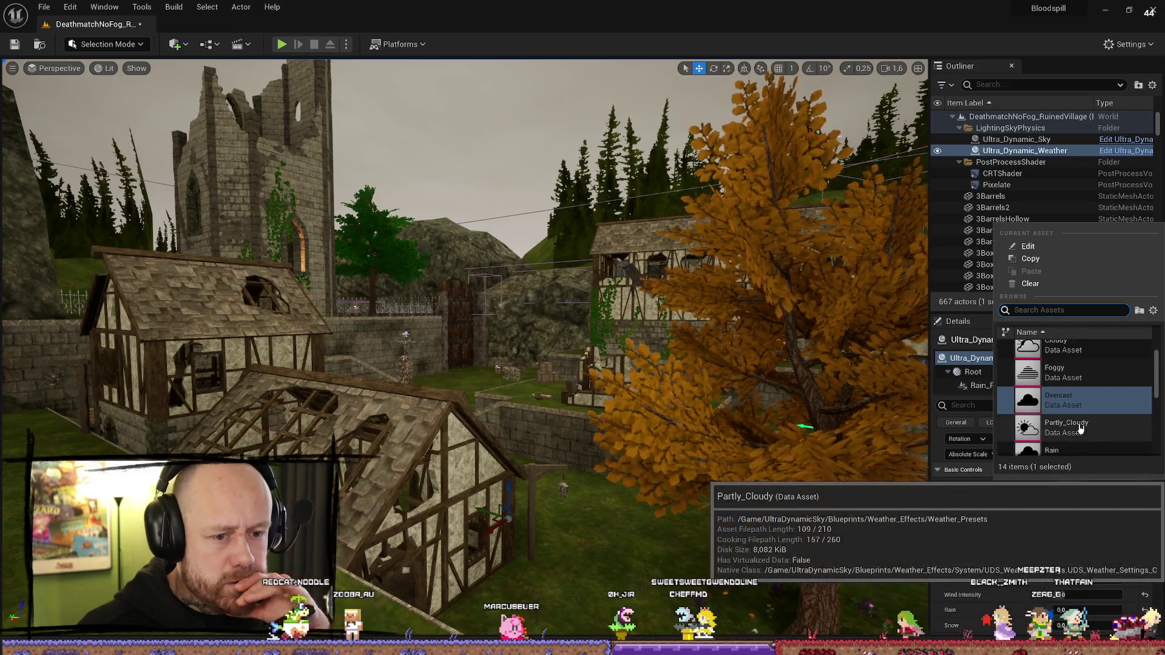
click(1055, 428)
mouse_move(533, 443)
mouse_down()
mouse_move(486, 412)
mouse_move(549, 436)
mouse_up()
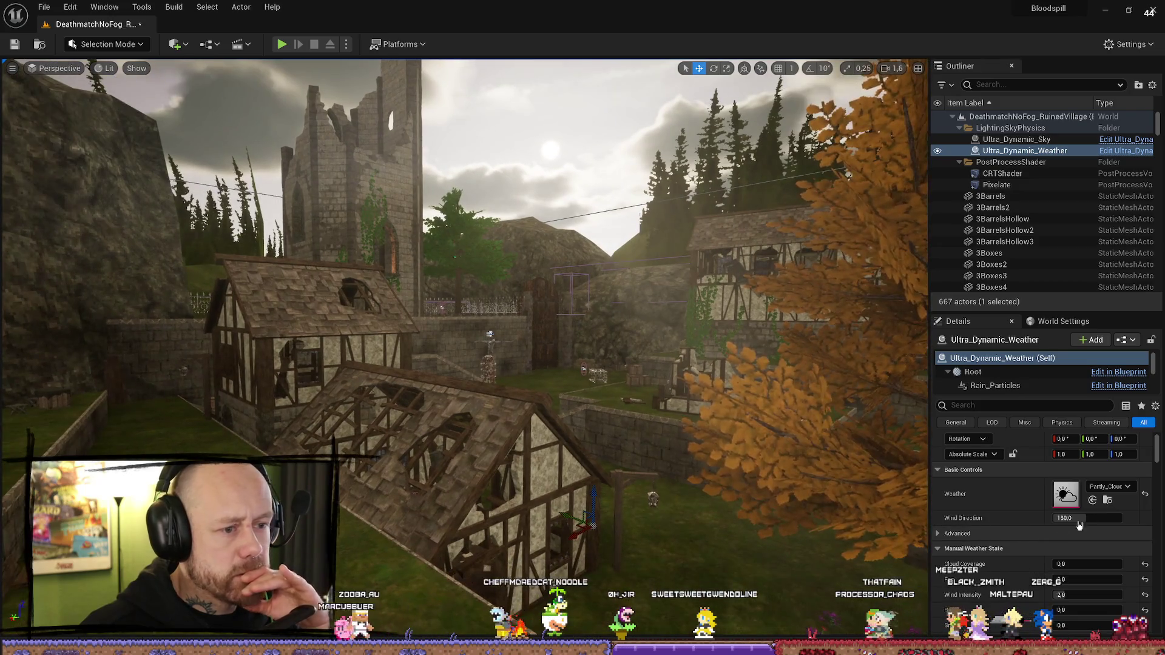
click(1107, 487)
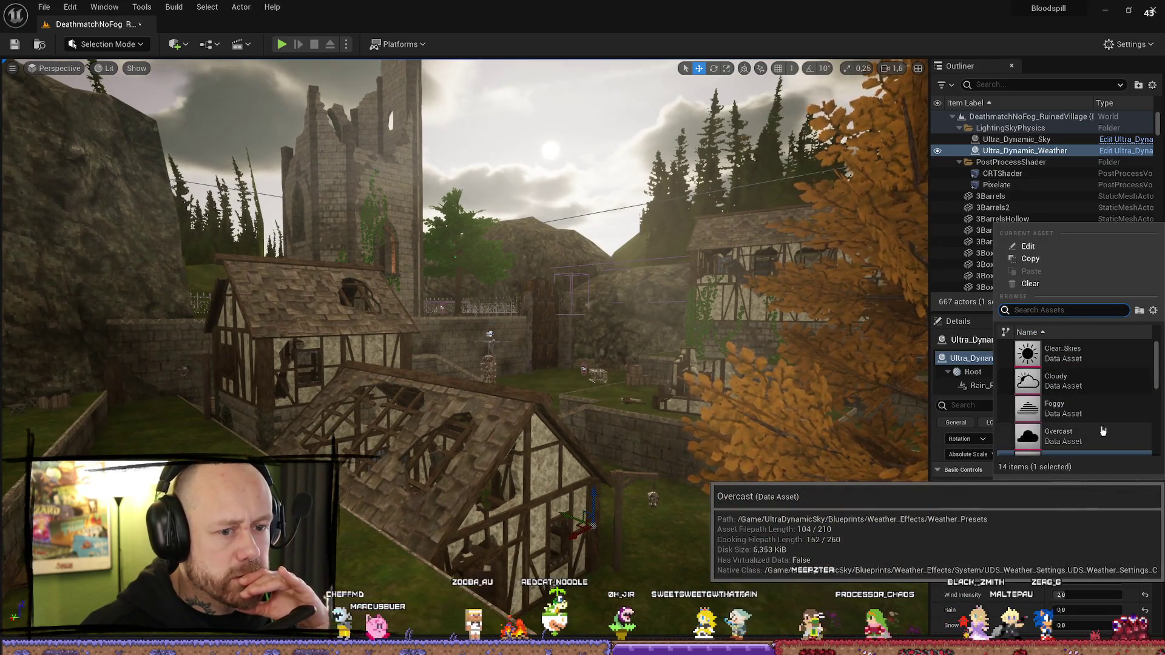
click(1088, 382)
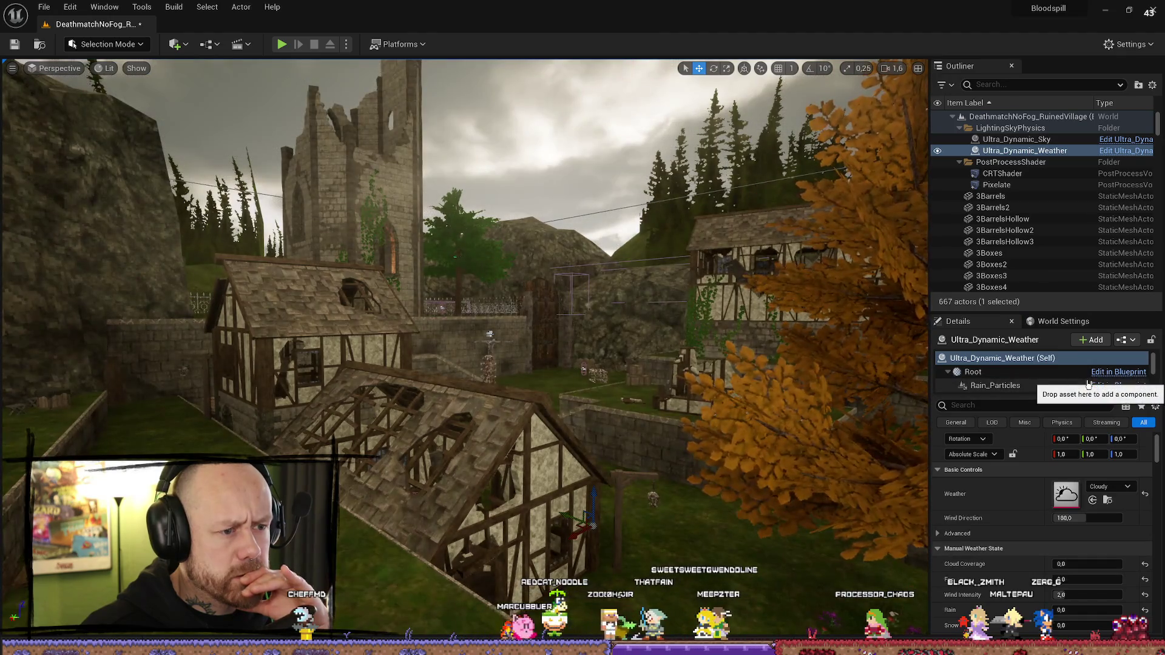
key(alt+p)
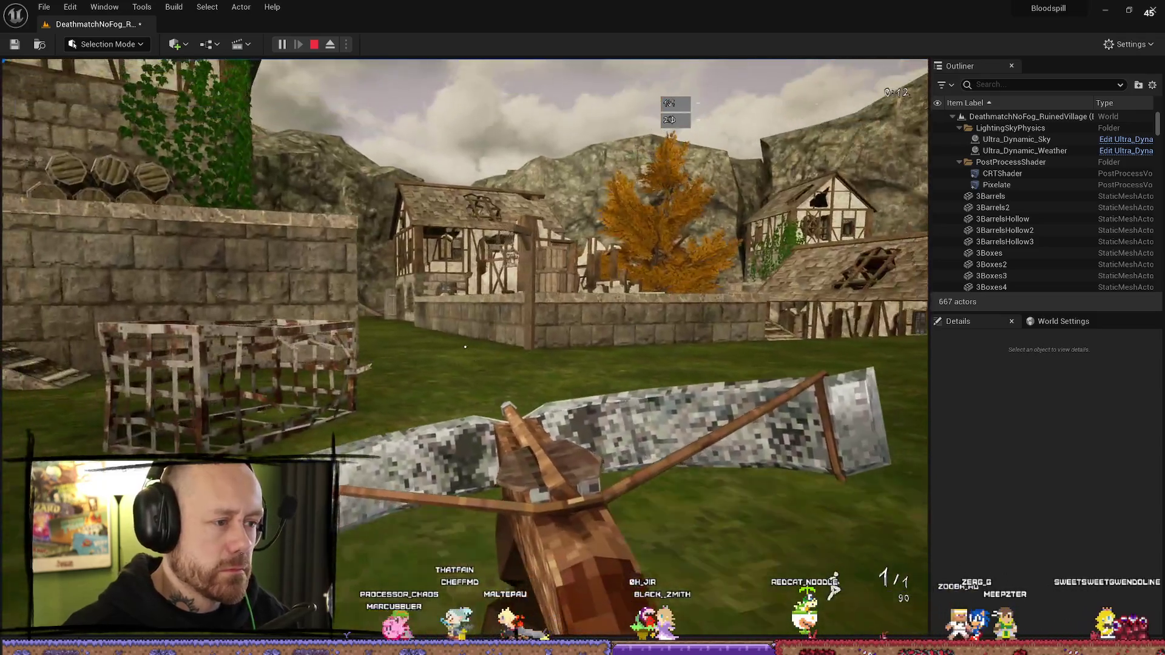
mouse_move(465, 346)
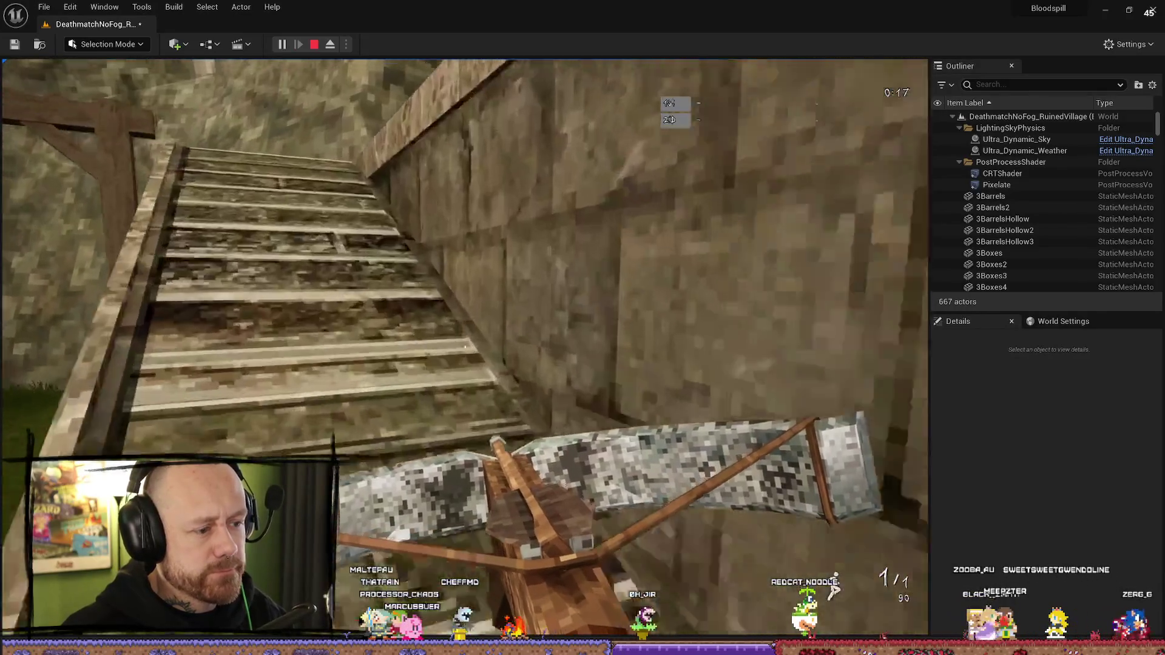
key(Escape)
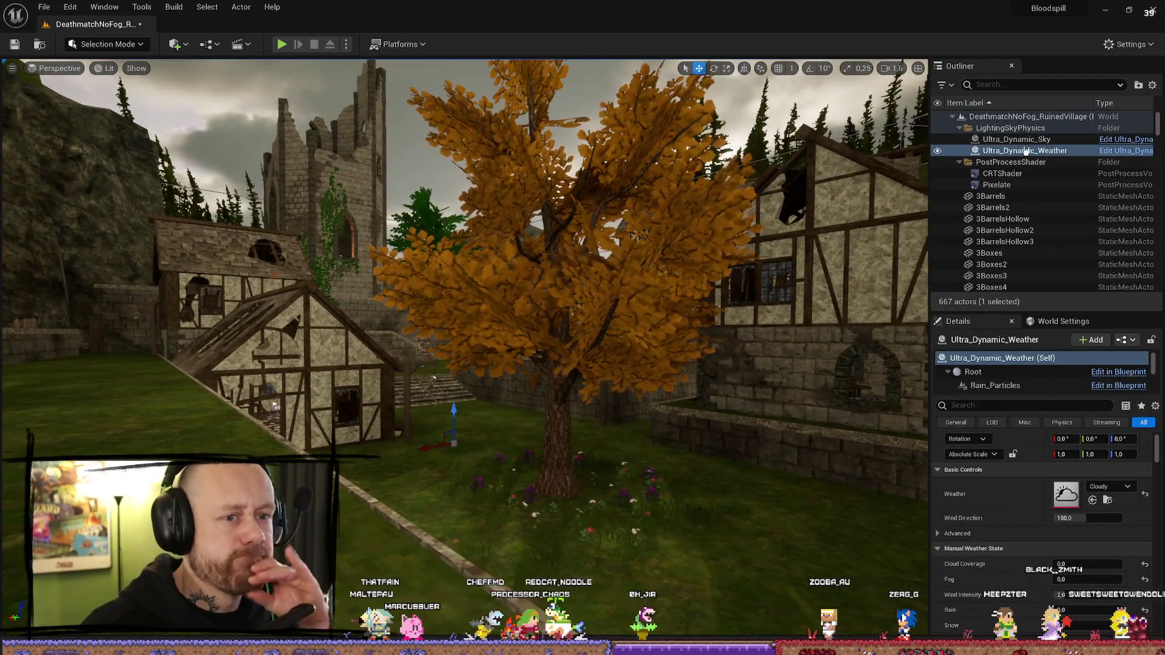
Step: Filter Ultra_Dynamic_Sky's Details by 'xpo' and set Exposure Min and Max Brightness to 1,4
click(1017, 139)
click(1019, 404)
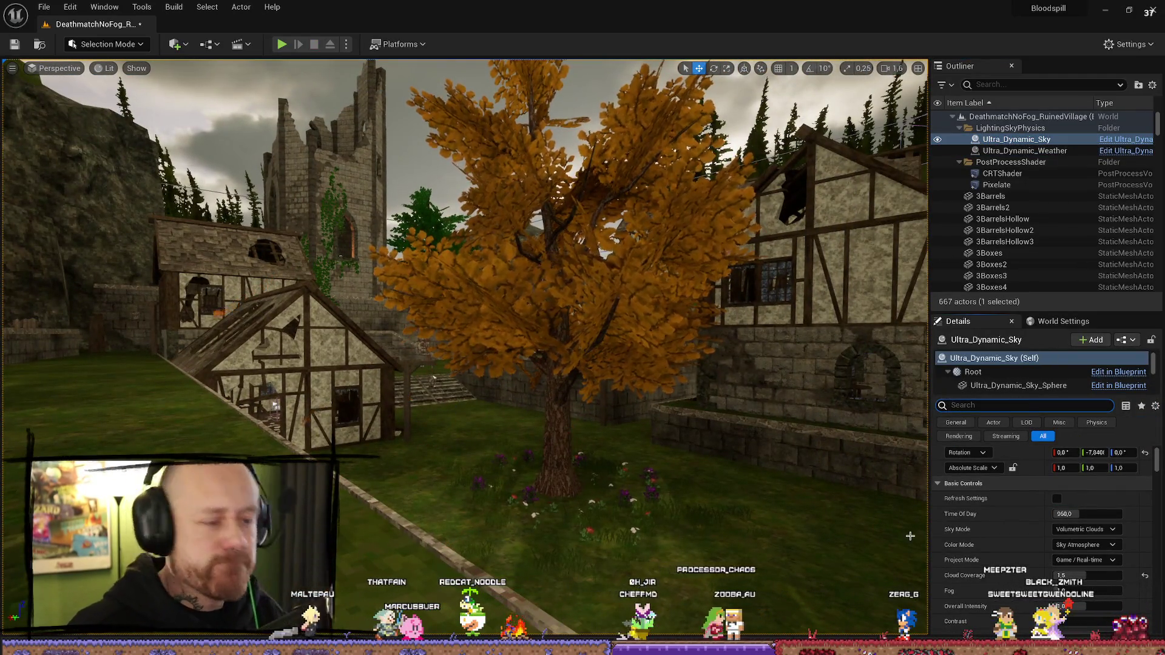
text(exp)
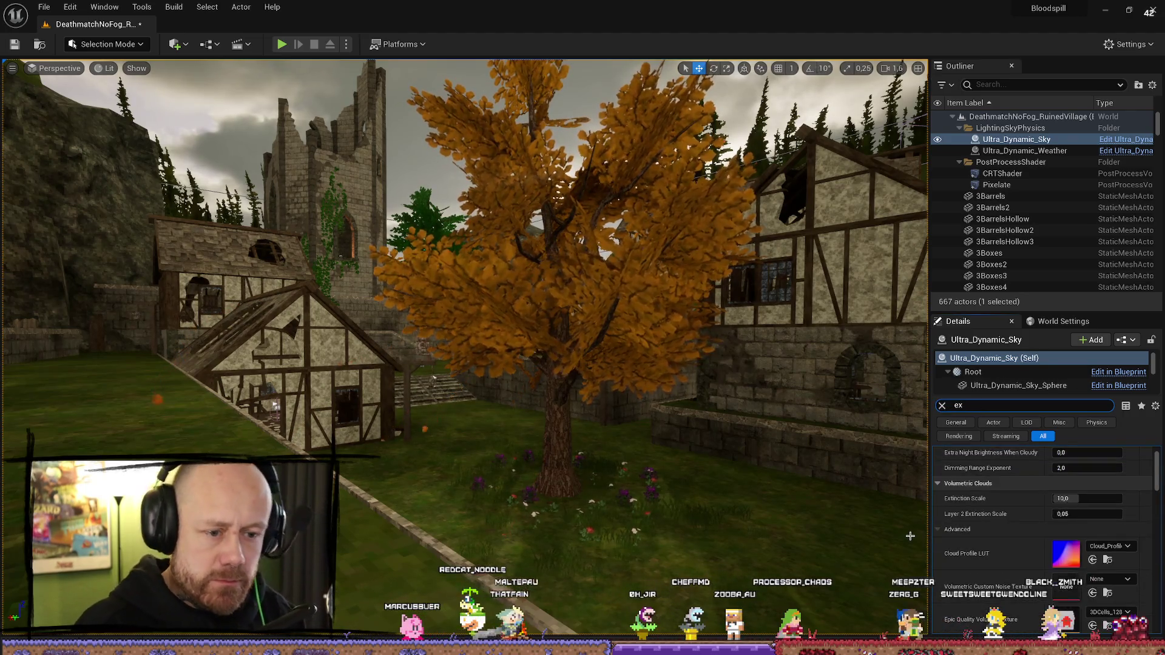
text(os)
scroll(1043, 533, down, 2)
click(1086, 503)
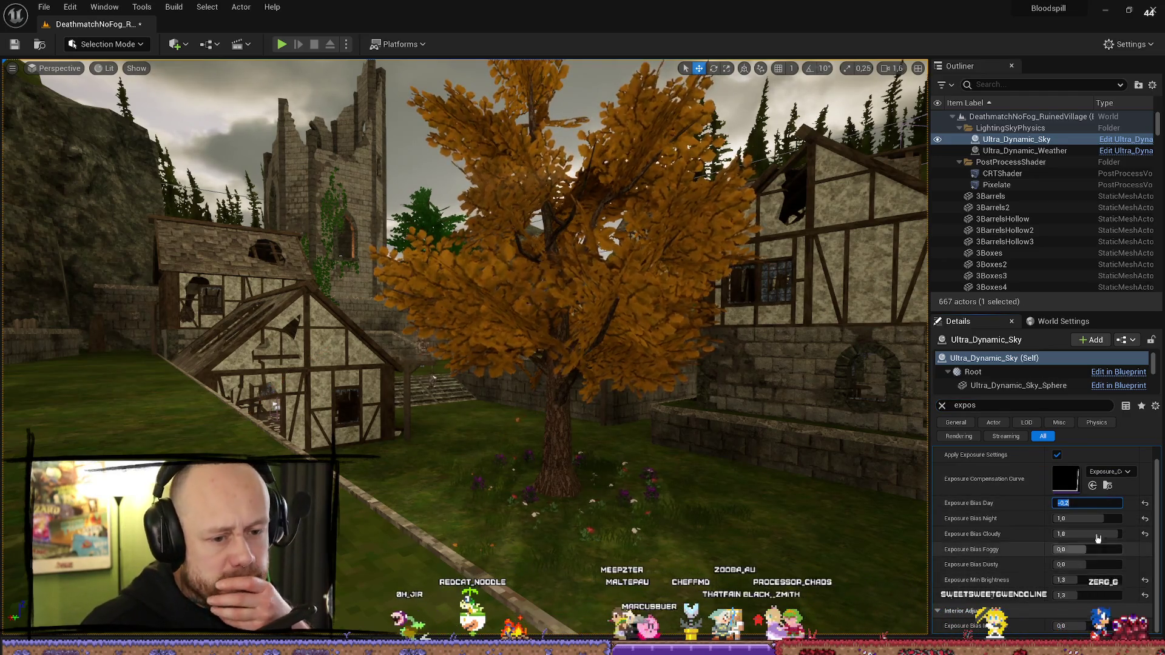
click(1109, 579)
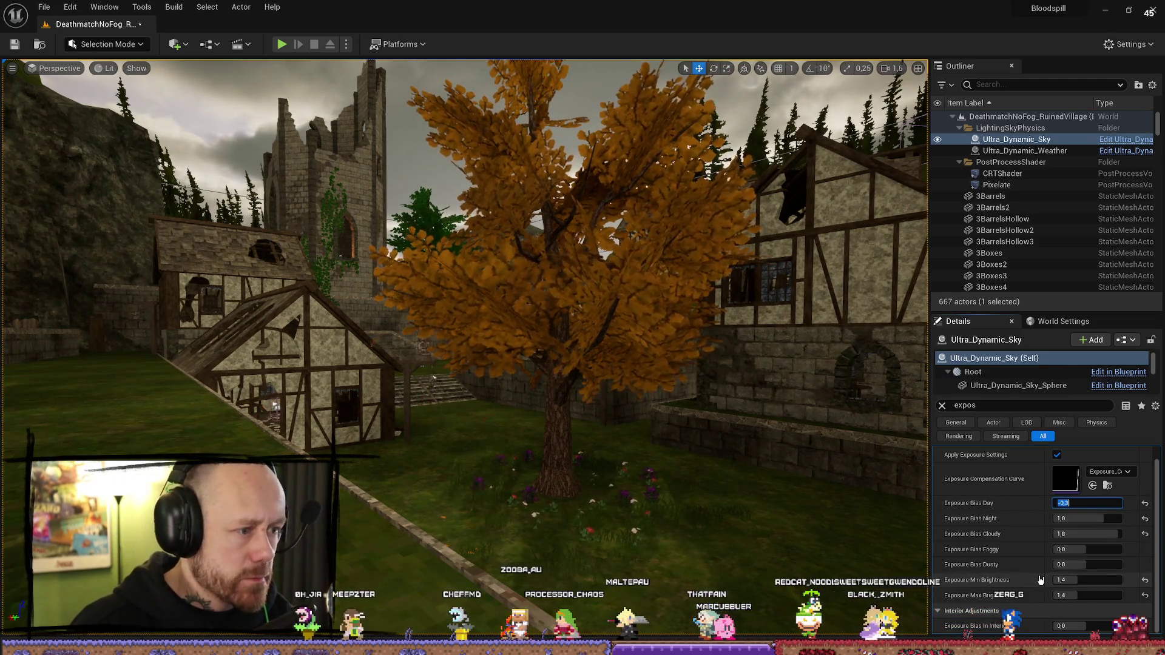
key(Return)
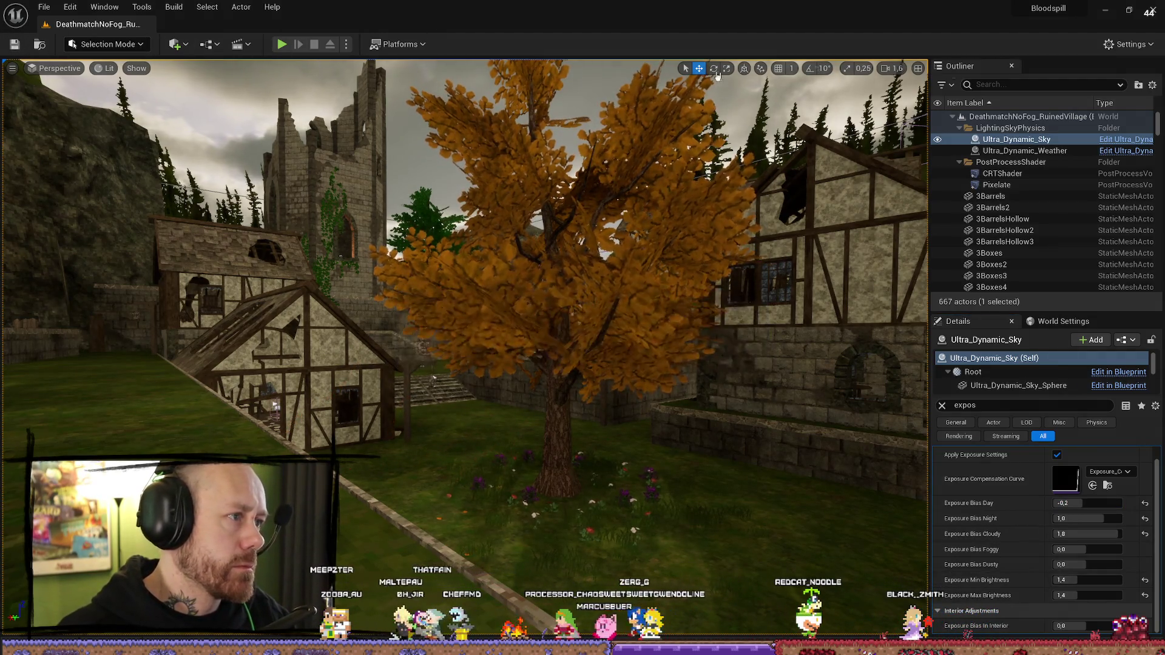
Step: Minimize the Unreal Editor and Union Bytes Painter windows, then switch back to Unreal
click(1107, 12)
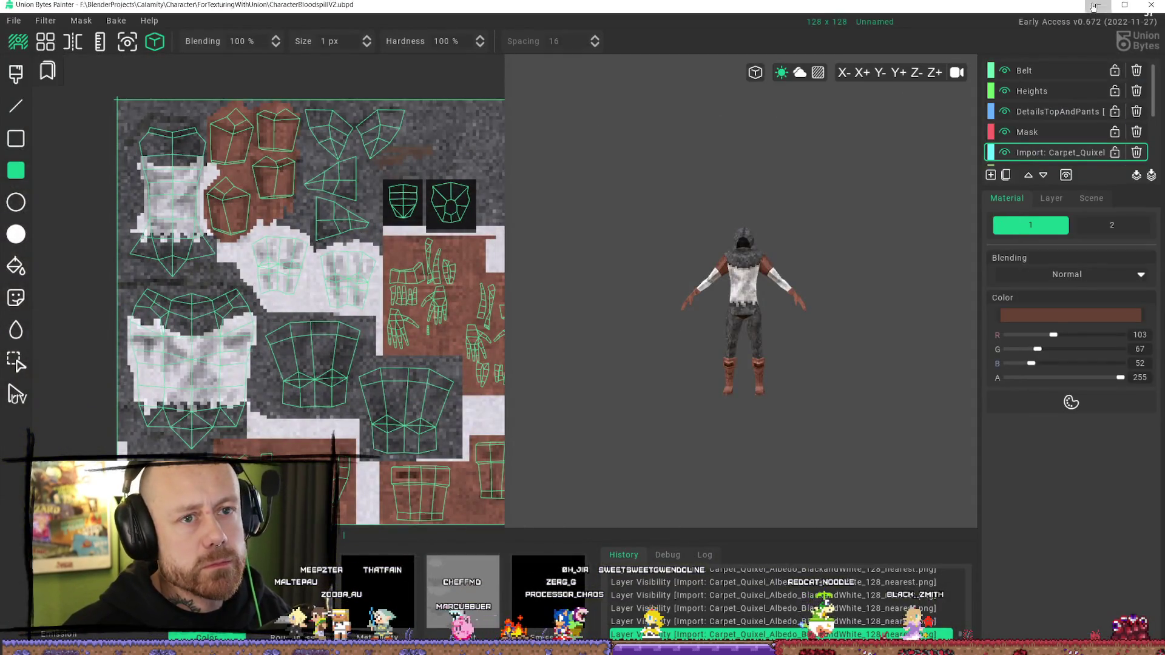
click(1094, 7)
key(alt+Tab)
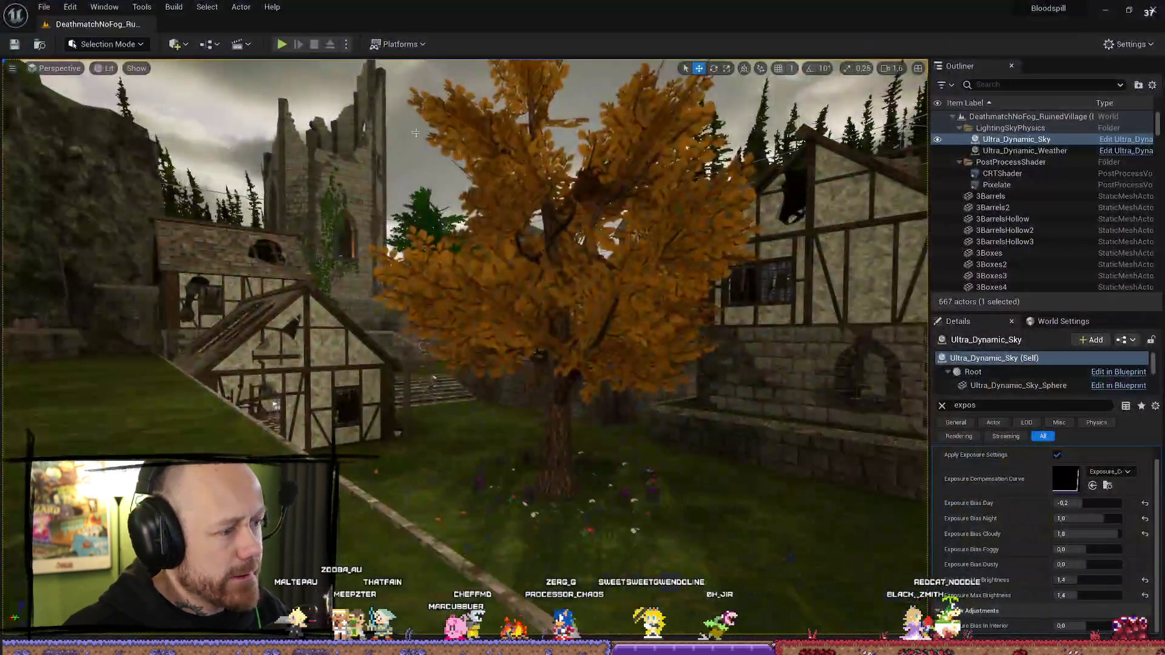
Step: Run a short play-test aiming the crossbow, then exit to the full editor layout
click(281, 43)
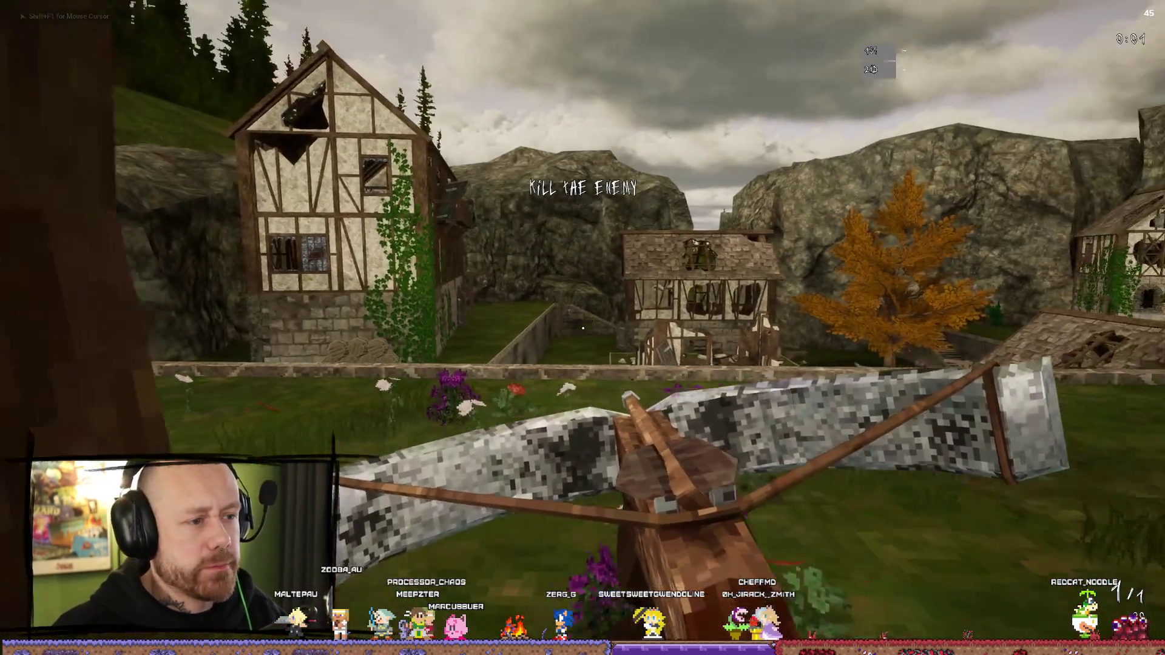
right_click(582, 328)
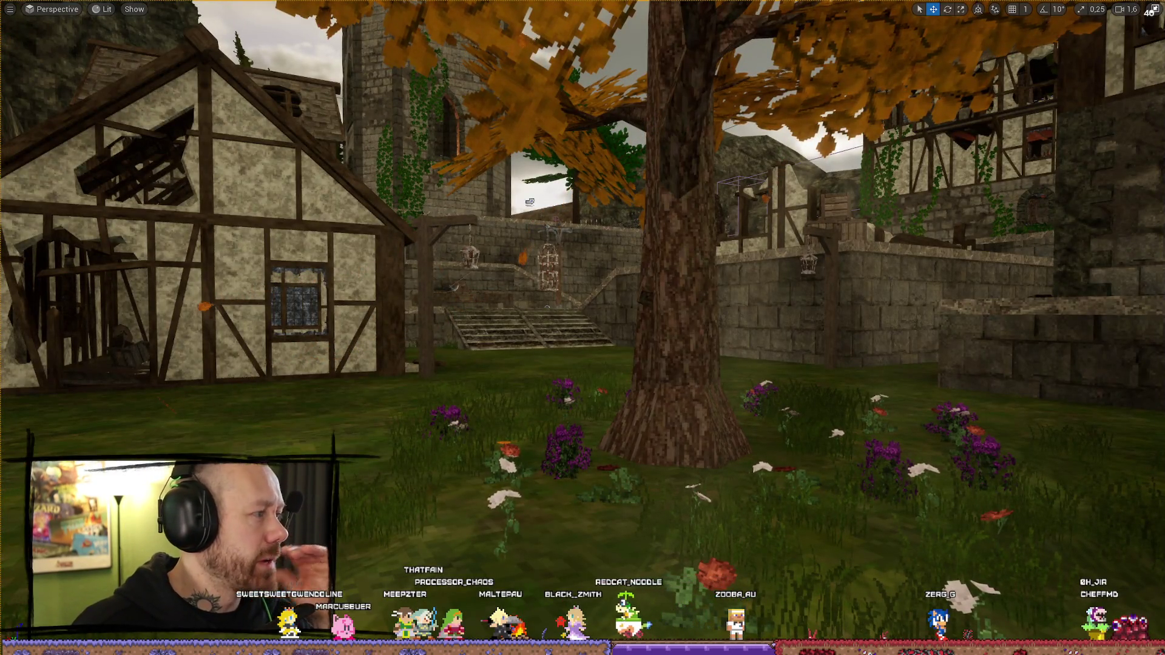
click(1153, 10)
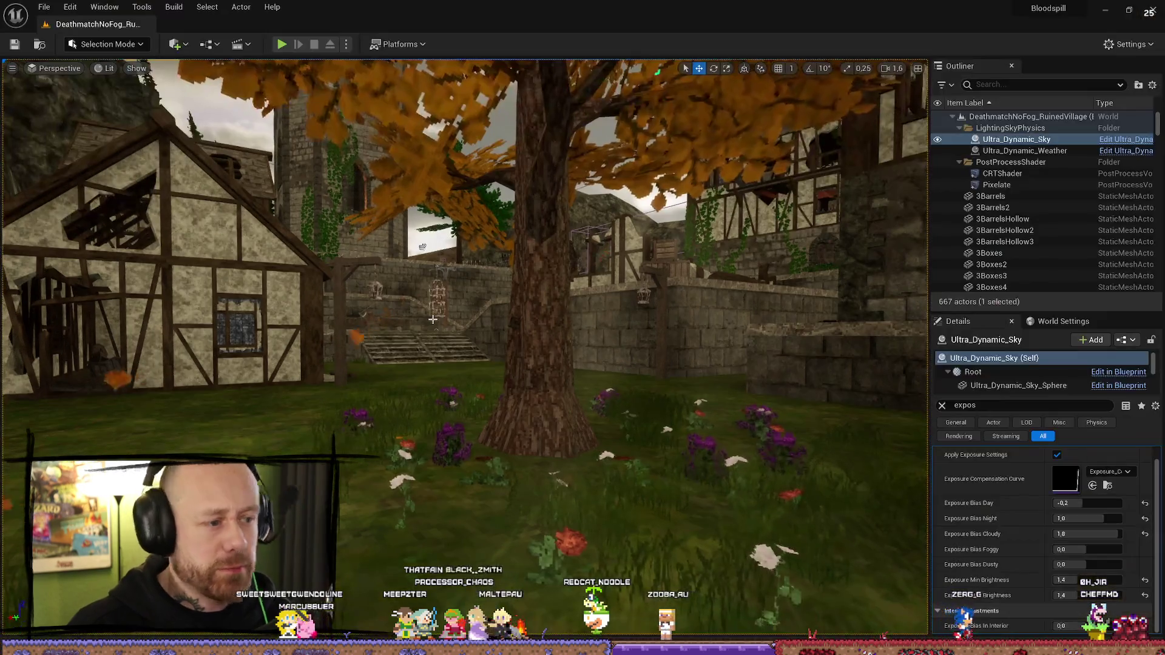
Step: Save all changes via File > Save All, then select Ultra_Dynamic_Weather to show its details
click(44, 7)
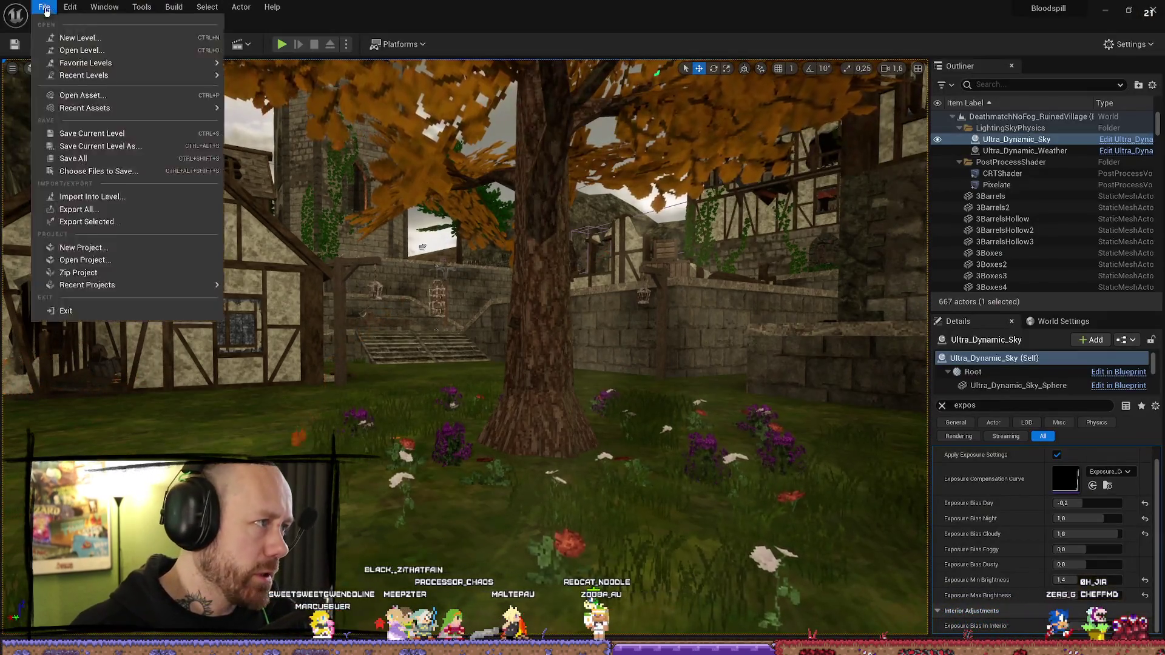
click(91, 160)
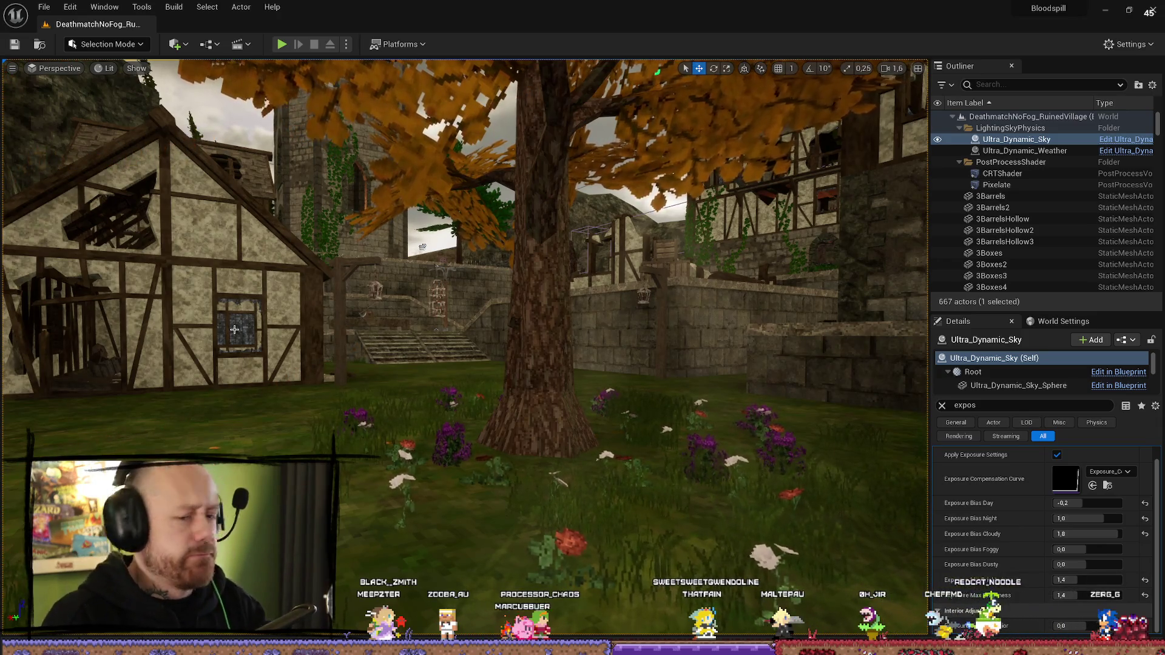
mouse_move(149, 157)
mouse_down()
mouse_move(842, 164)
mouse_move(825, 97)
mouse_move(776, 109)
mouse_move(825, 111)
mouse_move(776, 113)
mouse_move(752, 133)
mouse_up()
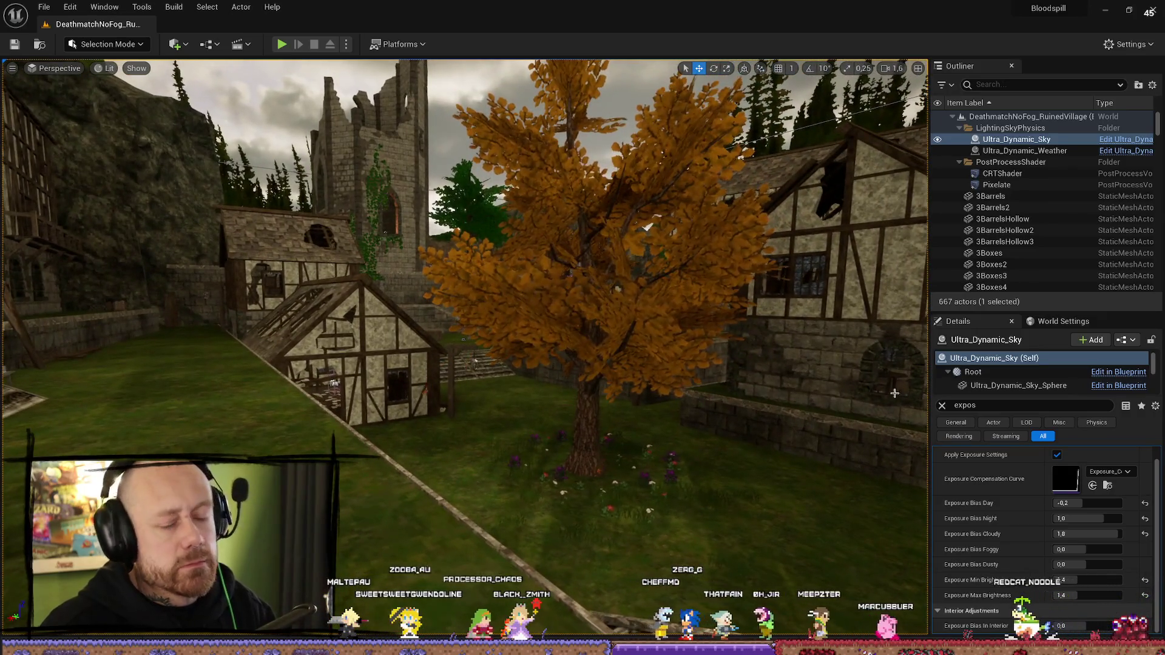
click(1035, 151)
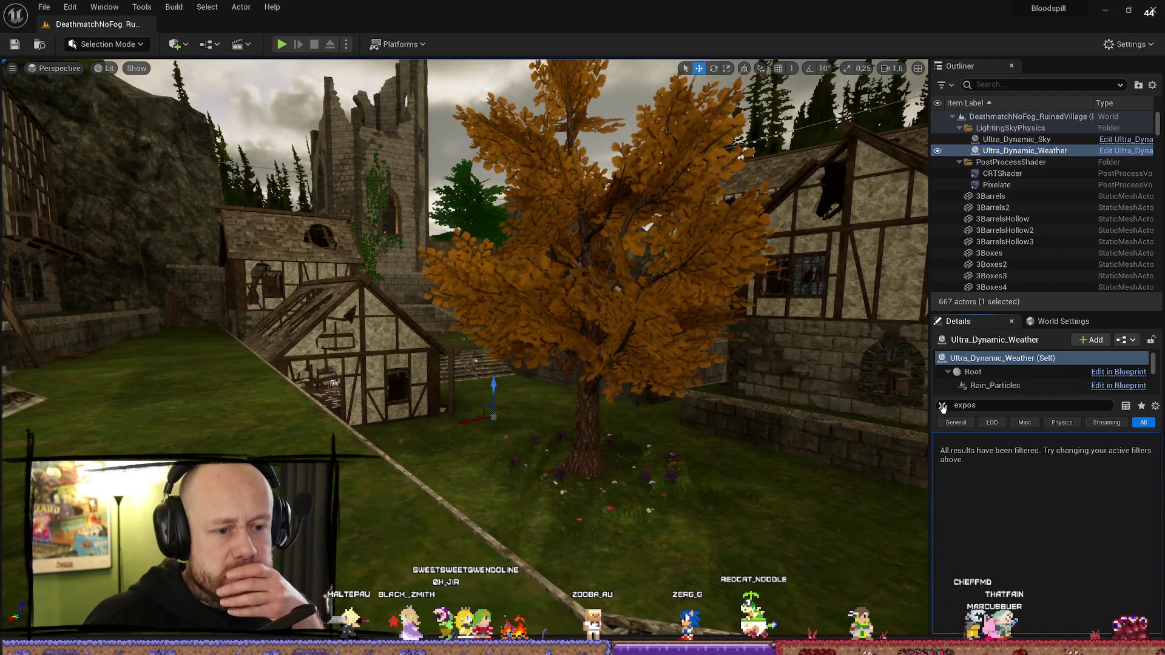
Step: Clear the exposure filter and try the Clear_Skies, then Cloudy, weather presets
click(941, 405)
click(1109, 517)
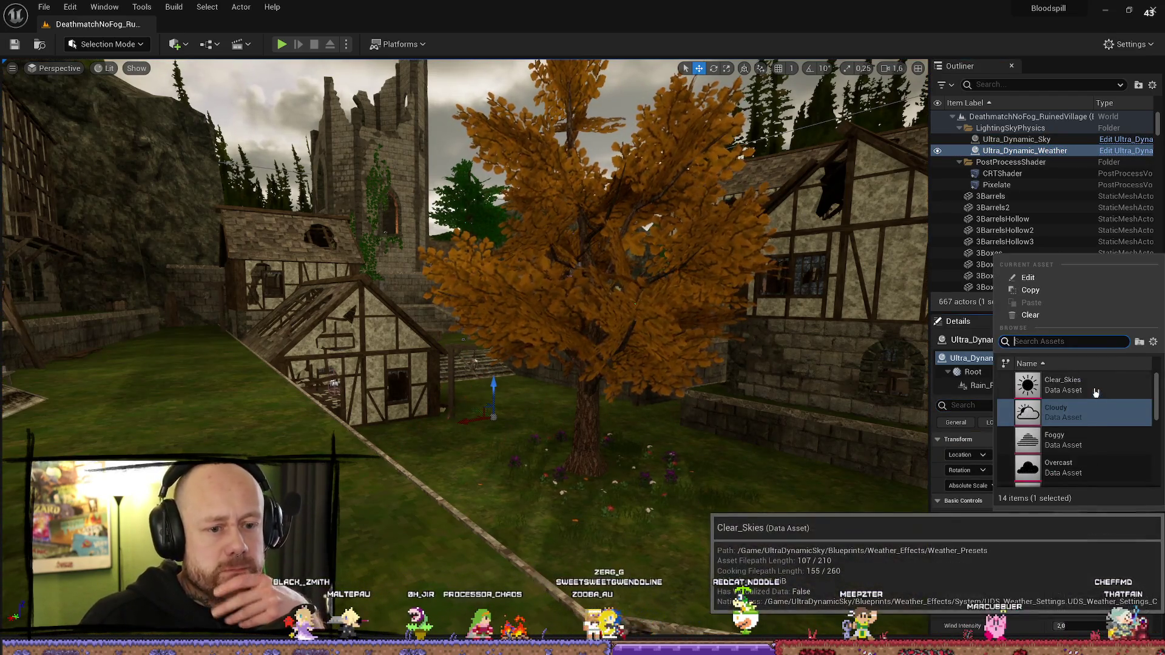
click(1098, 386)
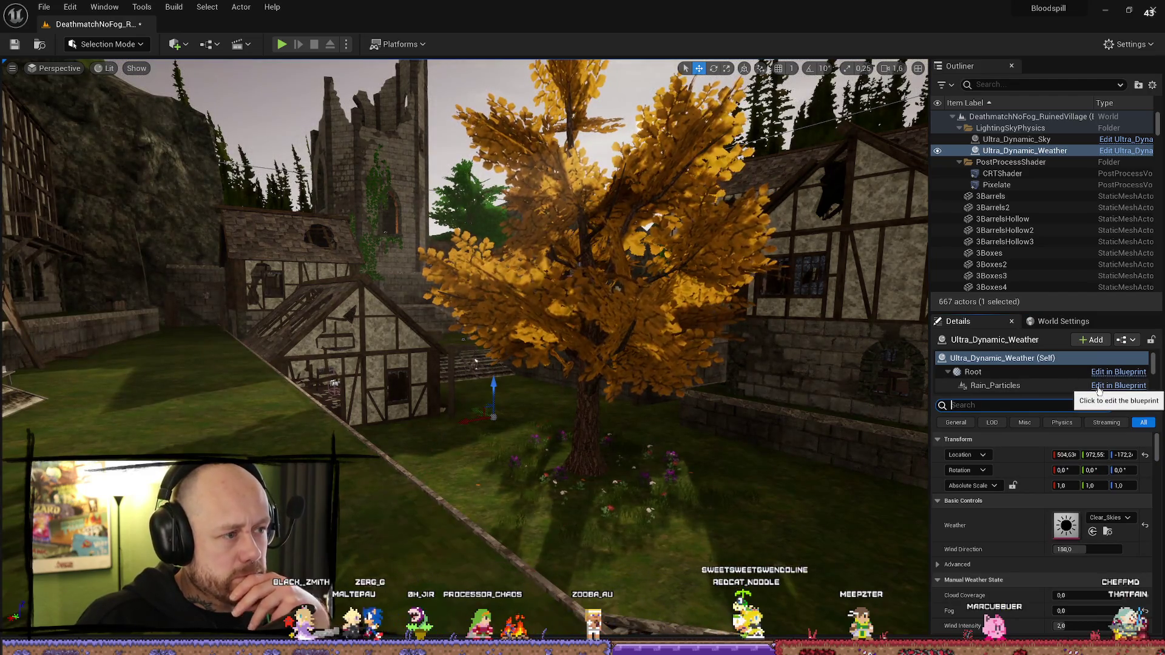
click(1109, 518)
click(1078, 419)
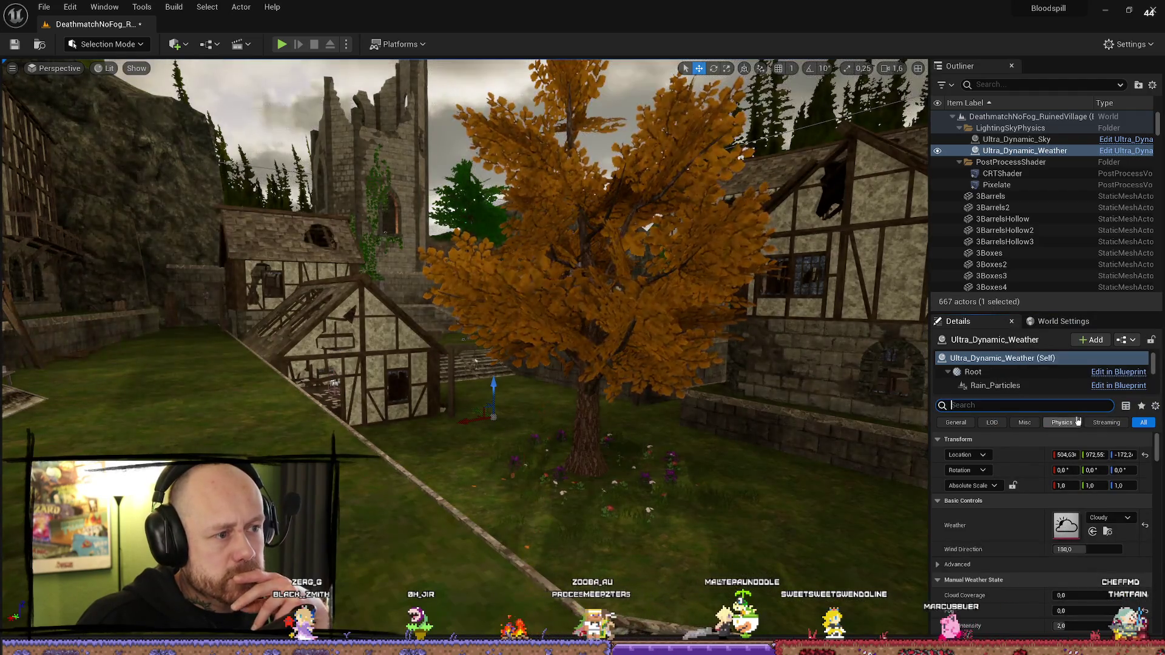
Step: Switch the weather to Partly_Cloudy and review the tree and cliff from new angles
click(1109, 517)
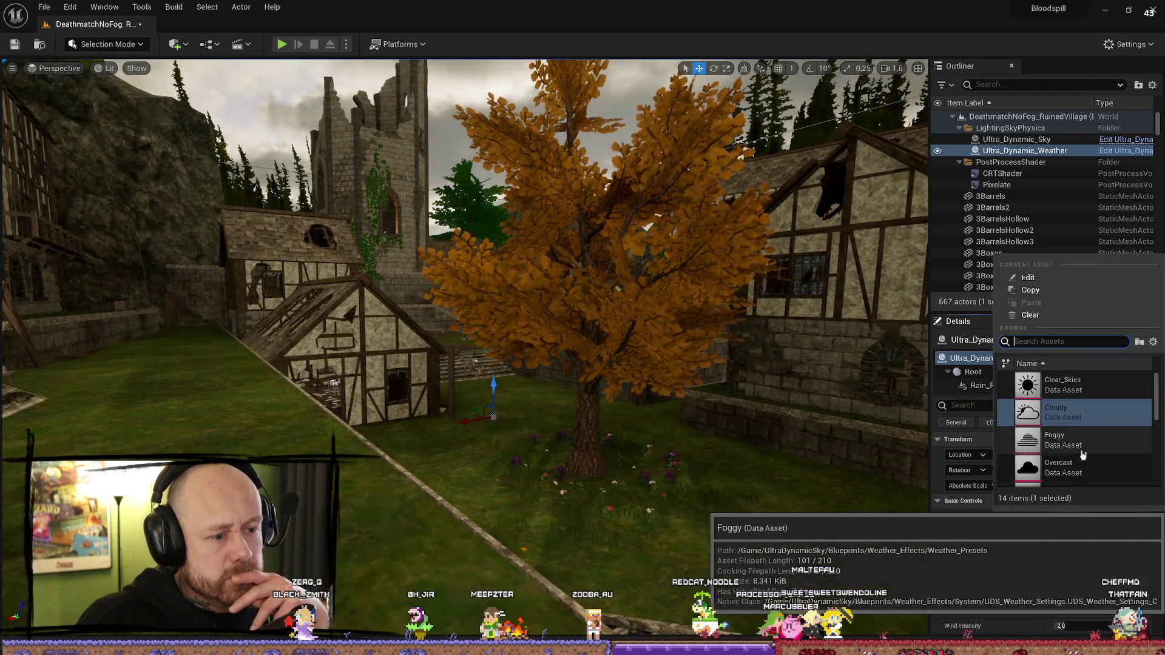
scroll(1095, 447, down, 2)
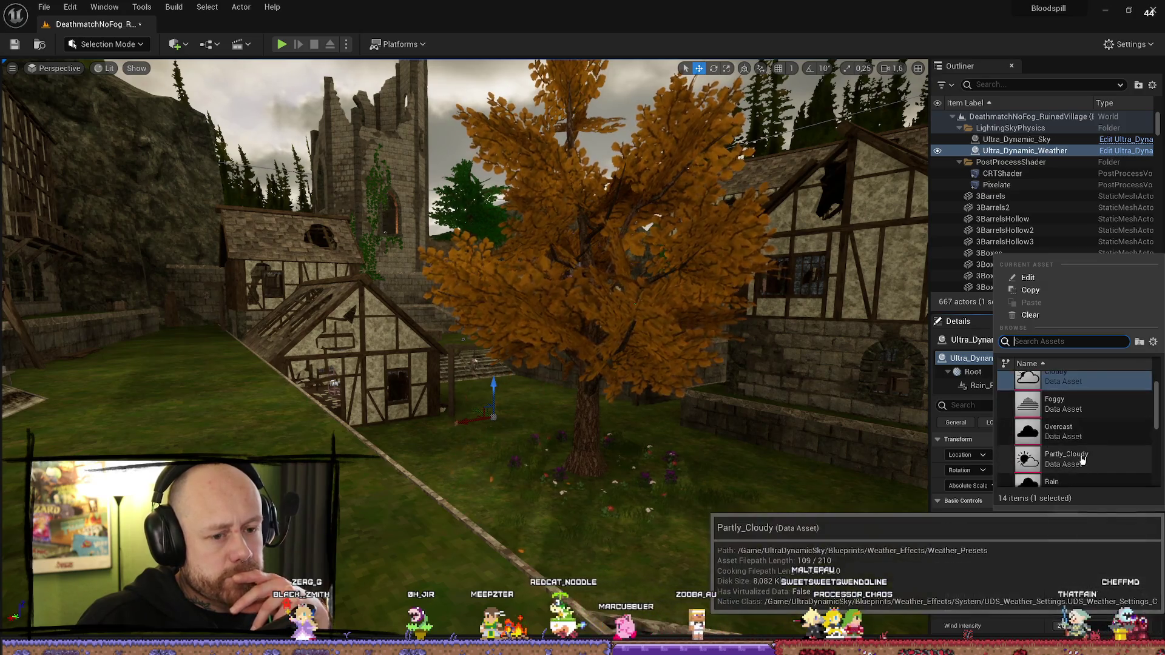
click(1067, 467)
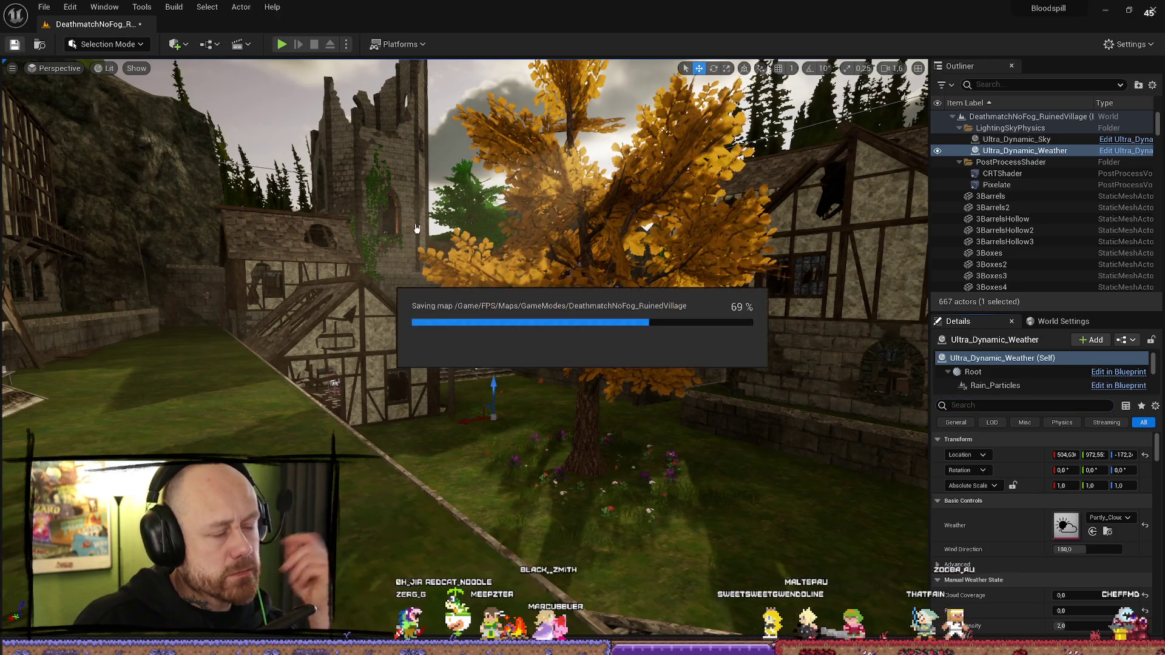
mouse_move(618, 332)
mouse_down()
mouse_move(533, 333)
mouse_move(613, 339)
mouse_up()
mouse_move(490, 397)
mouse_down()
mouse_move(570, 382)
mouse_move(370, 295)
mouse_move(688, 299)
mouse_up()
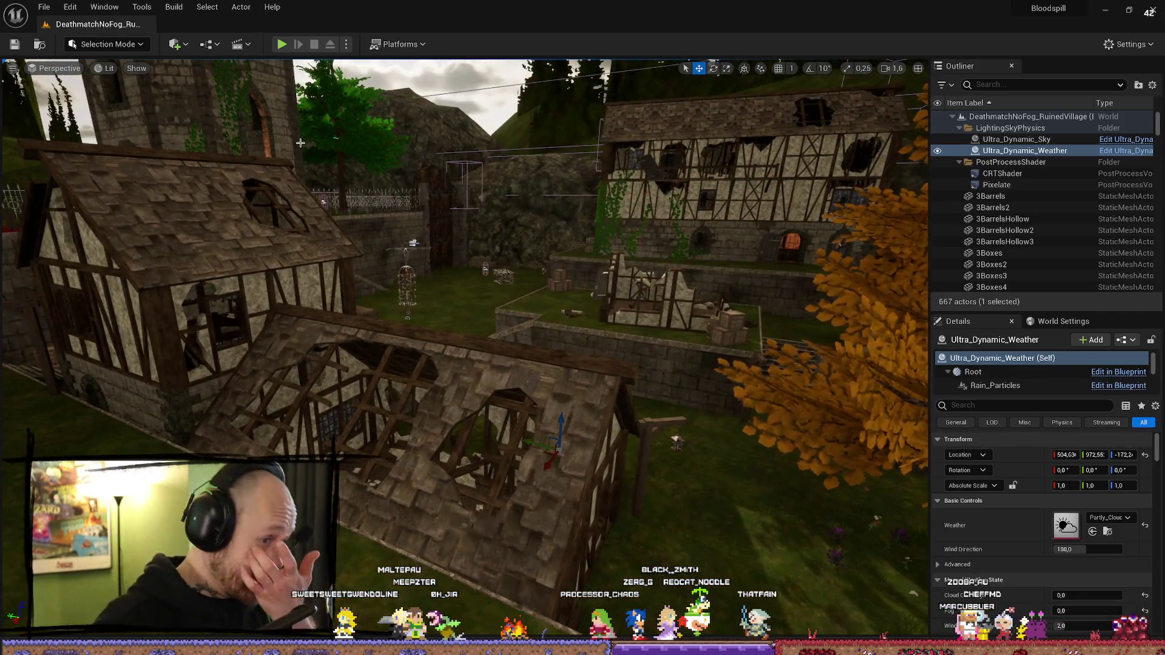
Step: Save all changes again and review the ivy wall, tower, house and tree under Partly_Cloudy
click(43, 8)
mouse_move(82, 103)
click(90, 161)
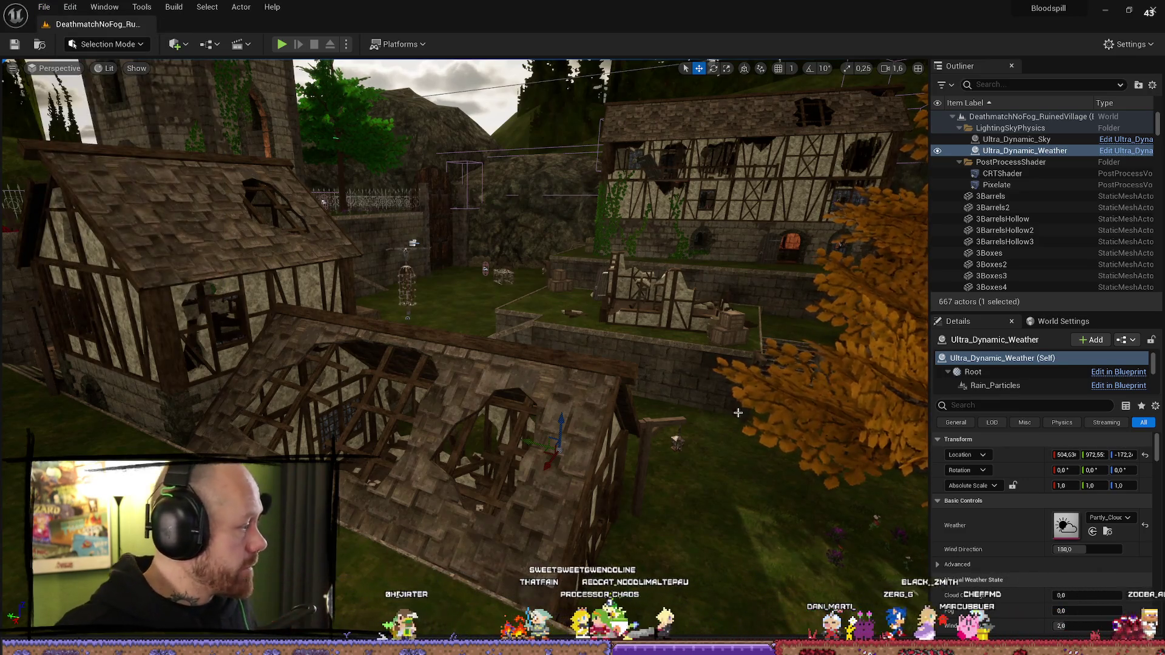
key(w)
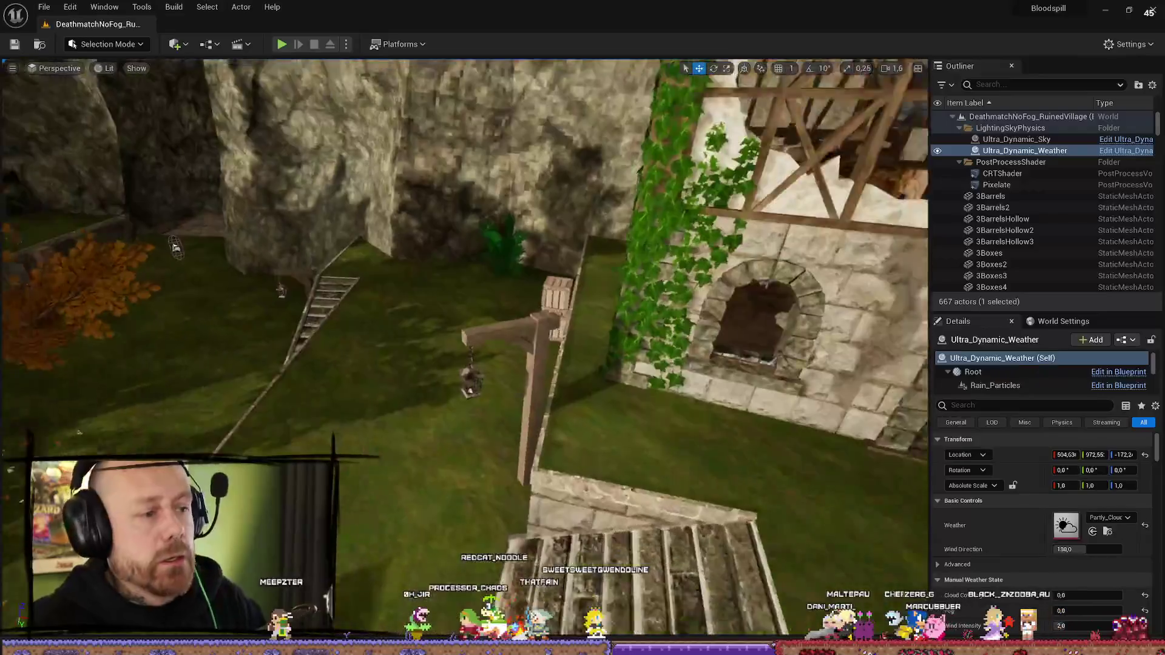
key(s)
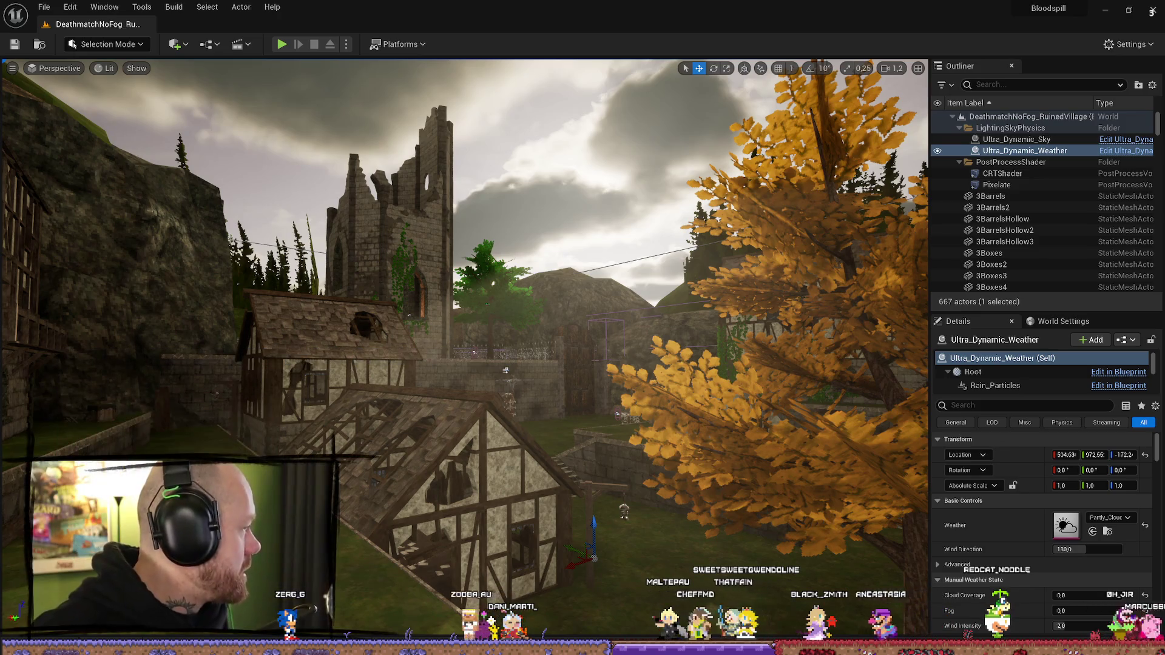
drag(544, 263, 564, 200)
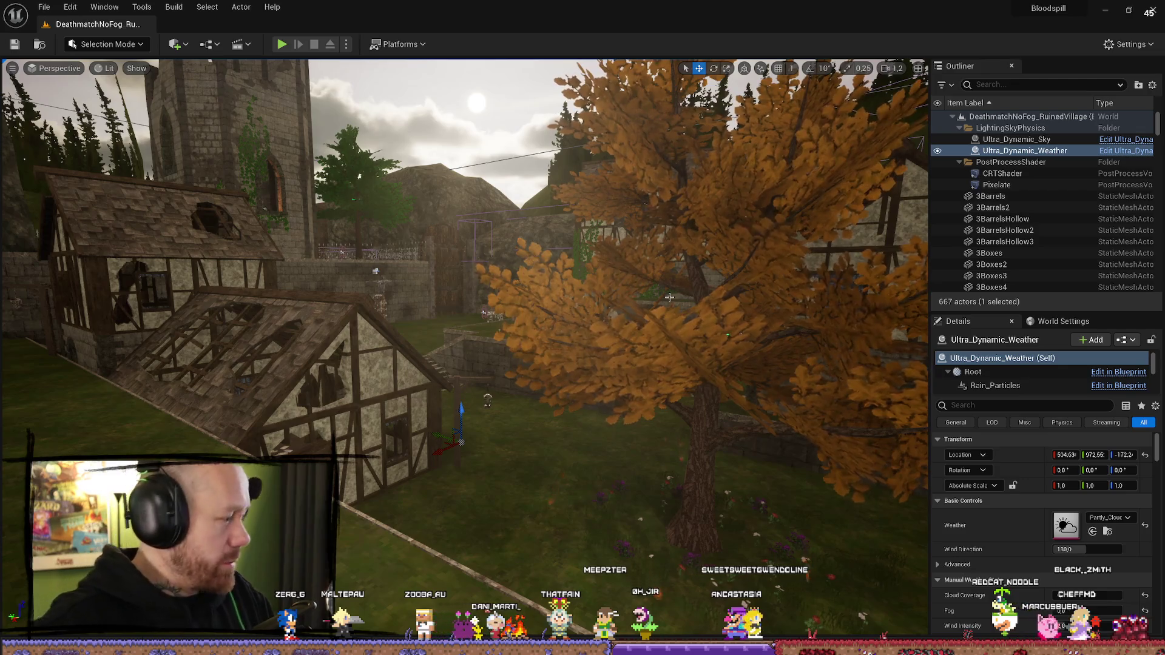
drag(428, 183, 428, 162)
Step: Open the original Deathmatch_RuinedVillage map from the Content Drawer and look at its ruined tower
key(ctrl+space)
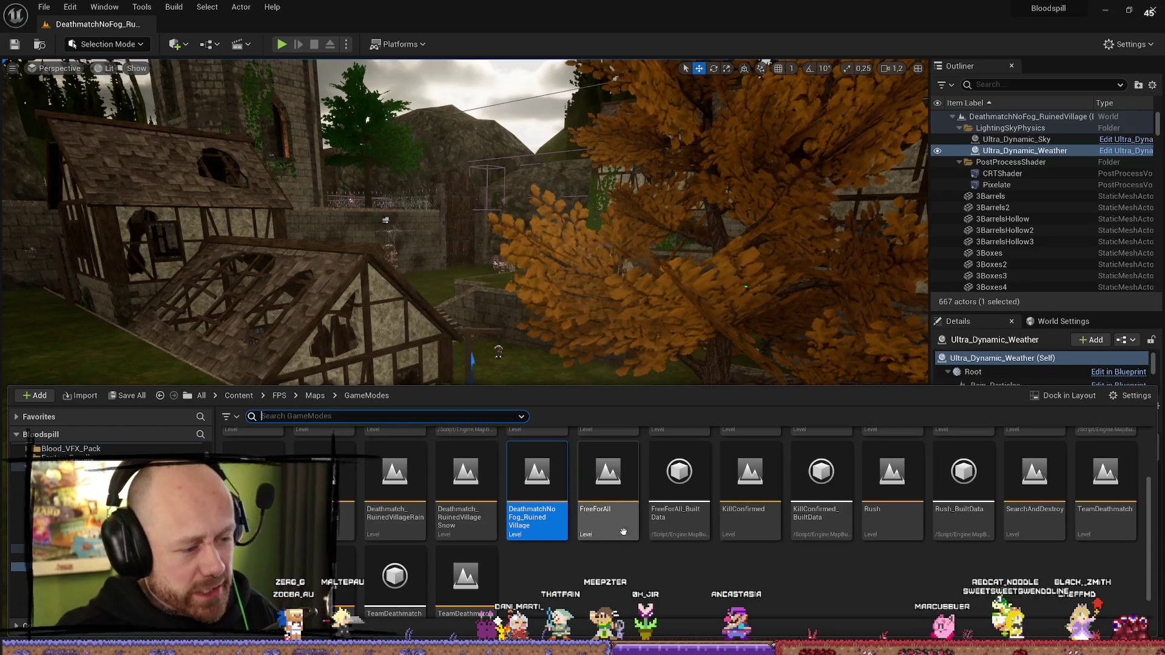
click(315, 582)
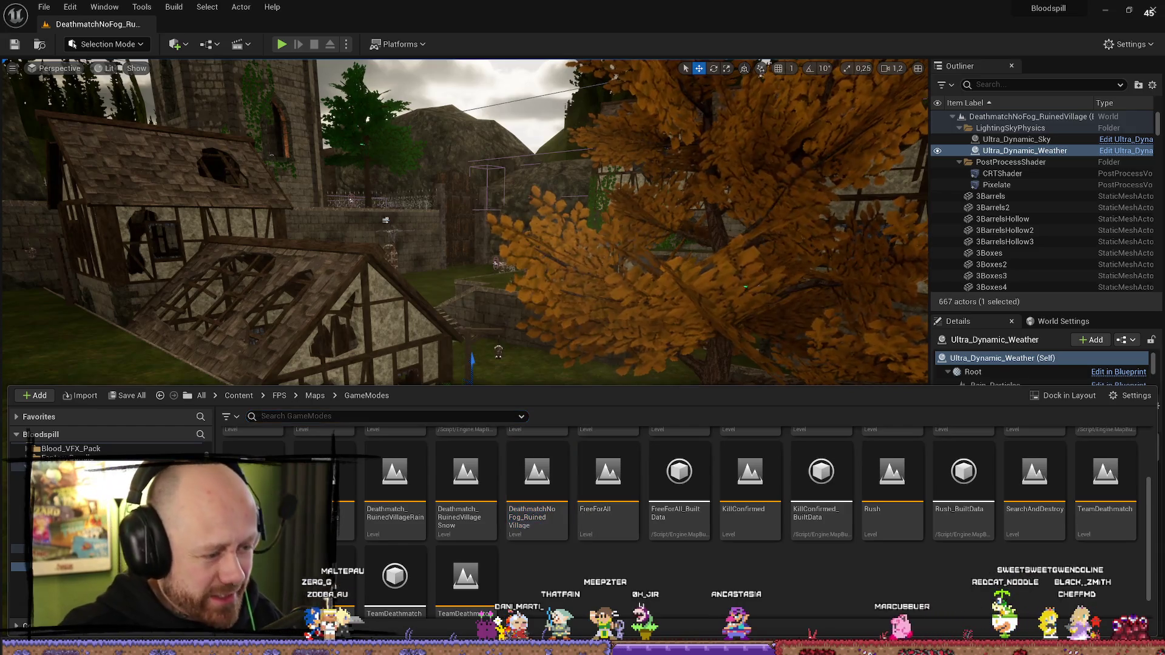
click(337, 480)
double_click(336, 479)
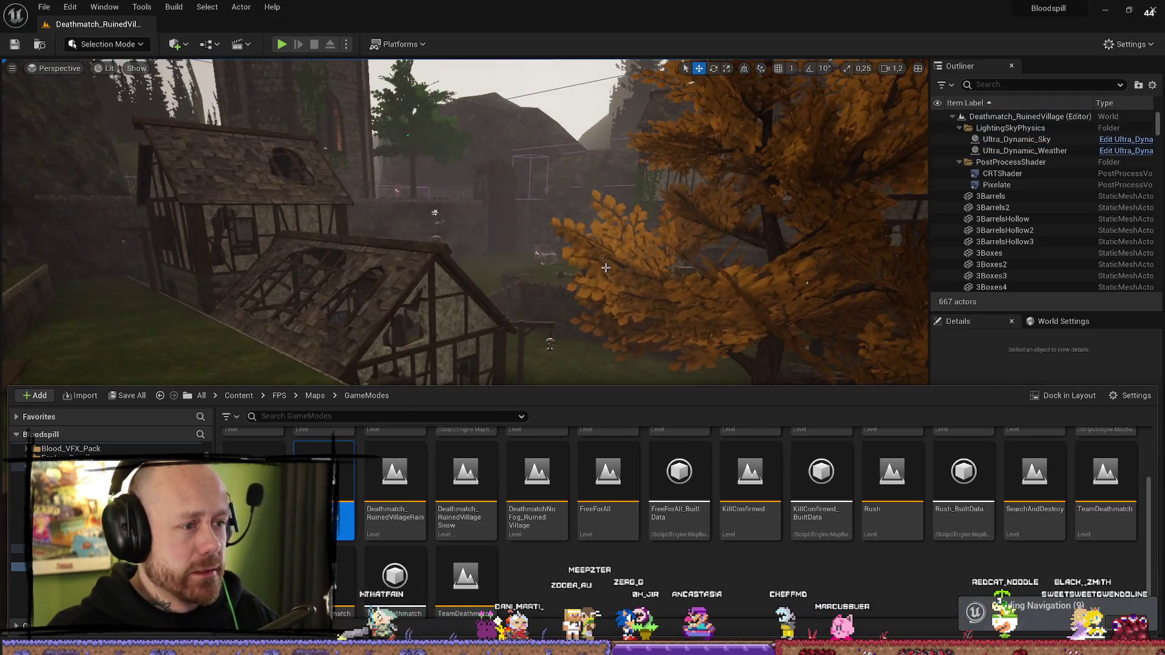
mouse_move(605, 267)
mouse_down()
mouse_move(592, 340)
mouse_move(564, 288)
mouse_up()
Step: Reopen DeathmatchNoFog_RuinedVillage, reframe the village, and show the GameModes maps again
key(ctrl+space)
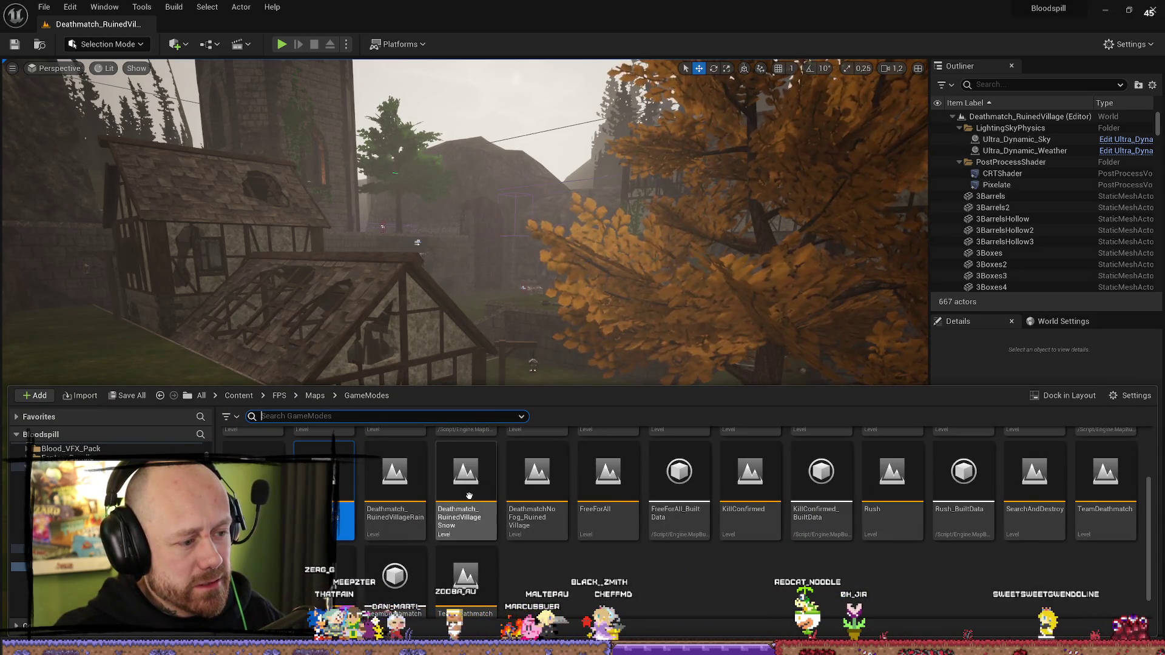
double_click(552, 491)
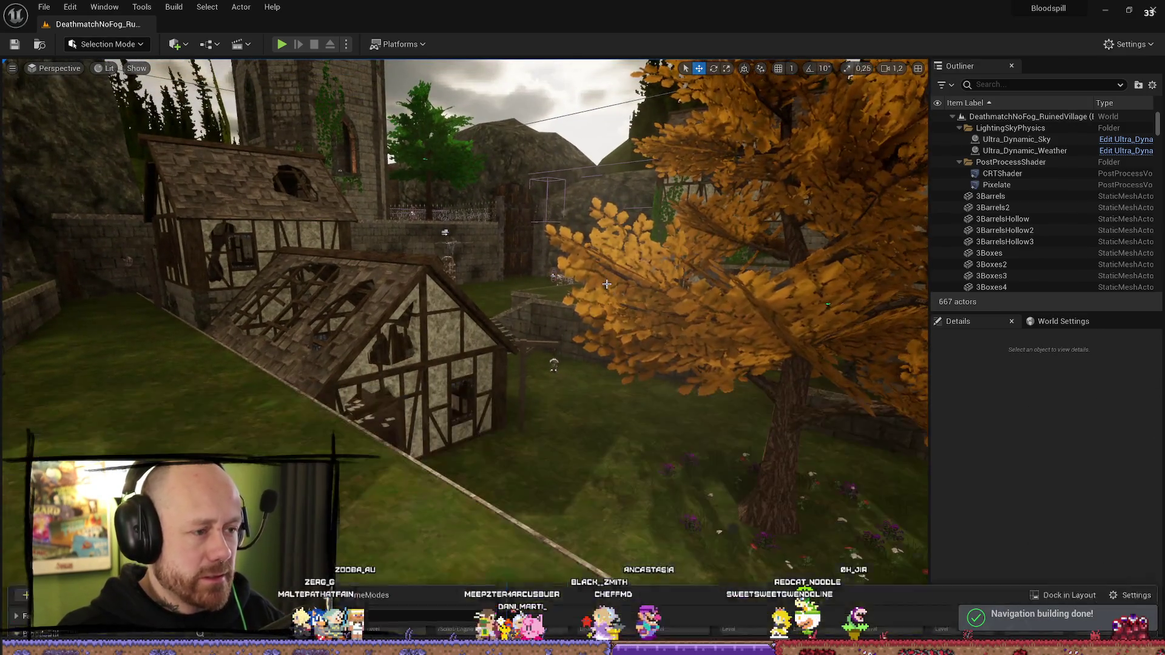
drag(606, 284, 607, 261)
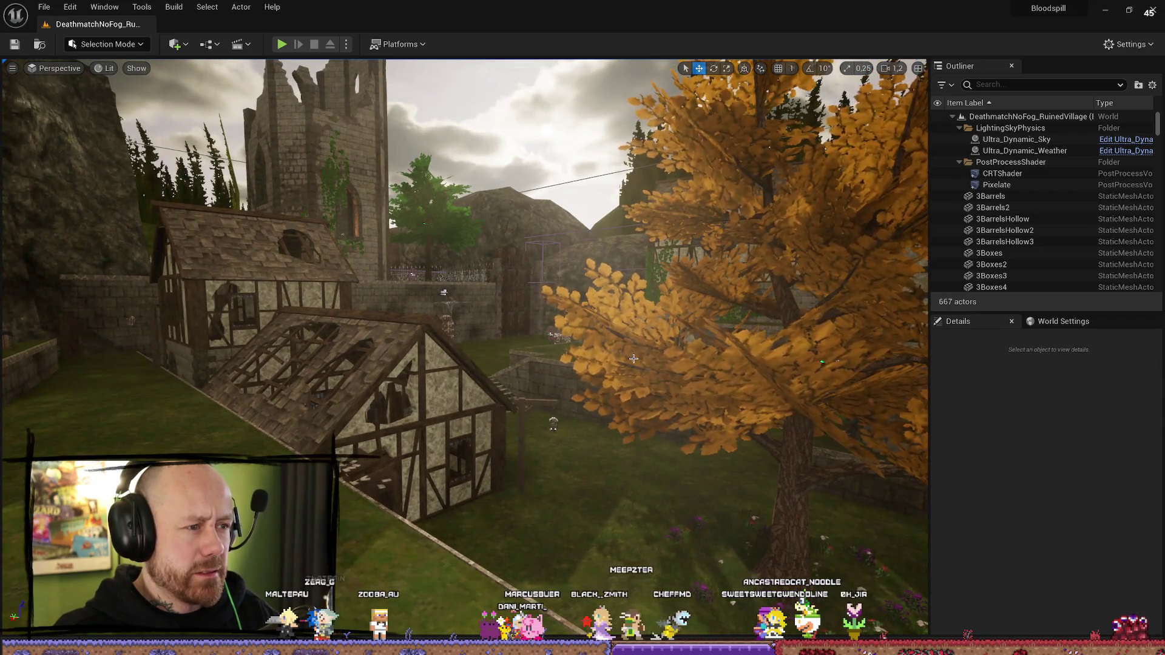
key(ctrl+space)
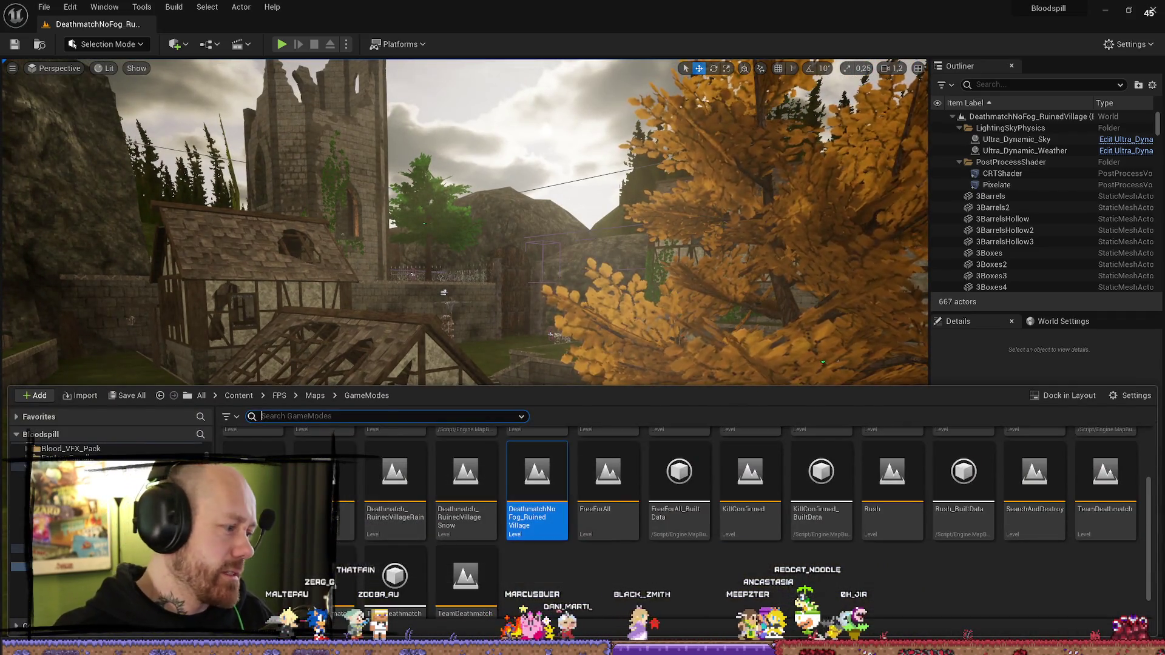